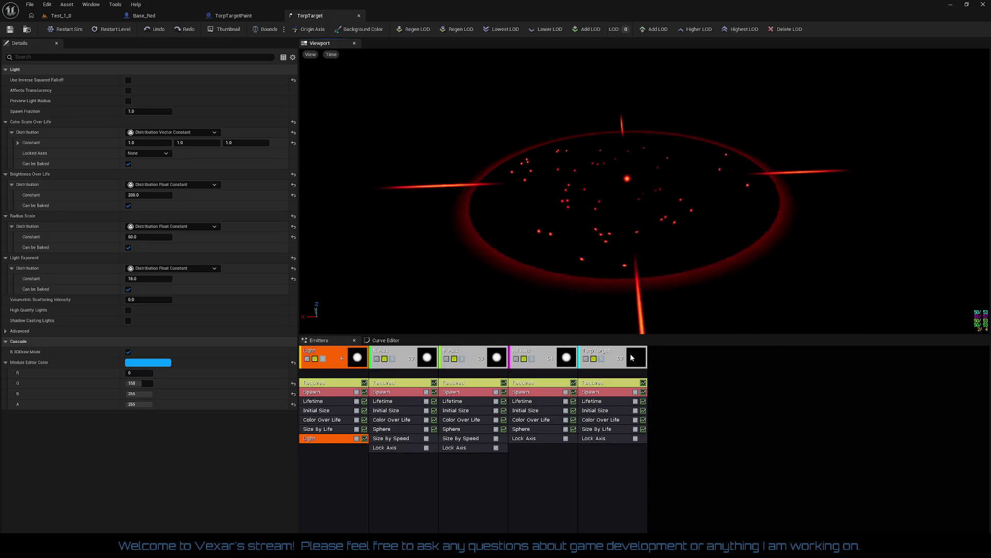
Inspect the All Axis and Y Axis emitters, then disable All Axis, TorpTarget and Light.
left_click(557, 358)
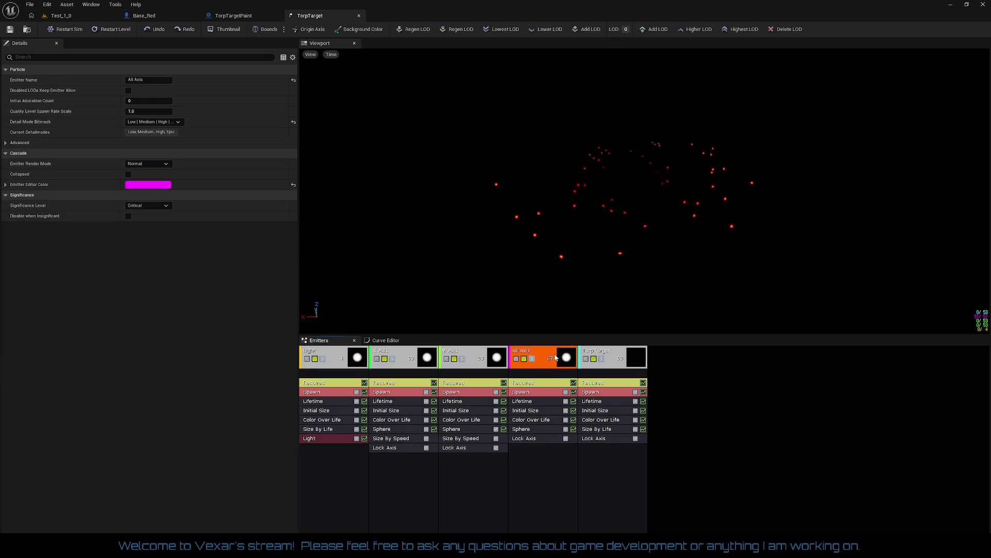
left_click(466, 358)
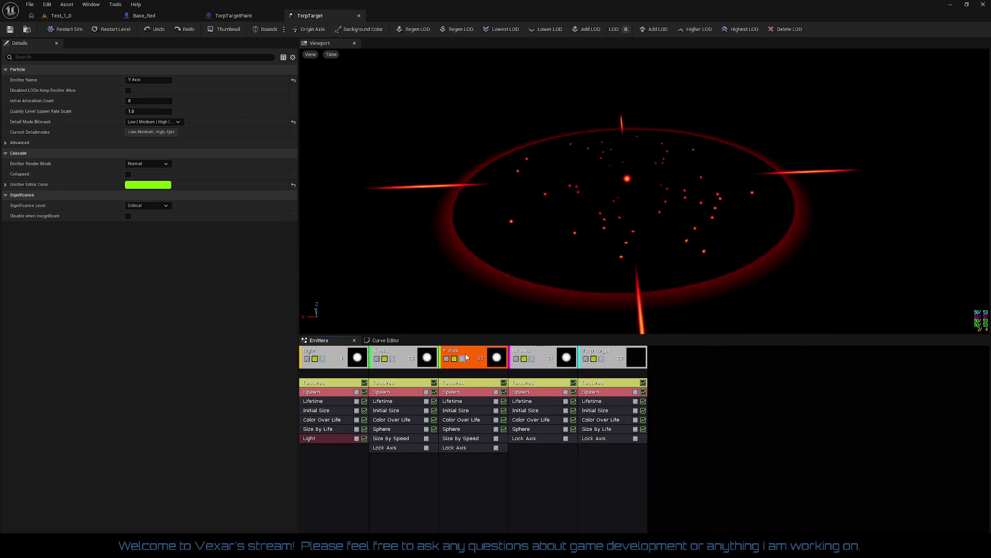
left_click(516, 359)
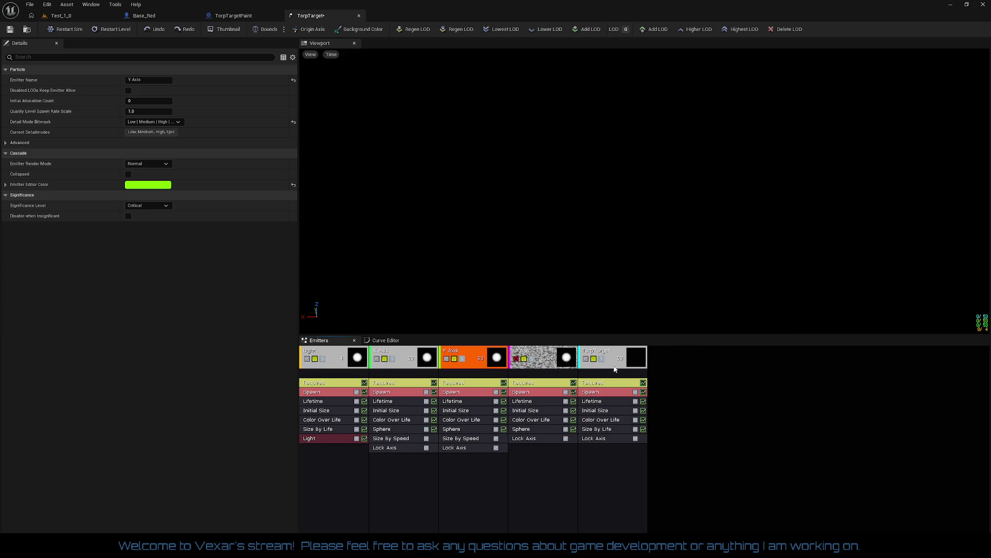
left_click(585, 359)
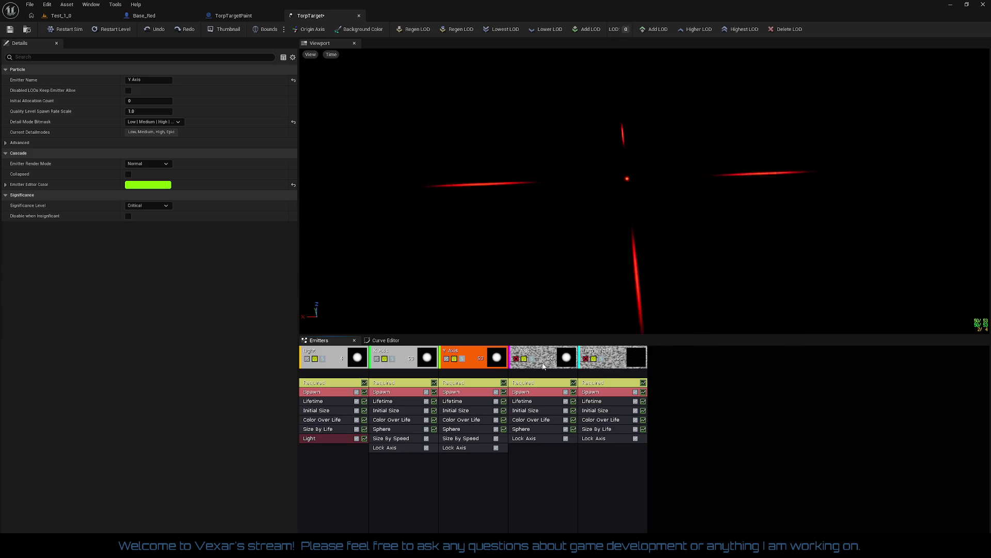
left_click(307, 359)
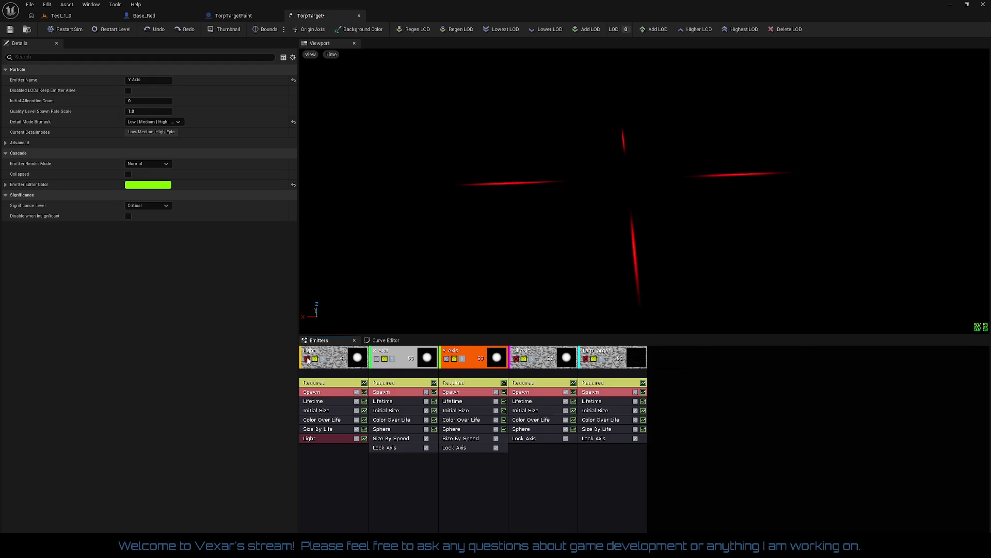
Toggle X Axis off and on, and re-enable All Axis and TorpTarget, leaving Light off.
left_click(377, 359)
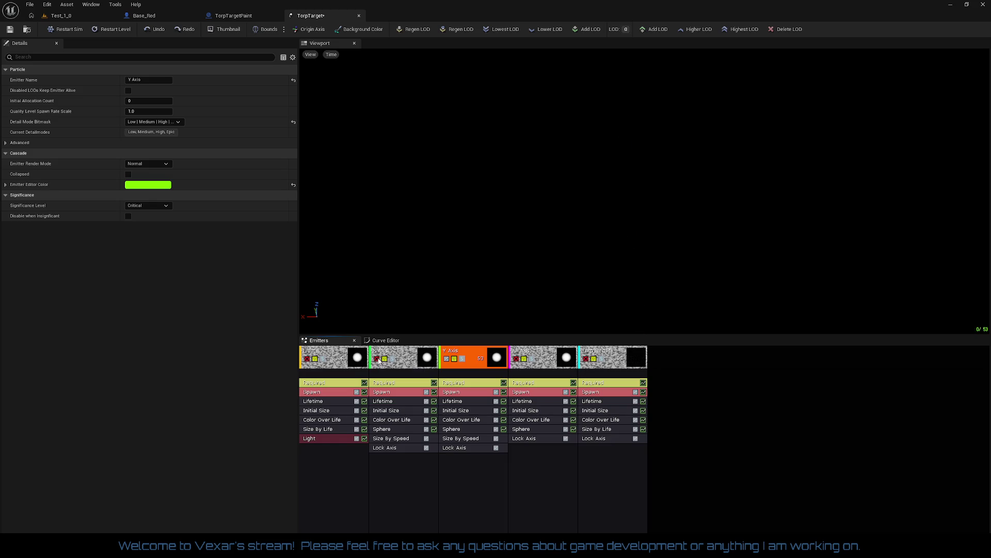
left_click(377, 359)
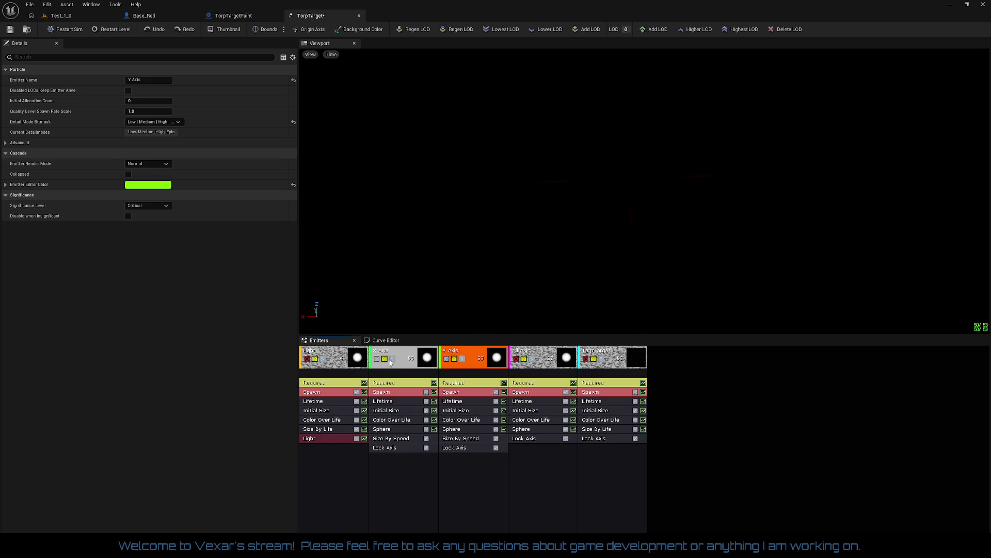
left_click(517, 359)
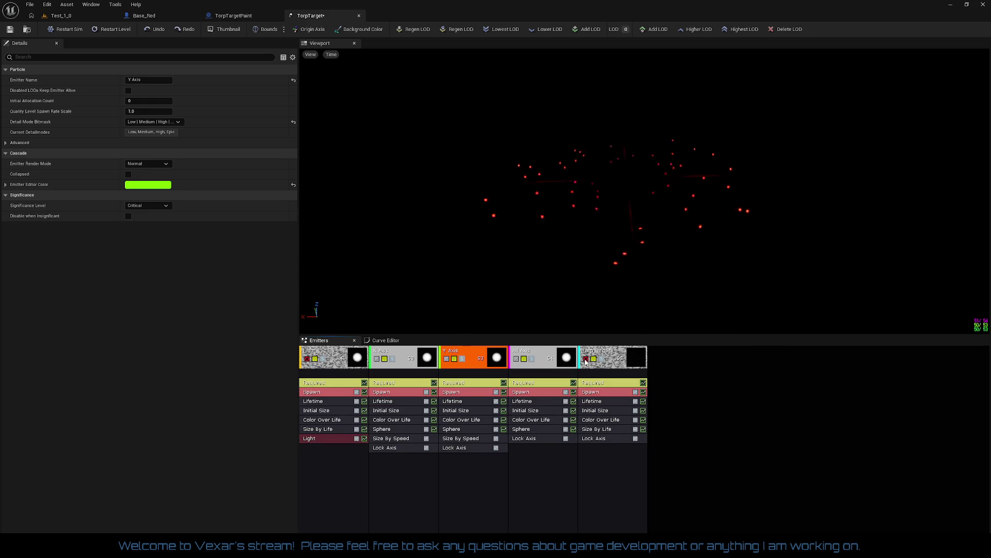
left_click(586, 359)
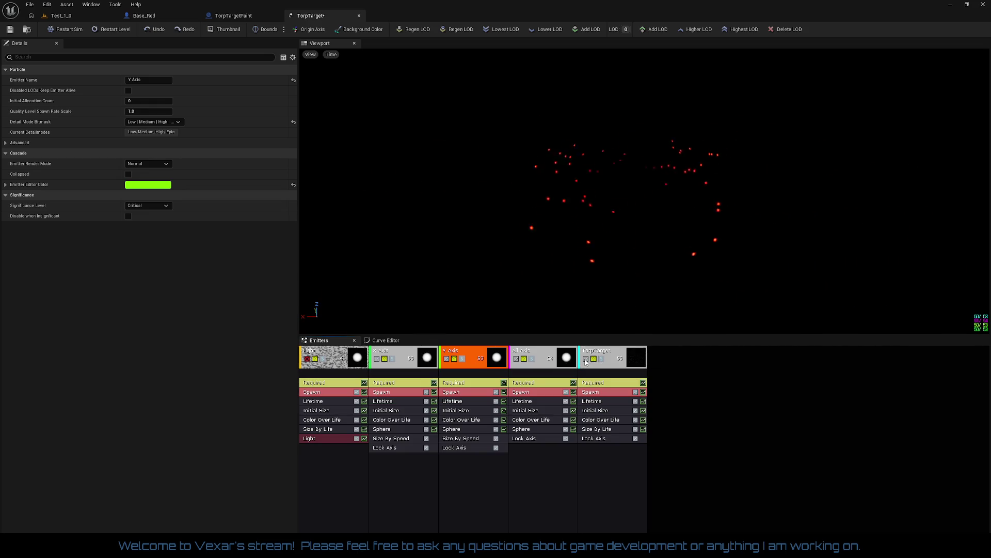
Rename the TorpTarget emitter to 'Circle'.
left_click(594, 354)
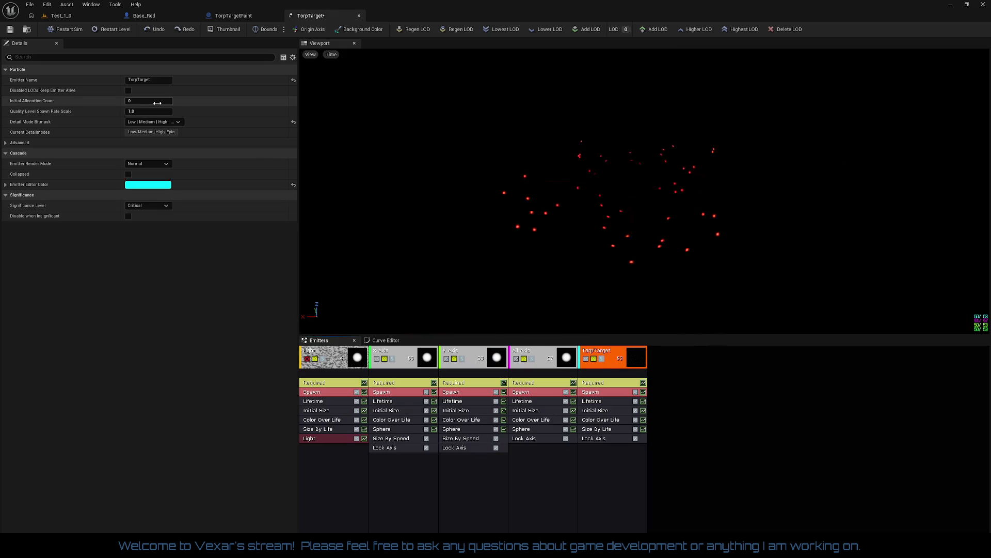
left_click(165, 85)
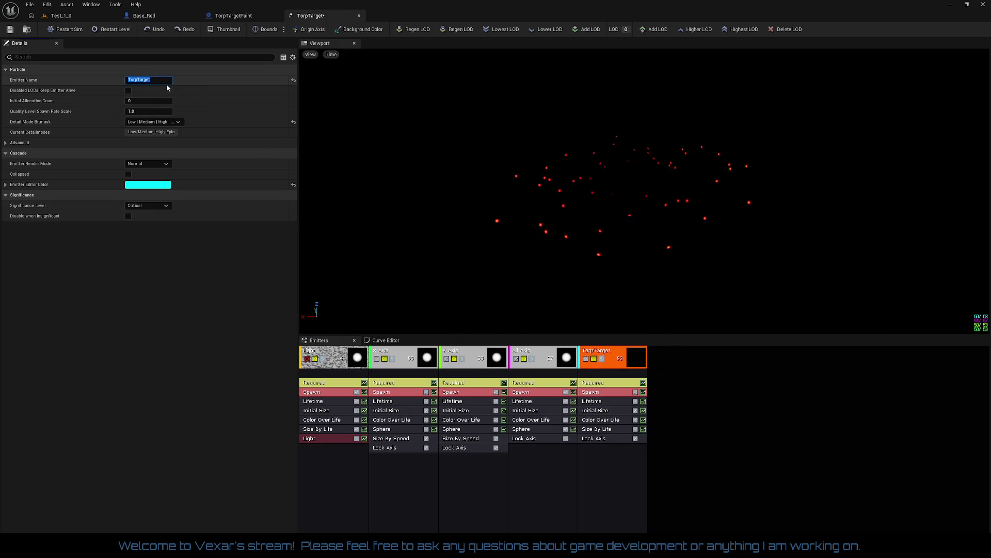
type("ircle")
key("Return")
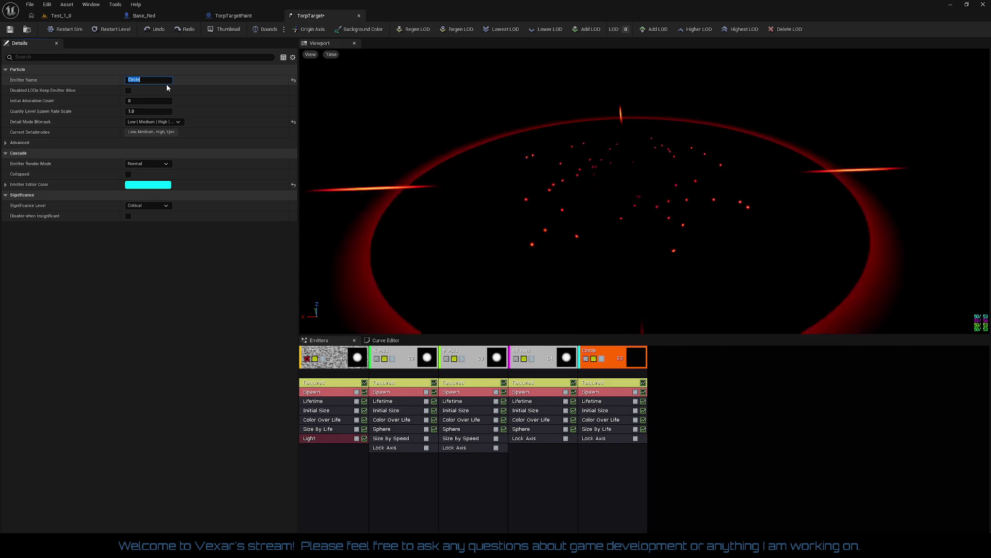
Rename the All Axis emitter to 'Plasma'.
left_click(532, 356)
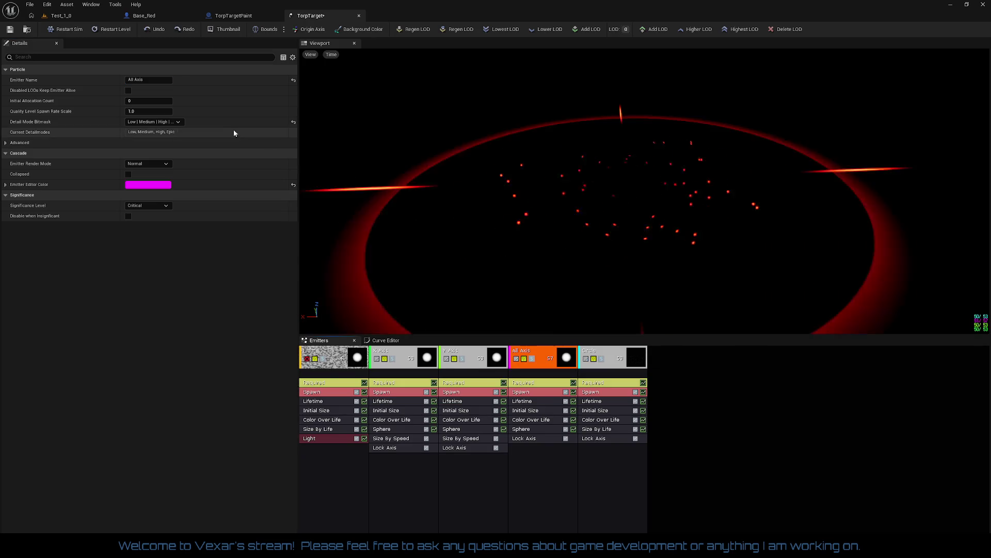
left_click(148, 79)
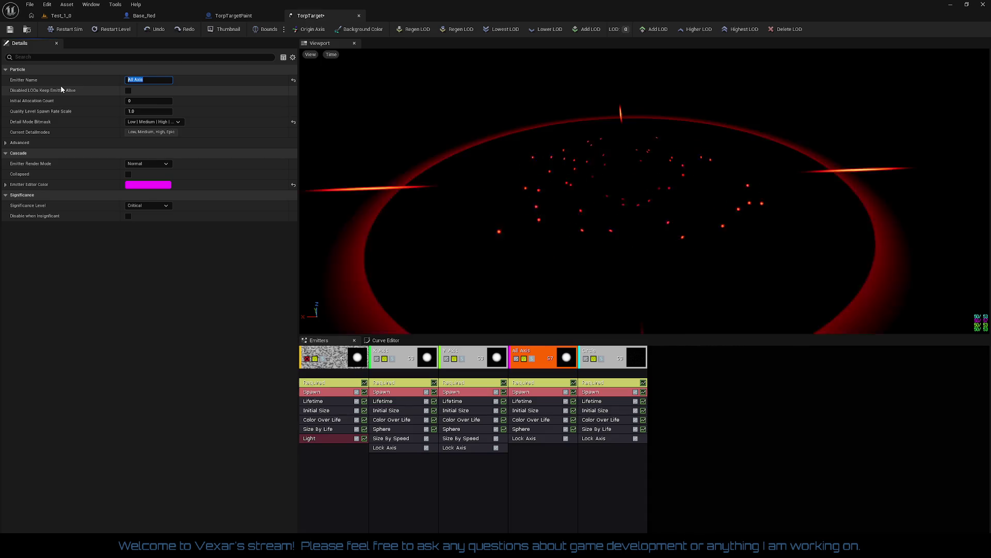
type("Plasma")
key("Return")
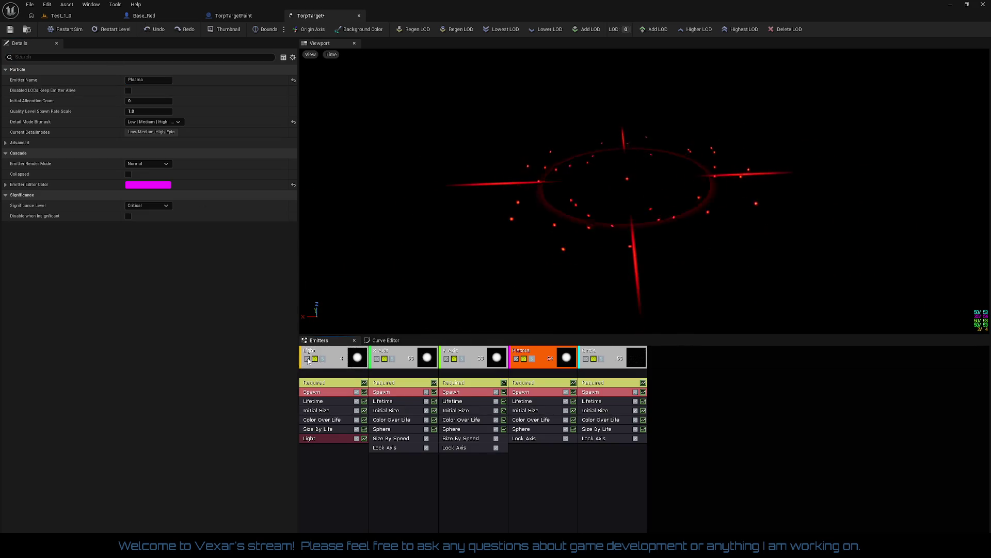
Re-enable the Light emitter, save TorpTarget, and show the TorpTargetPaint blueprint's viewport preview.
left_click(532, 299)
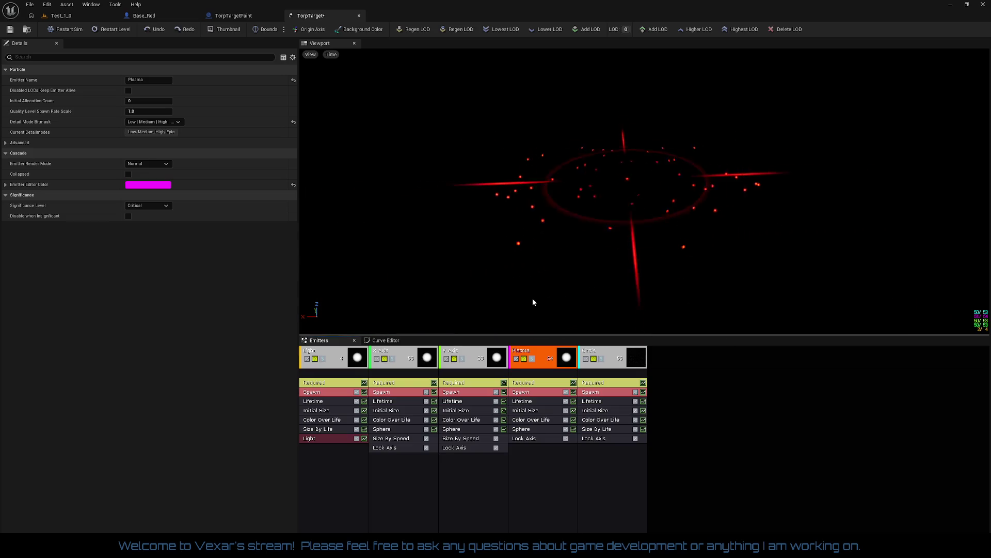
left_click(335, 414)
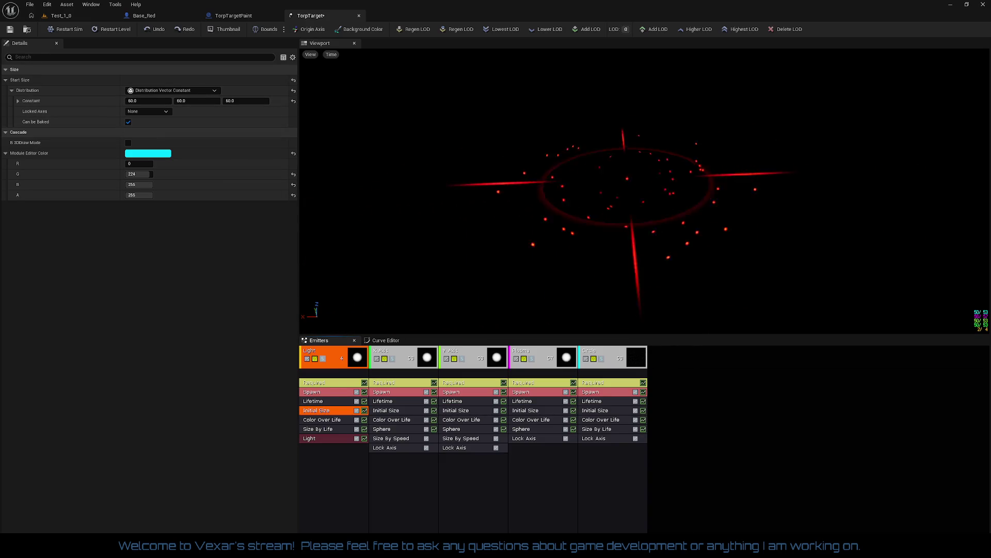
left_click(9, 28)
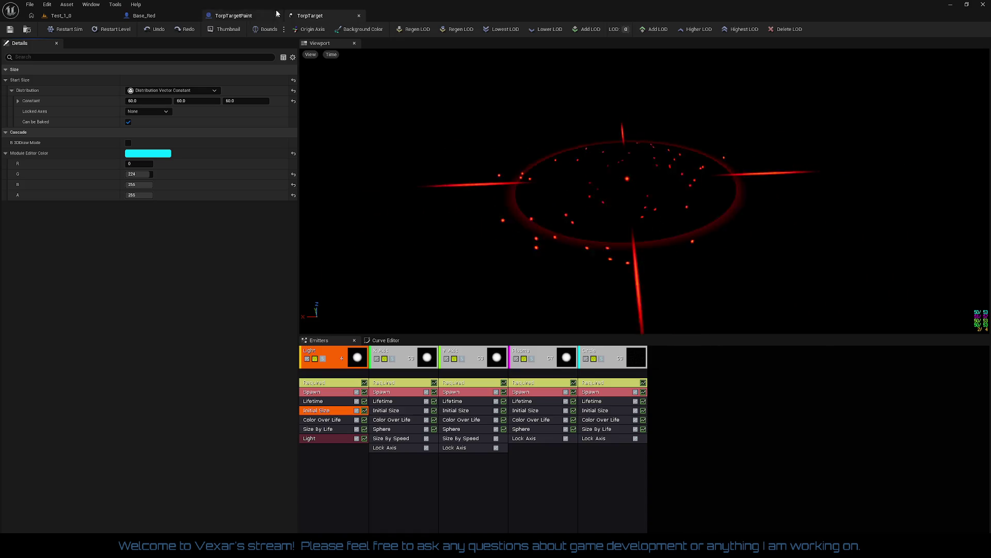
left_click(244, 16)
left_click(310, 44)
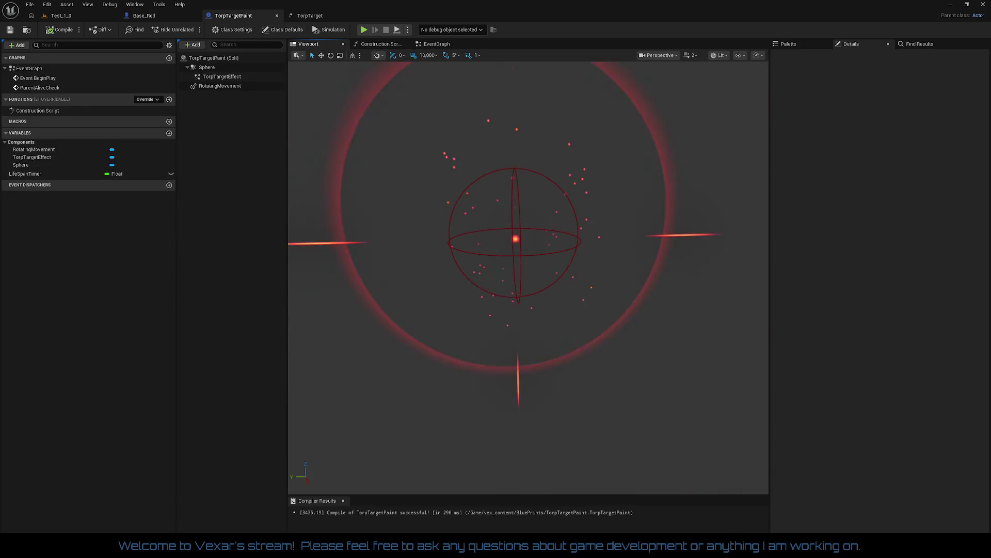
Zoom out on the TorpTargetPaint ring preview, then close the TorpTarget and TorpTargetPaint editors.
scroll(528, 277, "down", 3)
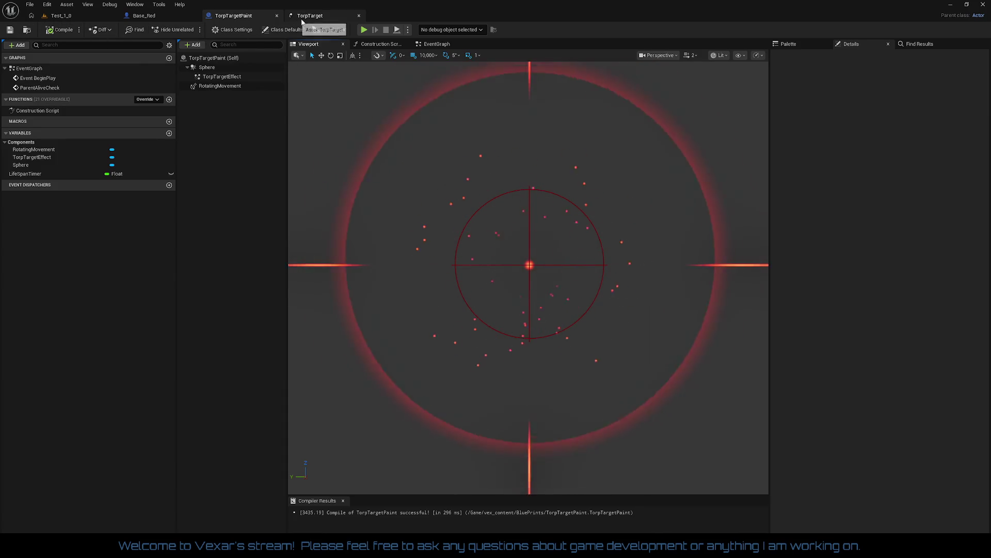
left_click(310, 16)
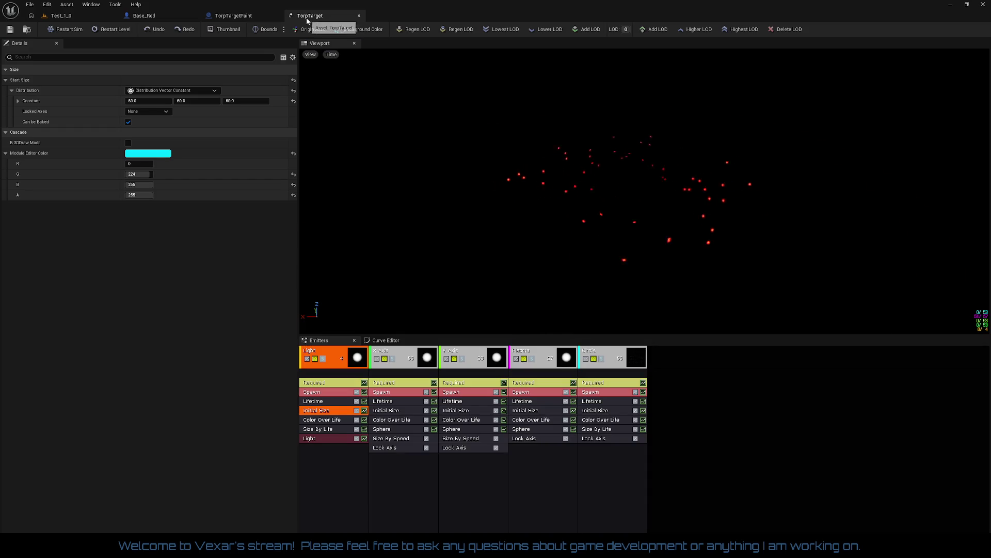
left_click(359, 16)
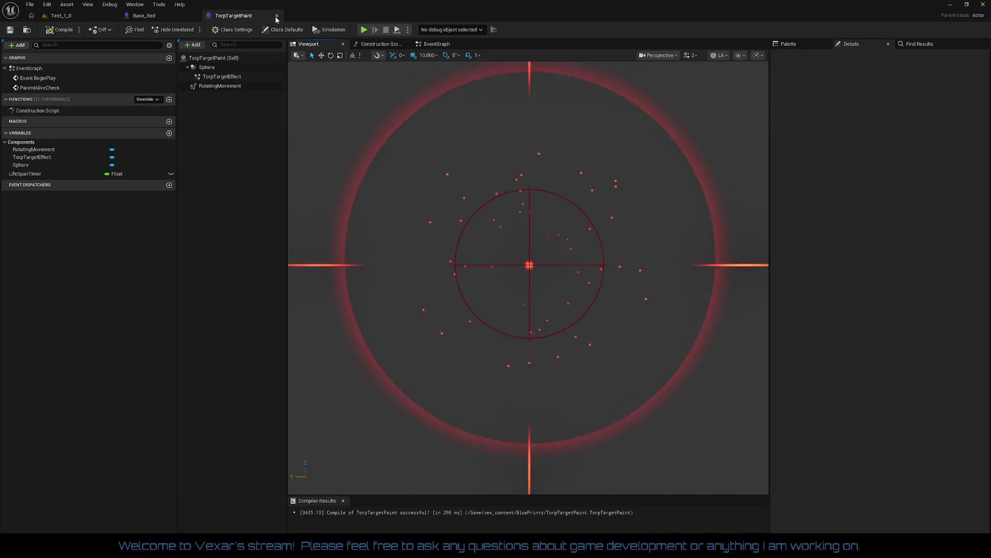
left_click(278, 16)
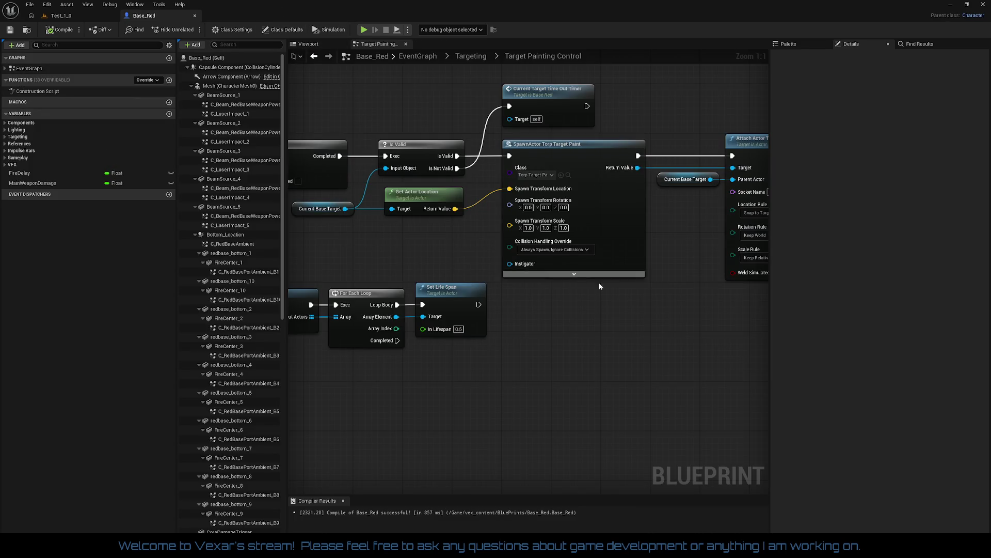
mouse_move(599, 283)
left_mouse_down()
mouse_move(531, 283)
mouse_move(666, 271)
mouse_move(767, 239)
left_mouse_up()
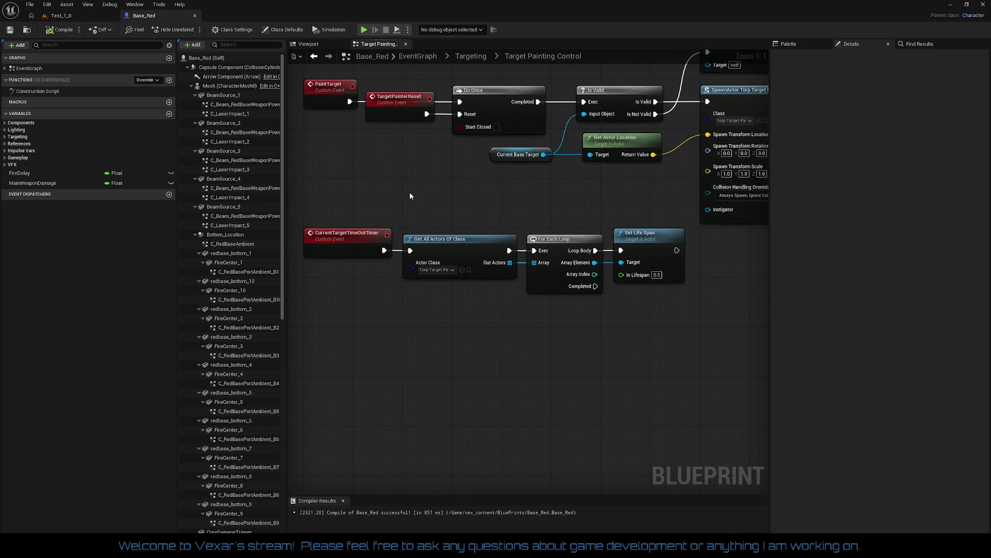
mouse_move(346, 216)
left_mouse_down()
mouse_move(676, 329)
mouse_move(581, 321)
mouse_move(682, 298)
left_mouse_up()
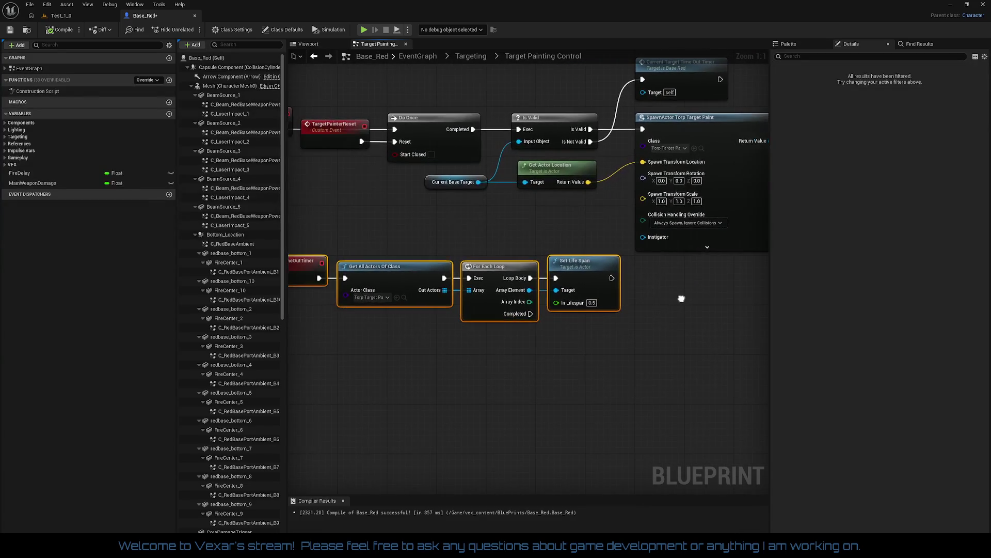
left_click(519, 215)
mouse_move(518, 215)
left_mouse_down()
mouse_move(504, 262)
mouse_move(609, 250)
mouse_move(503, 258)
left_mouse_up()
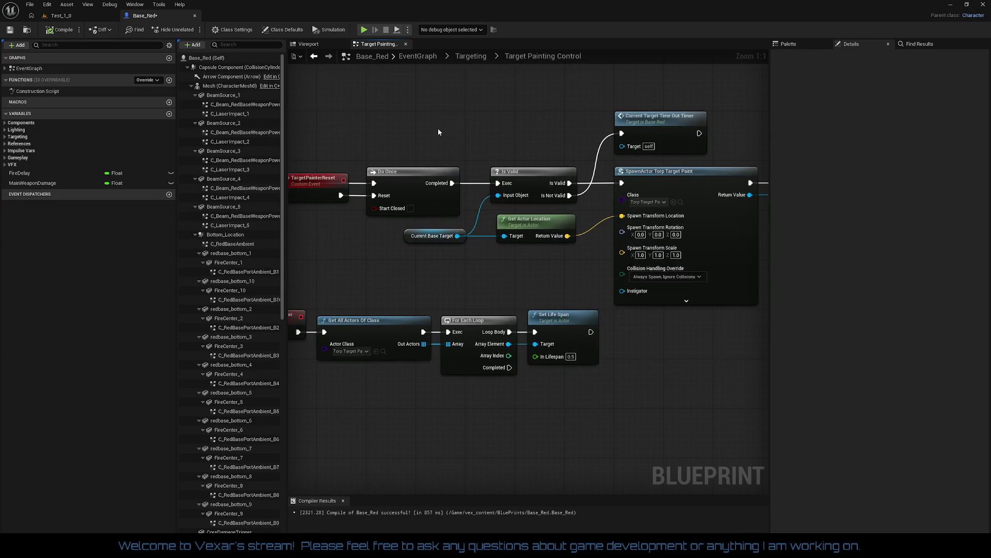
left_click_drag(439, 132, 507, 132)
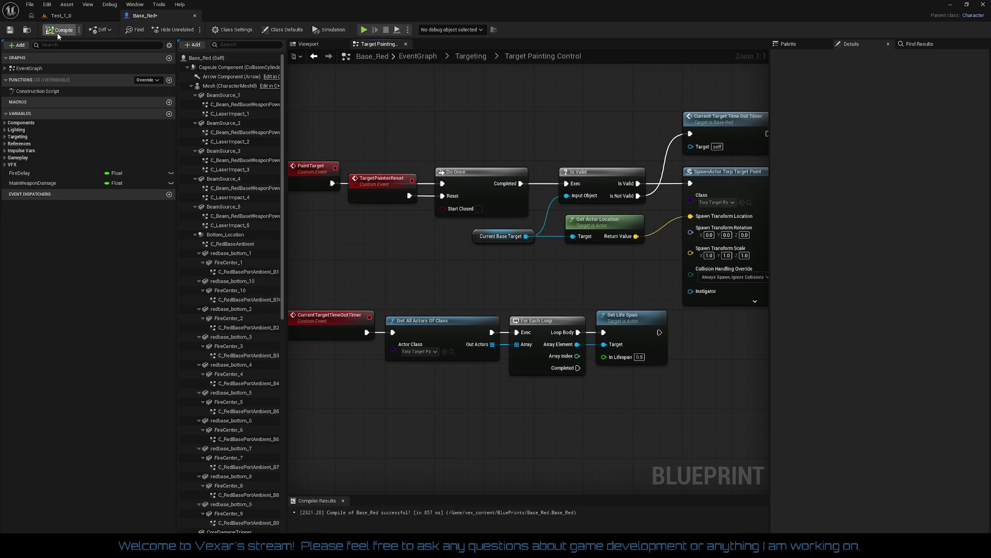
right_click(29, 70)
left_click(58, 98)
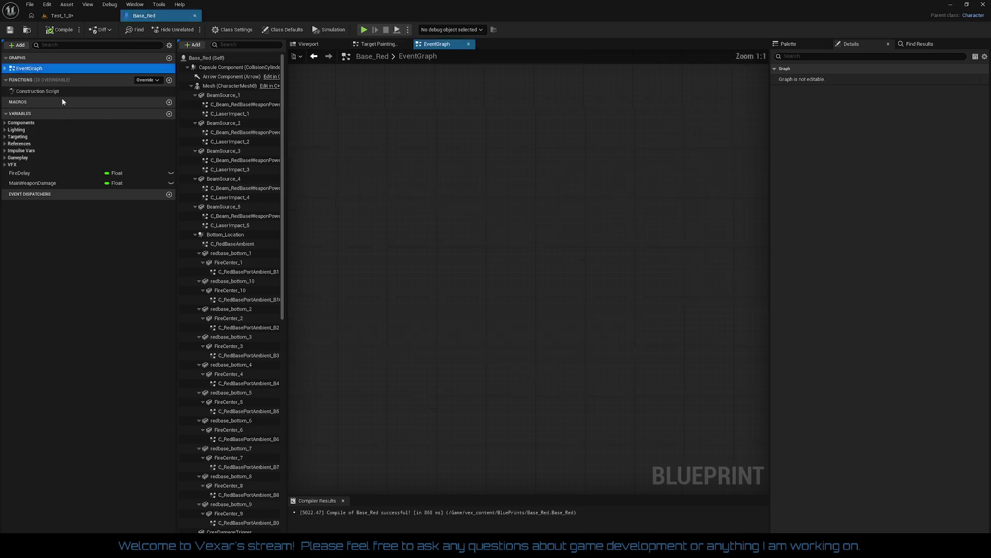
In the Fire Control collapsed graph, connect the Fire event to Is Valid and inspect FireDelay.
scroll(500, 161, "up", 2)
mouse_move(499, 160)
left_mouse_down()
mouse_move(500, 300)
mouse_move(156, 287)
left_mouse_up()
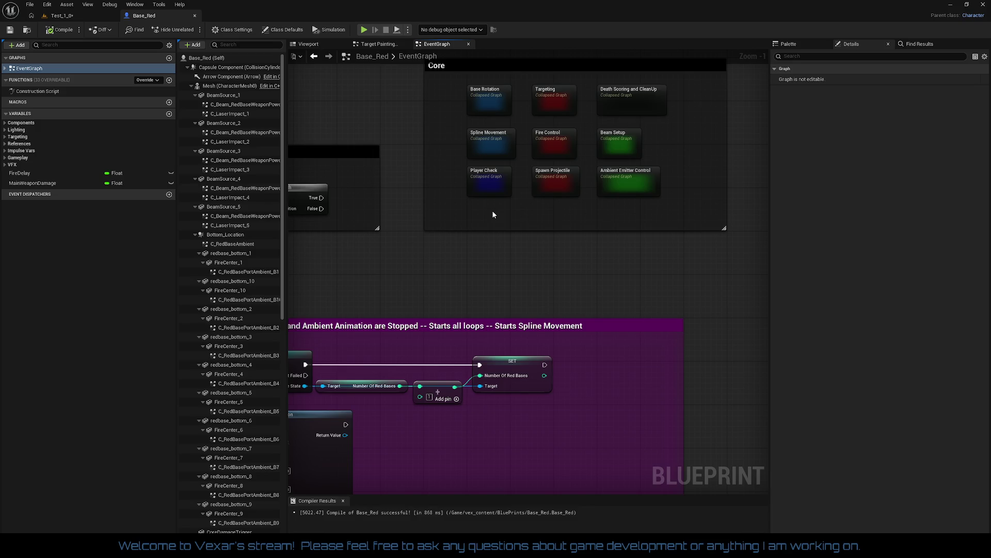
double_click(548, 144)
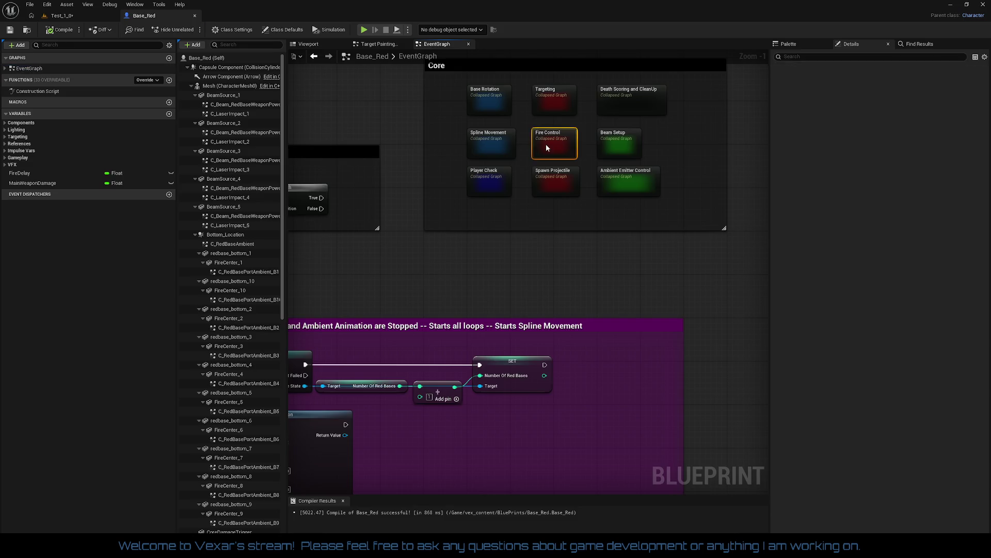
scroll(396, 211, "up", 4)
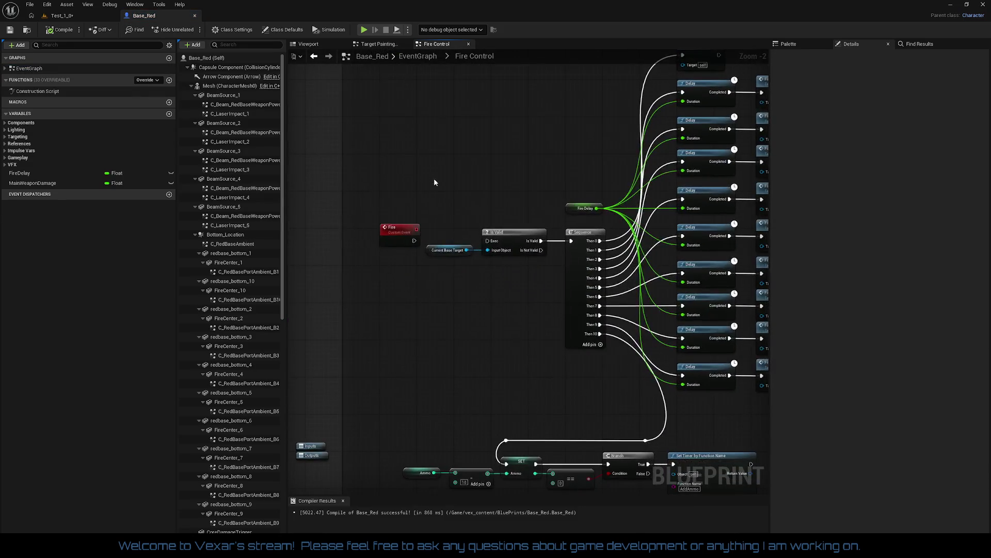
left_click_drag(449, 209, 448, 165)
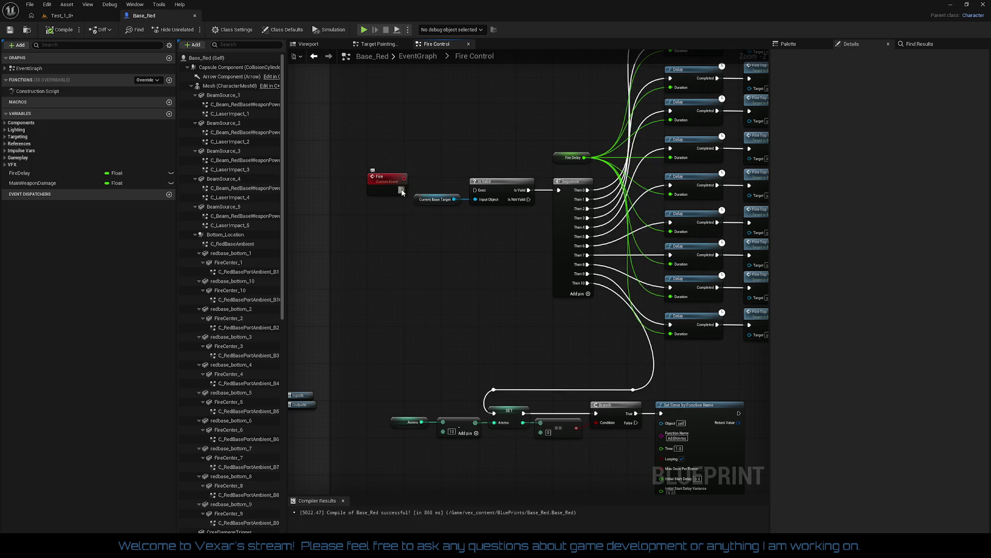
left_click_drag(401, 191, 479, 191)
left_click_drag(514, 253, 491, 219)
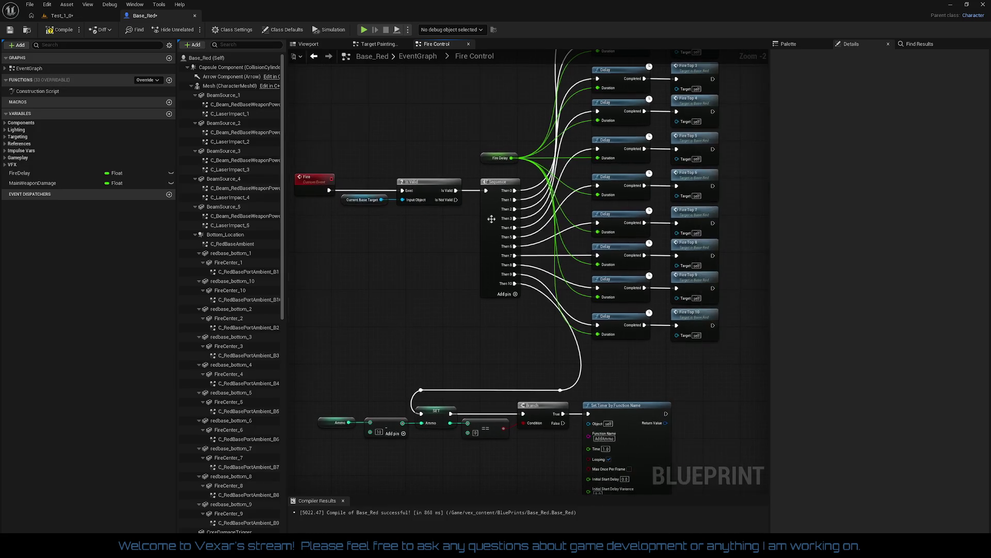
left_click(487, 159)
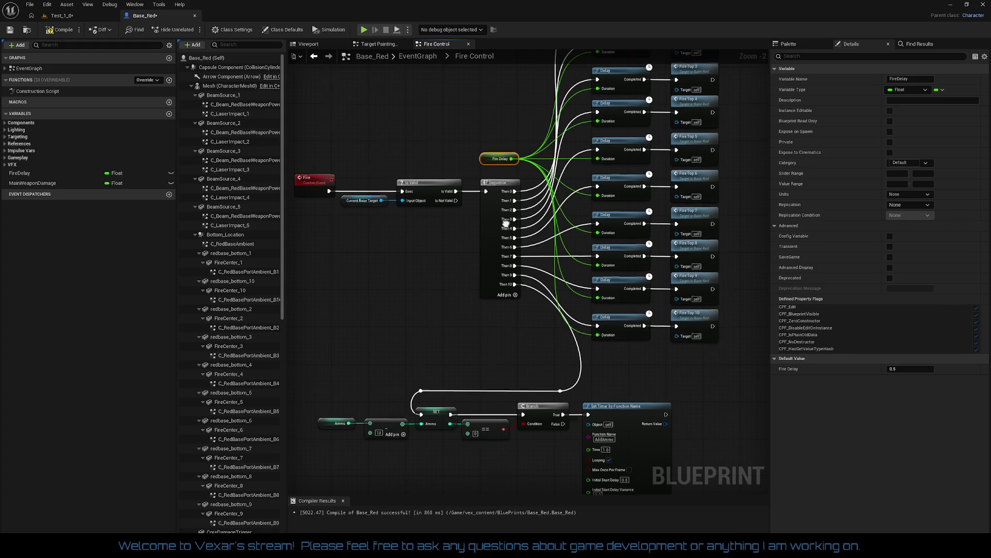
Open the Spawn Projectile graph from the Fire Top 1 call node.
left_click_drag(629, 118, 550, 261)
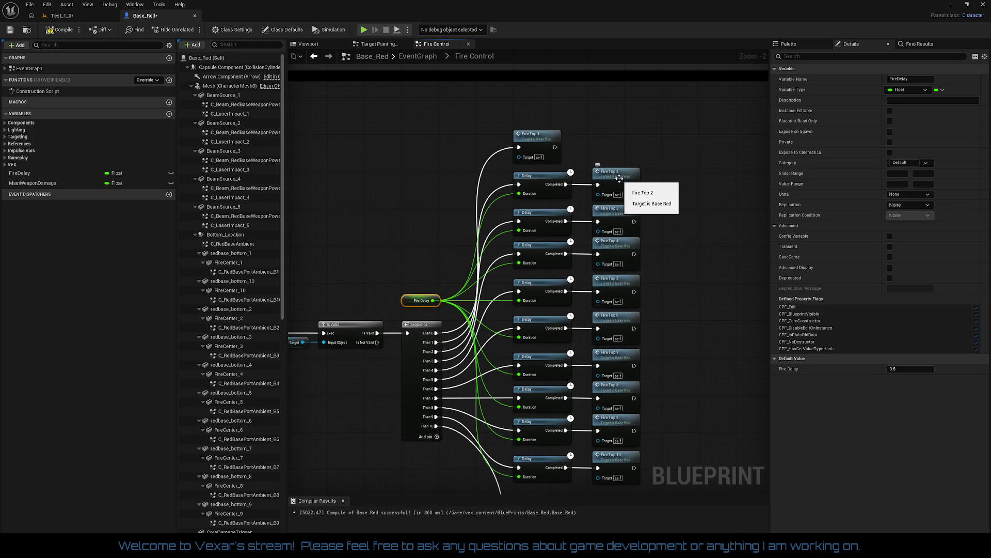
mouse_move(627, 171)
left_mouse_down()
mouse_move(677, 115)
mouse_move(657, 158)
left_mouse_up()
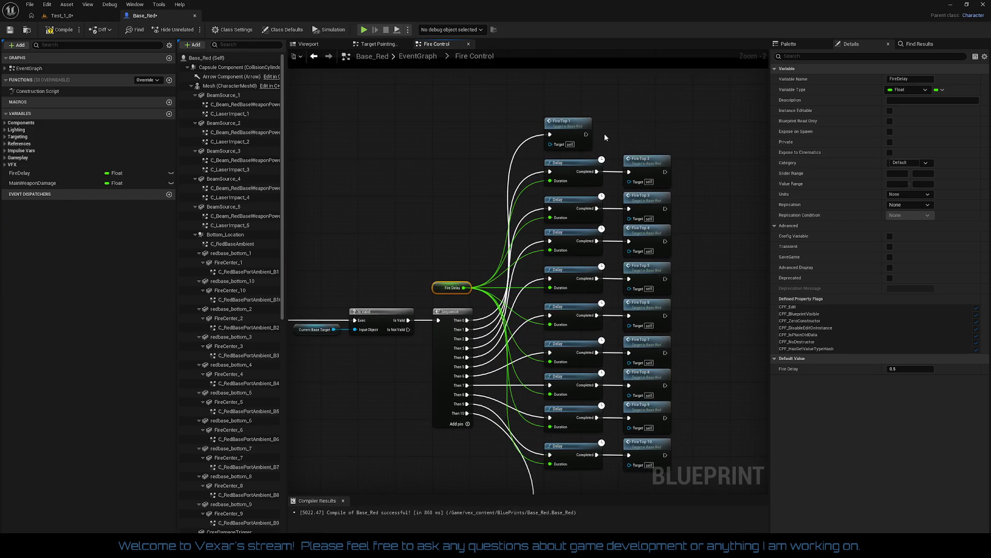
double_click(566, 122)
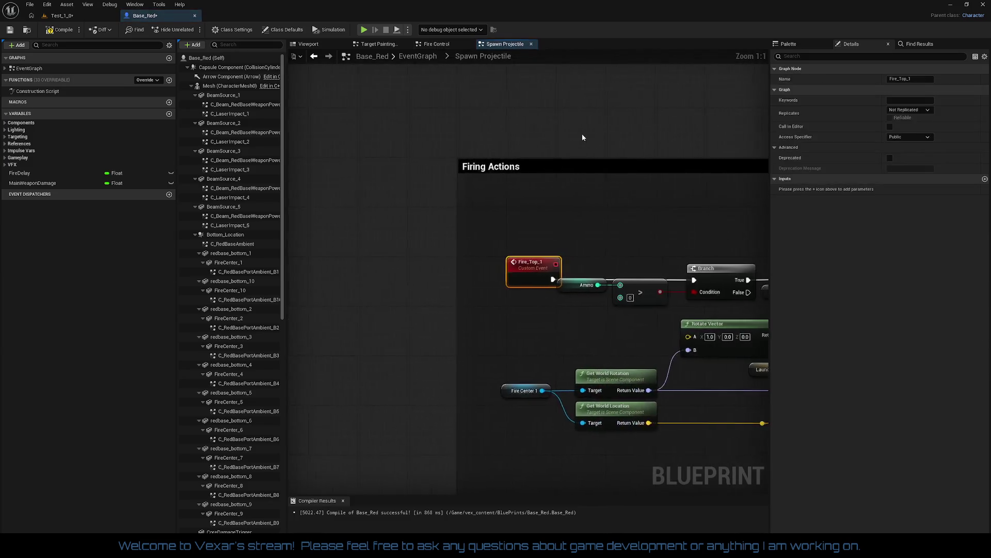
Zoom around the Spawn Projectile graph to get a close view of the SpawnActor node.
scroll(549, 178, "down", 5)
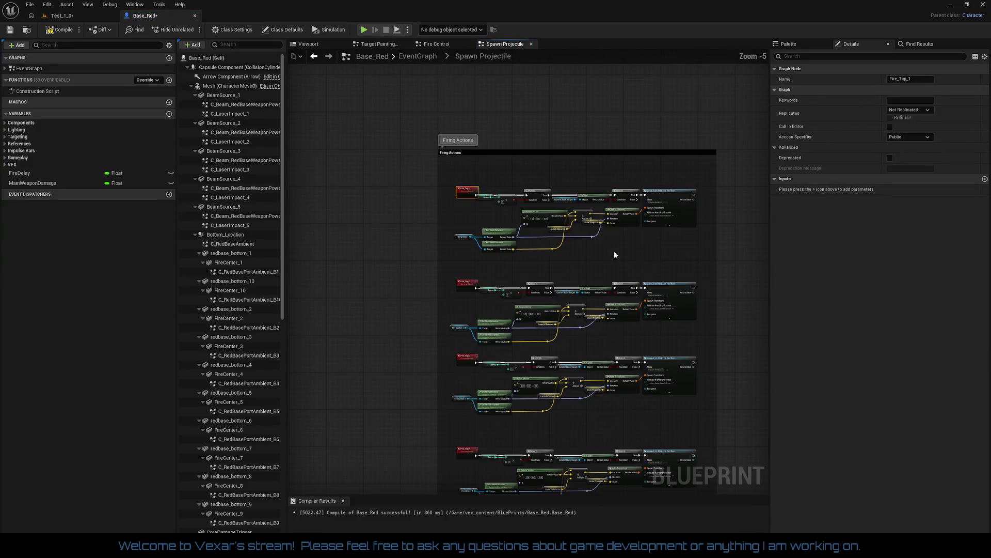
scroll(622, 251, "up", 3)
scroll(613, 256, "up", 2)
left_click_drag(507, 292, 584, 246)
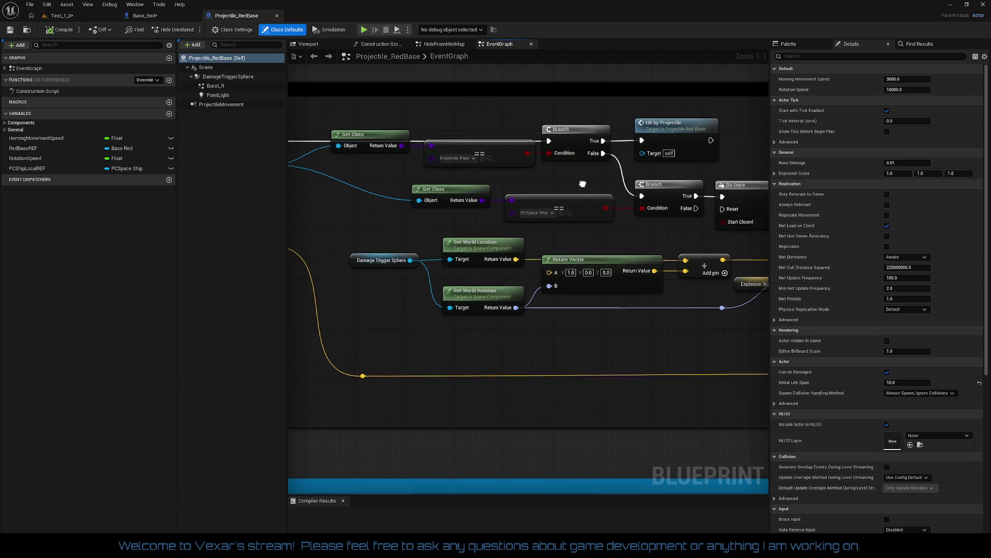
Survey the three comment blocks, then nudge Event Destroyed left into line with the Destroyed Sequence.
left_click_drag(587, 186, 600, 196)
scroll(572, 205, "down", 3)
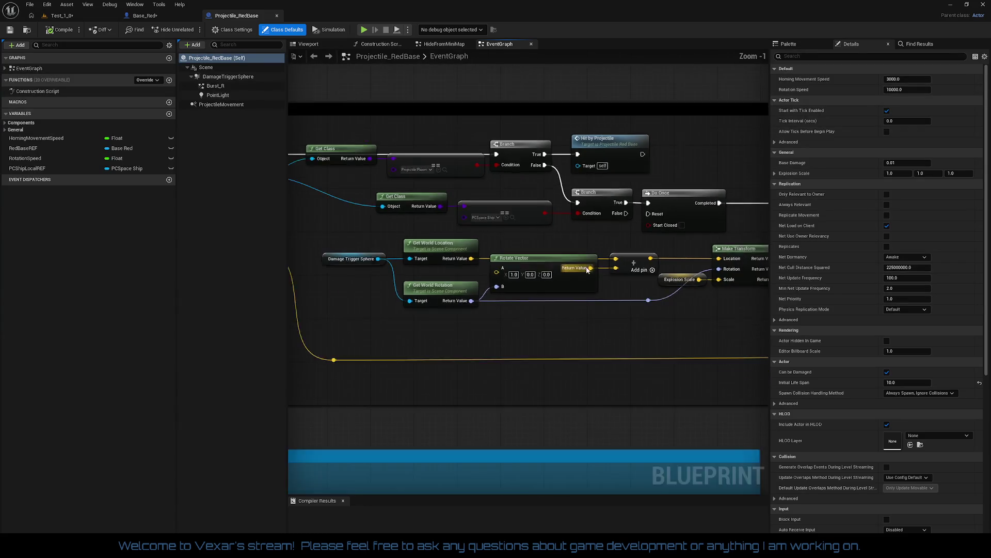
mouse_move(588, 299)
left_mouse_down()
mouse_move(626, 142)
mouse_move(719, 138)
left_mouse_up()
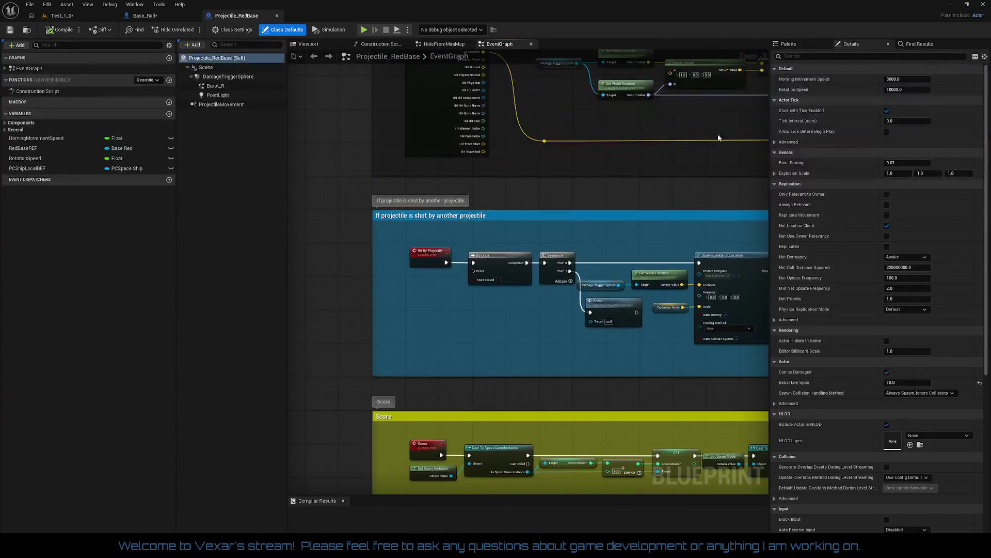
scroll(636, 194, "down", 1)
mouse_move(636, 194)
left_mouse_down()
mouse_move(437, 117)
mouse_move(576, 178)
mouse_move(501, 285)
mouse_move(406, 248)
left_mouse_up()
scroll(500, 285, "up", 3)
left_click_drag(341, 238, 661, 361)
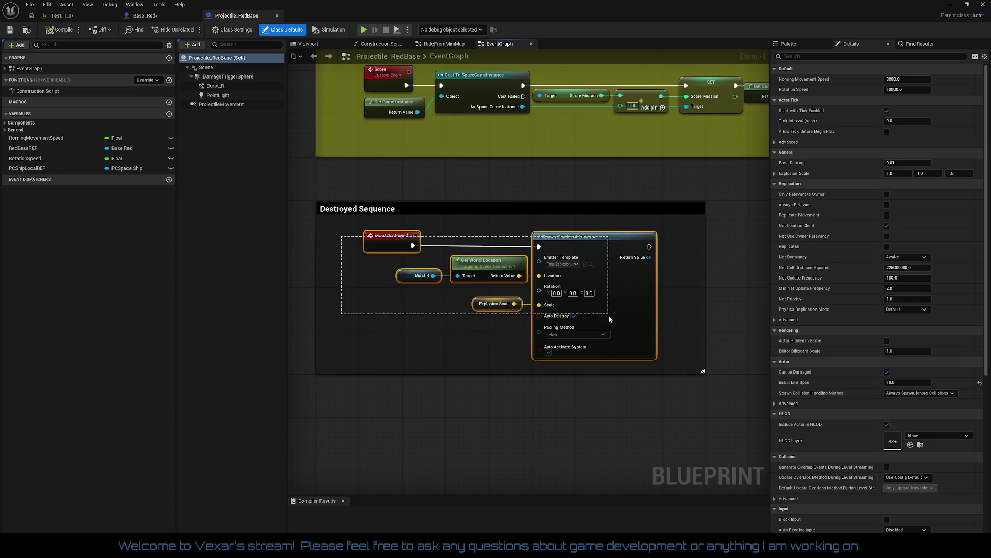
left_click(447, 324)
left_click_drag(382, 247, 579, 337)
left_click(469, 339)
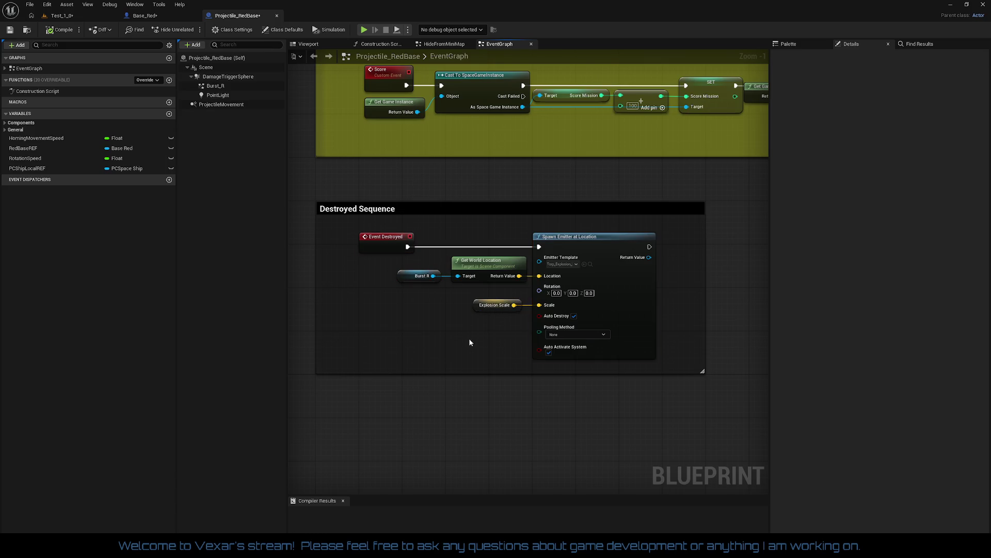
Review the Score comment and select the nodes inside the projectile-hit comment.
mouse_move(619, 181)
left_mouse_down()
mouse_move(602, 299)
mouse_move(460, 364)
mouse_move(434, 436)
left_mouse_up()
scroll(681, 333, "down", 2)
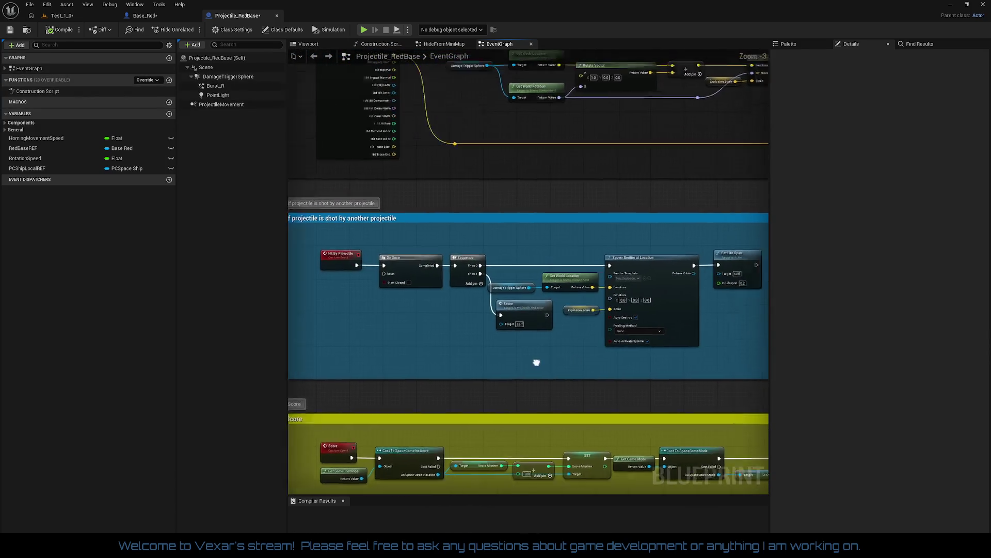
scroll(541, 381, "down", 1)
scroll(565, 382, "up", 4)
mouse_move(660, 378)
left_mouse_down()
mouse_move(759, 327)
mouse_move(649, 286)
left_mouse_up()
mouse_move(353, 164)
left_mouse_down()
mouse_move(717, 232)
mouse_move(708, 240)
mouse_move(721, 271)
left_mouse_up()
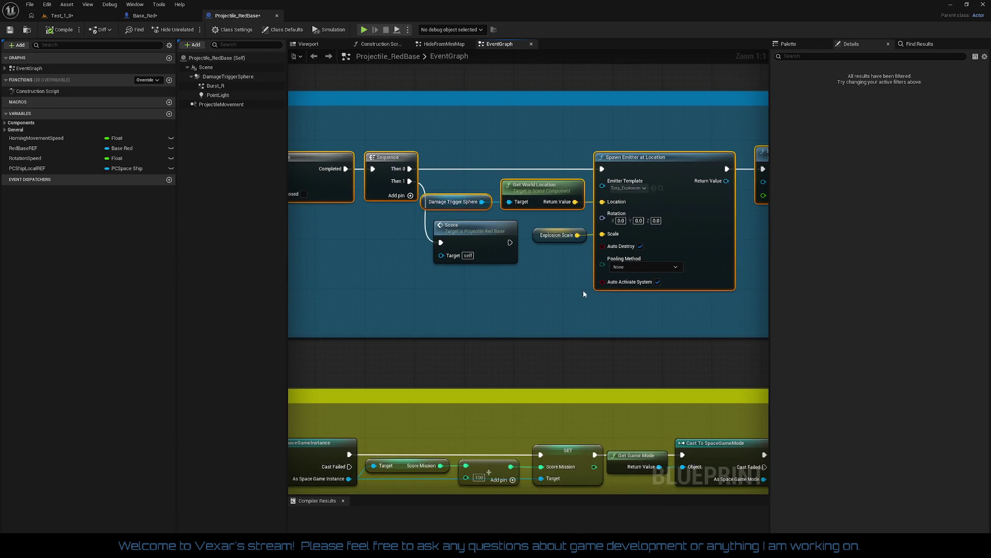
Inspect the Hit By Projectile chain, selecting Damage Trigger Sphere through Make Transform.
left_click_drag(587, 274, 695, 302)
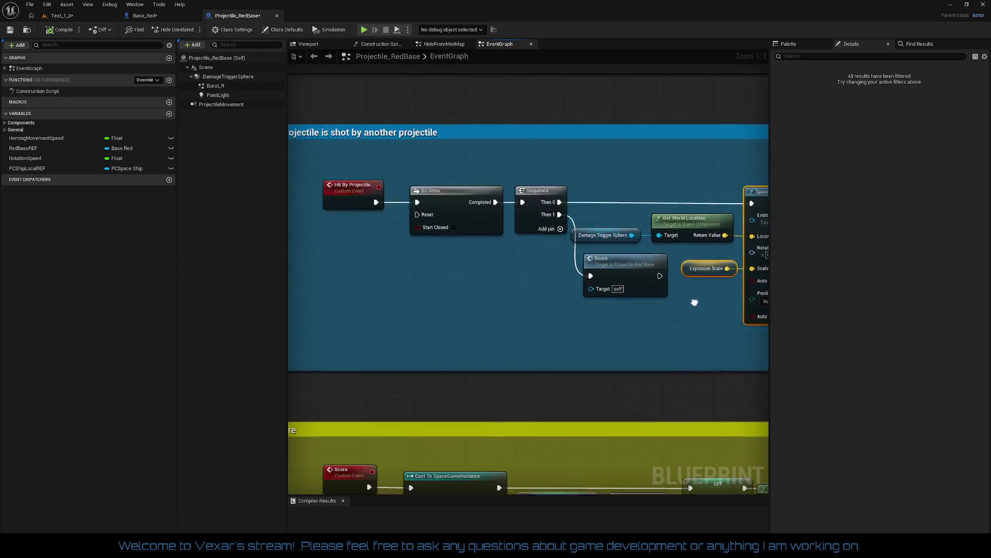
left_click_drag(945, 227, 730, 234)
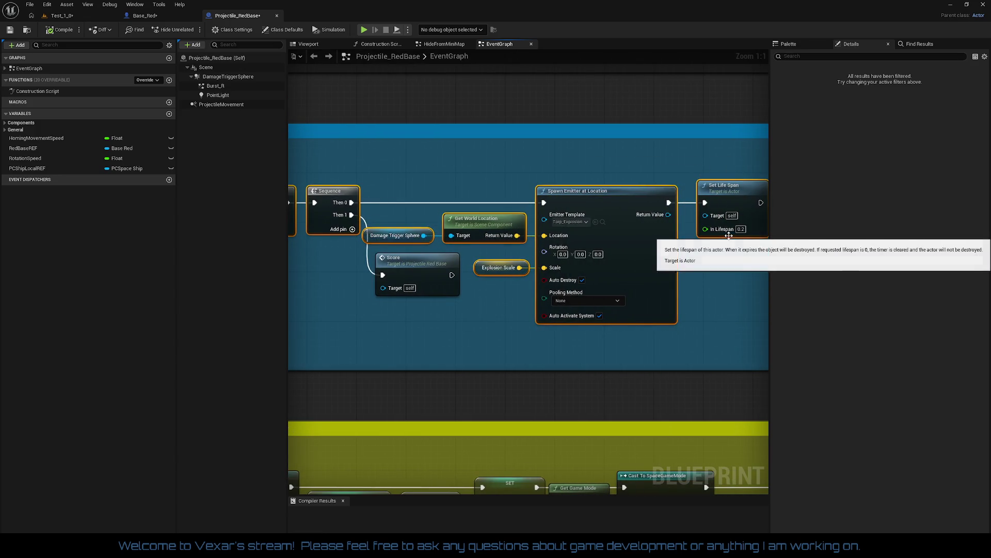
left_click_drag(734, 281, 711, 345)
left_click_drag(612, 192, 659, 364)
mouse_move(601, 284)
left_mouse_down()
mouse_move(594, 359)
mouse_move(627, 356)
left_mouse_up()
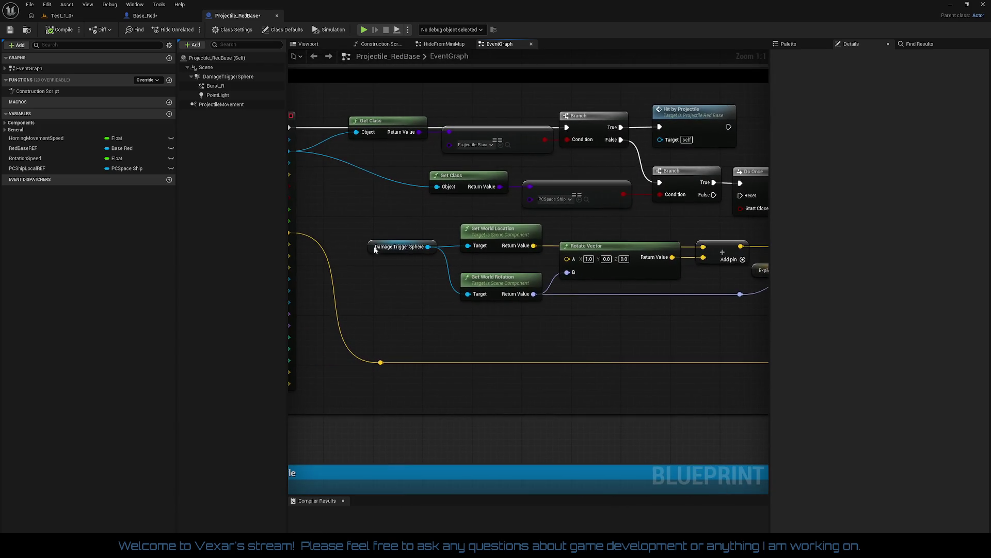
left_click_drag(380, 224, 681, 267)
left_click_drag(633, 291, 578, 280)
mouse_move(531, 210)
left_mouse_down()
mouse_move(714, 259)
mouse_move(645, 264)
mouse_move(650, 272)
left_mouse_up()
left_click(525, 312)
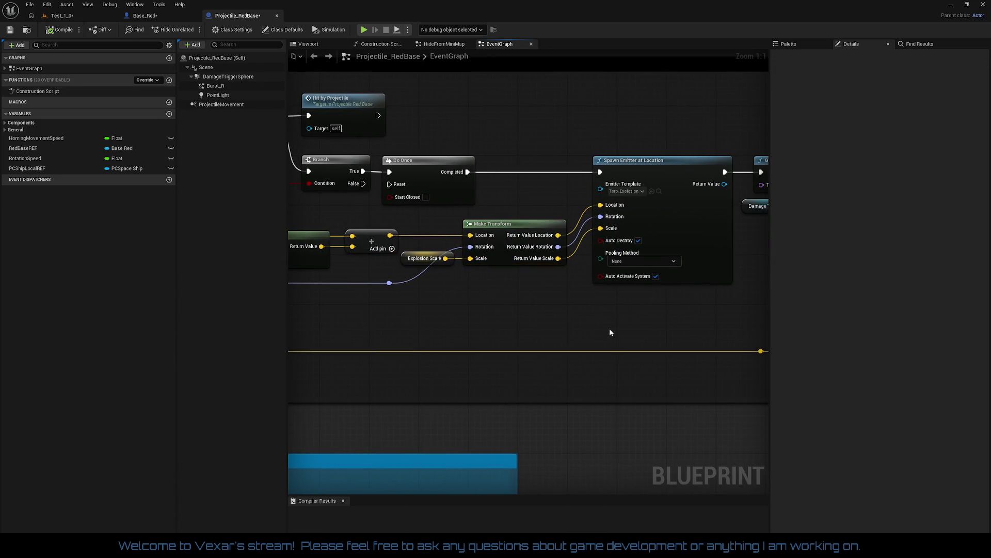
Move on past Spawn Emitter to the Homing Movement section and inspect Homing Movement Speed.
mouse_move(567, 311)
left_mouse_down()
mouse_move(269, 305)
mouse_move(505, 320)
mouse_move(423, 308)
left_mouse_up()
left_click_drag(619, 313, 474, 339)
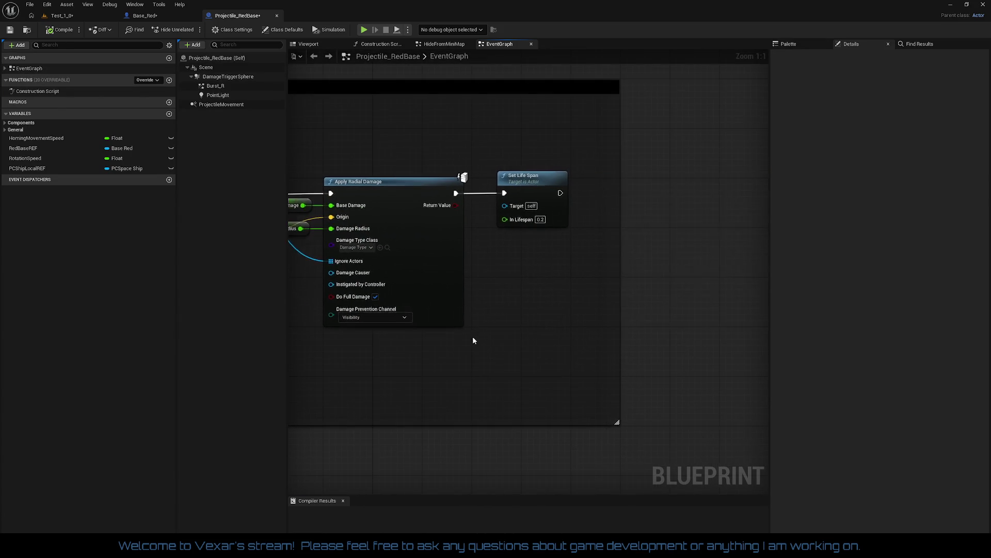
scroll(542, 320, "down", 4)
left_click_drag(541, 320, 744, 307)
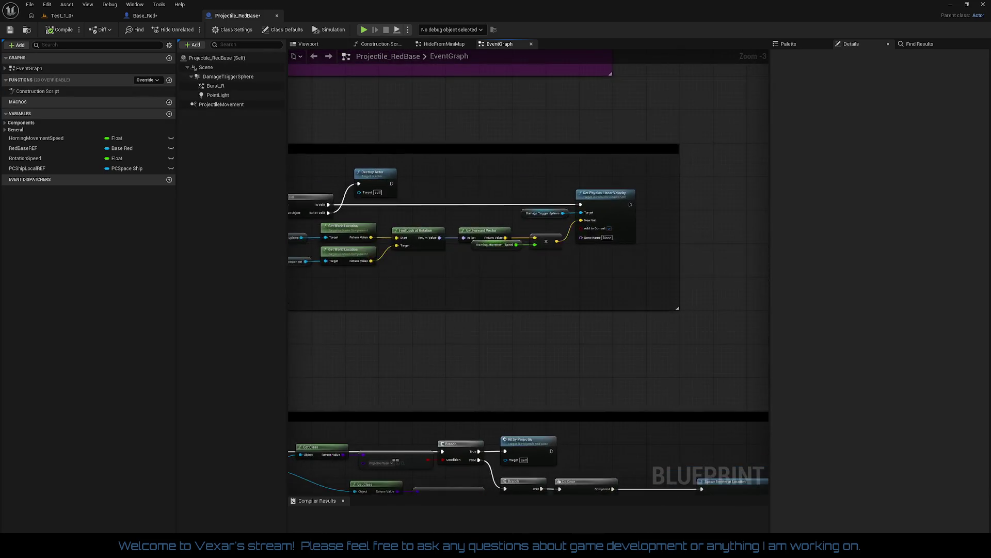
scroll(744, 308, "up", 3)
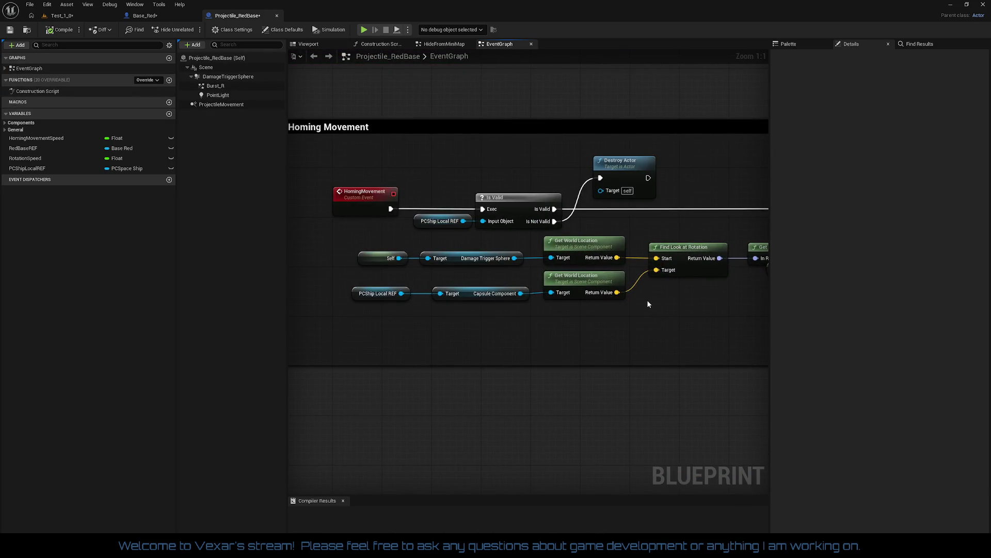
mouse_move(649, 304)
left_mouse_down()
mouse_move(546, 283)
mouse_move(290, 279)
mouse_move(727, 295)
mouse_move(496, 297)
mouse_move(523, 263)
left_mouse_up()
left_click(523, 248)
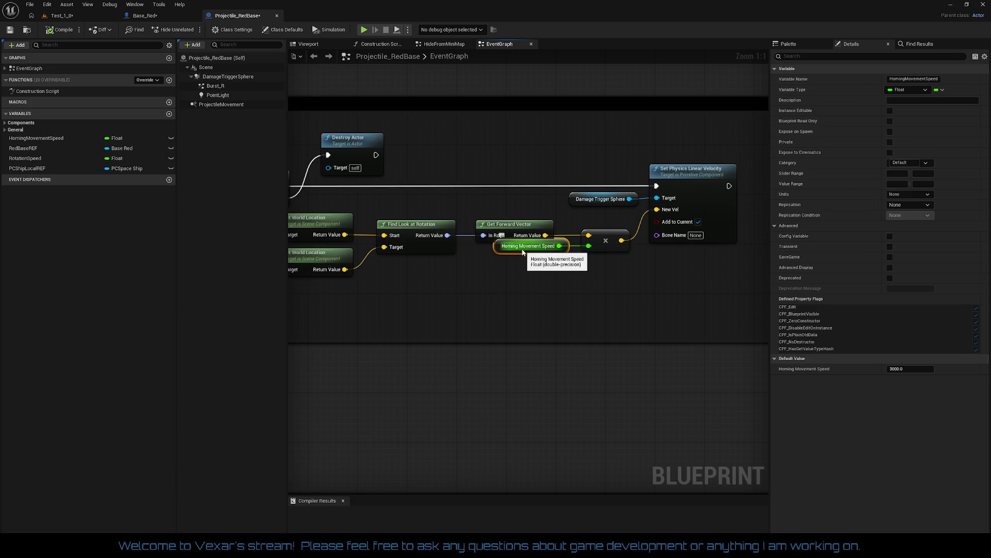
Inspect the Begin Play section's Destroy Component and Projectile Movement nodes.
scroll(533, 330, "down", 2)
left_click_drag(533, 330, 682, 403)
scroll(600, 332, "down", 1)
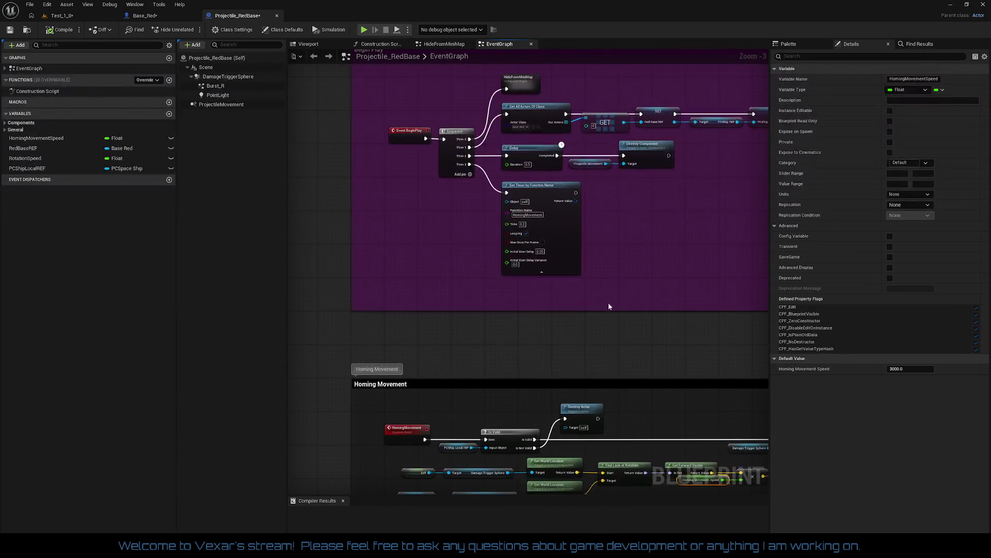
scroll(563, 304, "up", 2)
mouse_move(563, 304)
left_mouse_down()
mouse_move(538, 103)
mouse_move(565, 73)
mouse_move(643, 184)
mouse_move(564, 344)
left_mouse_up()
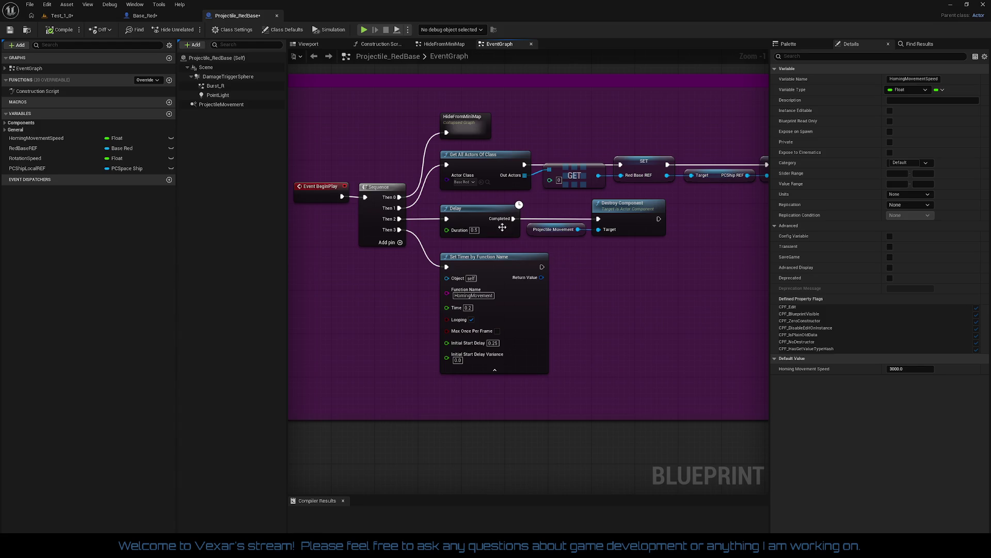
left_click(619, 217)
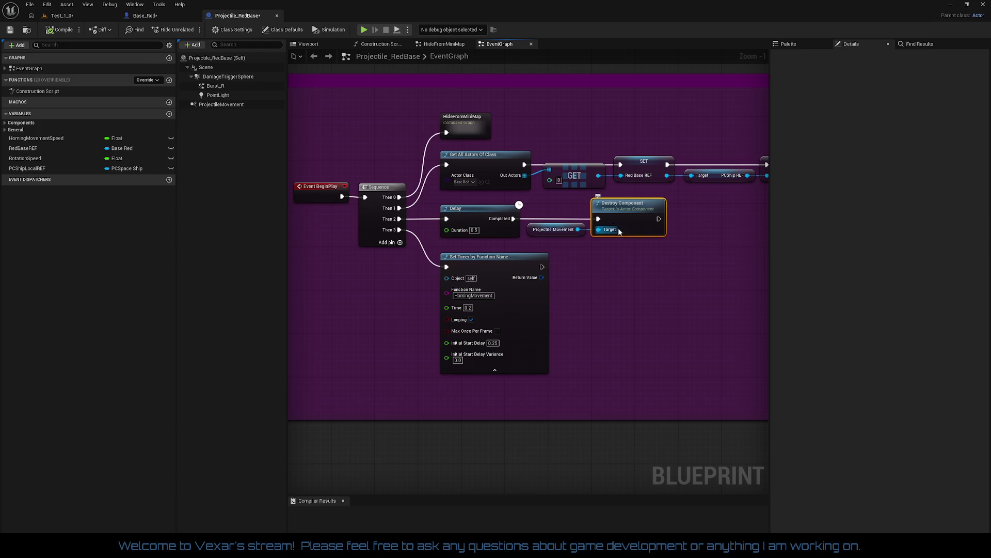
left_click(553, 229)
left_click(650, 219)
mouse_move(632, 236)
left_mouse_down()
mouse_move(625, 270)
mouse_move(602, 259)
mouse_move(613, 110)
mouse_move(618, 239)
mouse_move(633, 275)
left_mouse_up()
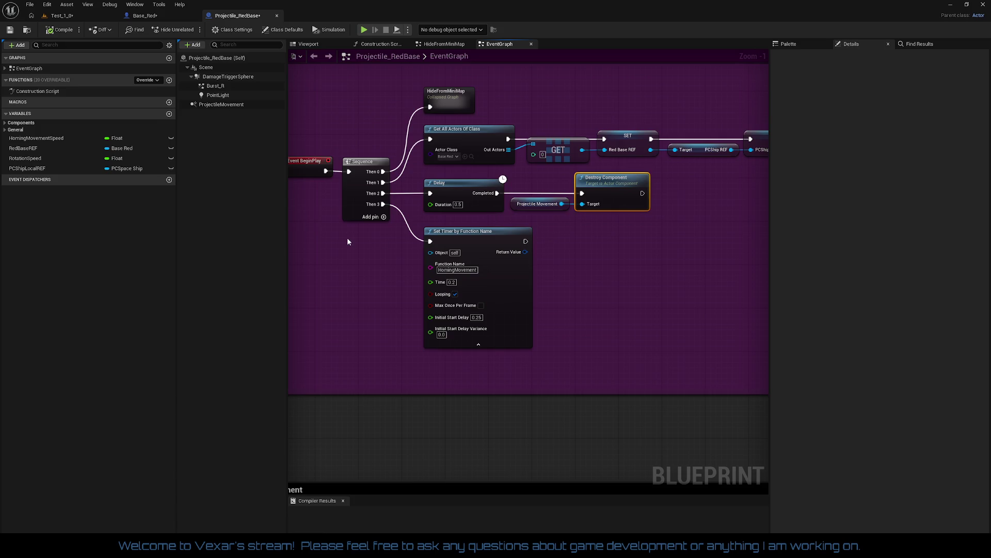
left_click_drag(312, 206, 339, 210)
Edit the ProjectileMovement component's Velocity Z and X values.
left_click(220, 107)
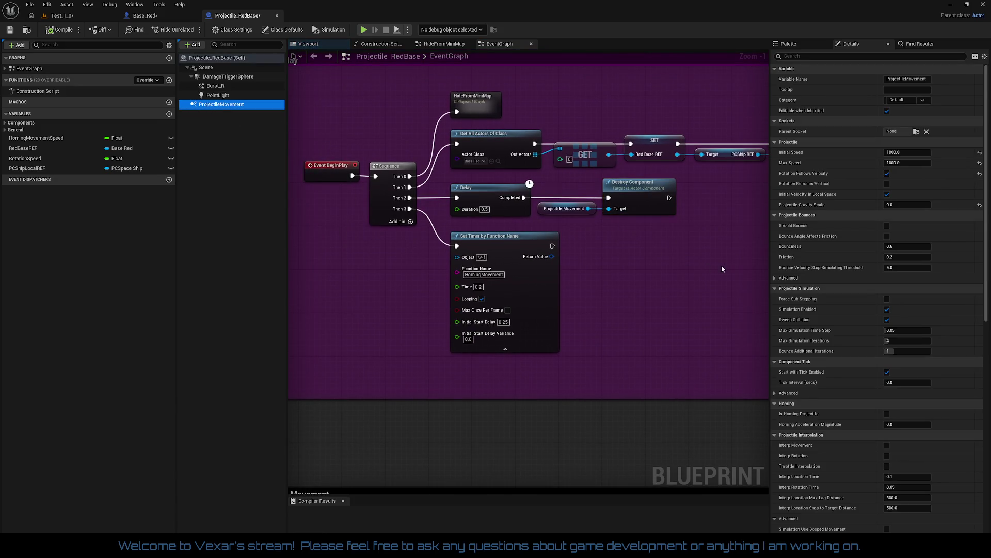
scroll(834, 246, "down", 3)
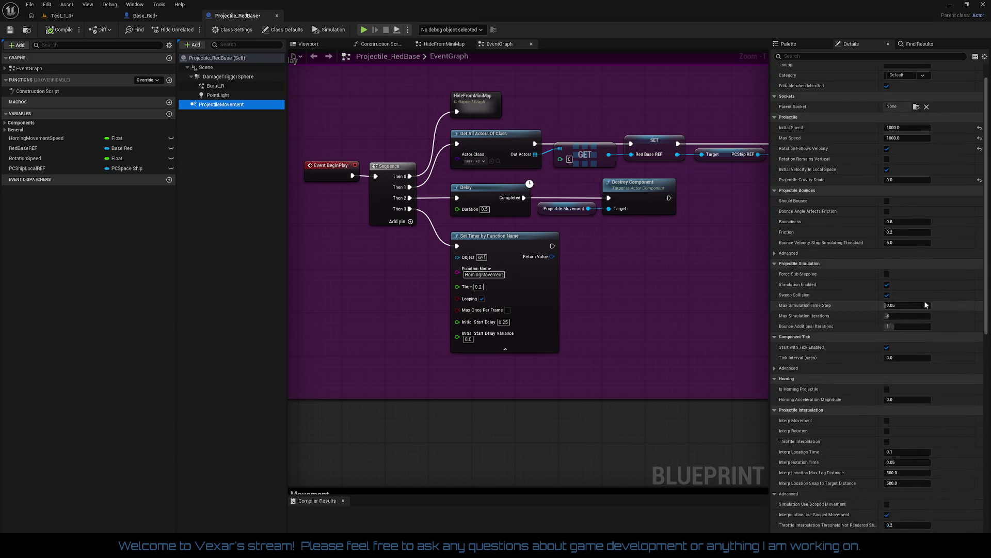
scroll(937, 352, "down", 8)
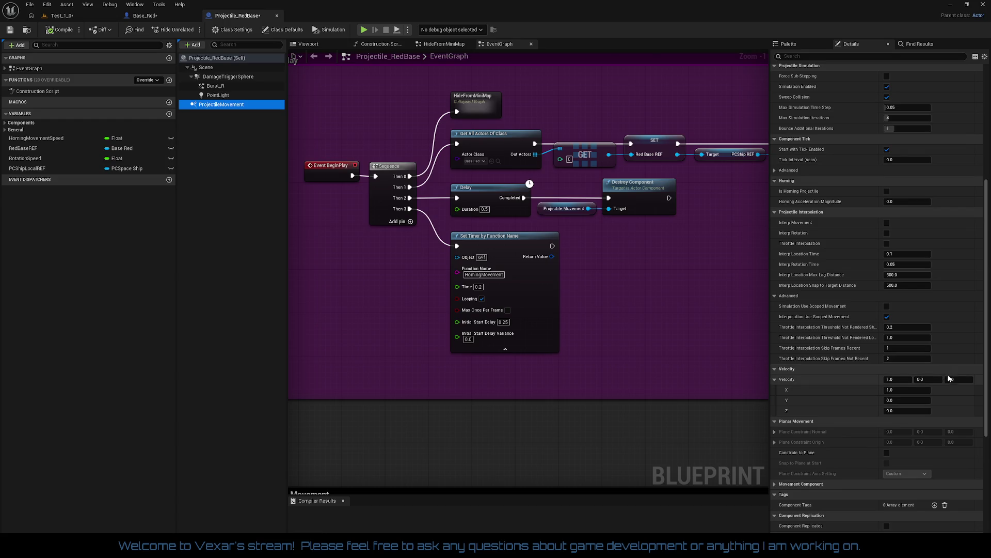
left_click(953, 379)
type("1")
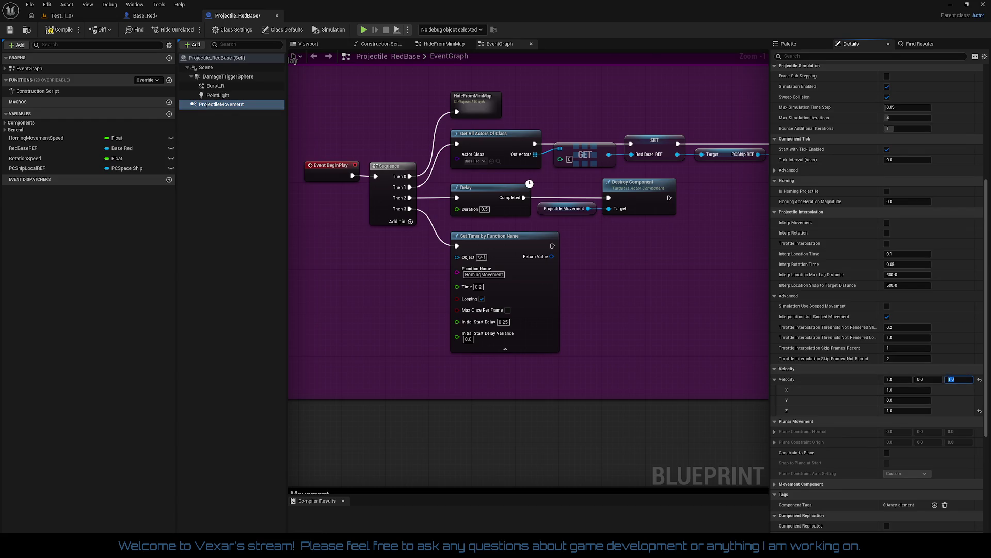
left_click(899, 380)
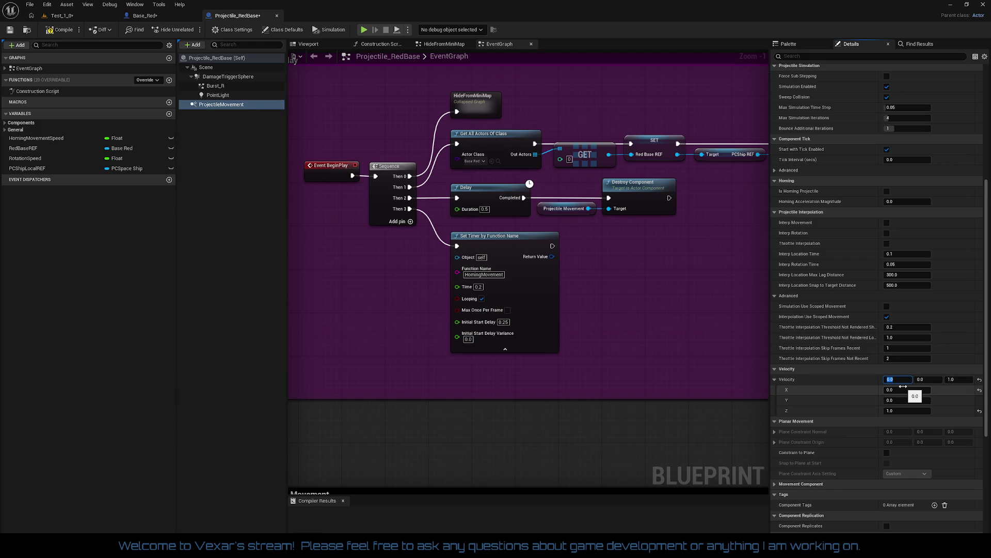
scroll(916, 191, "up", 10)
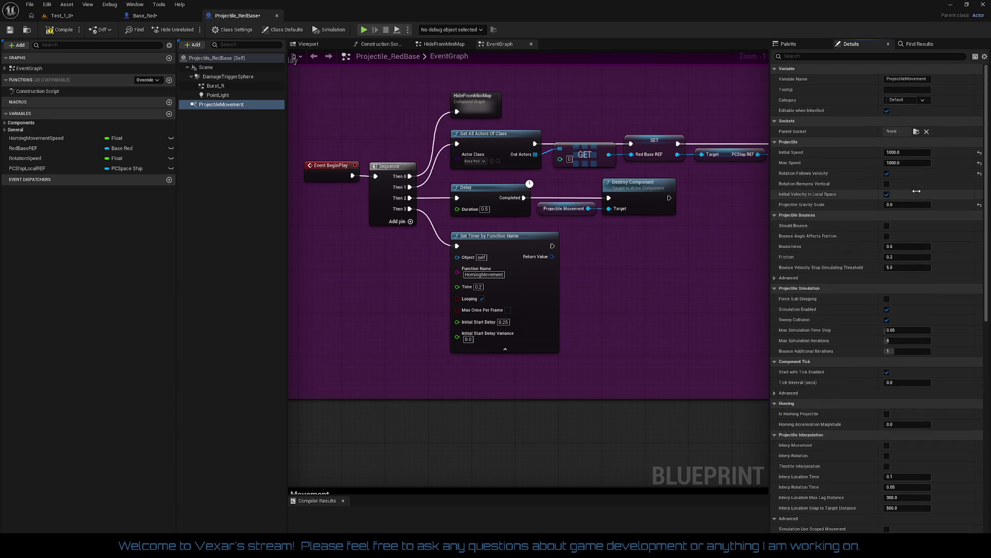
Set Initial Speed and Max Speed to 15000, save, and return to Test_1.
left_click(911, 152)
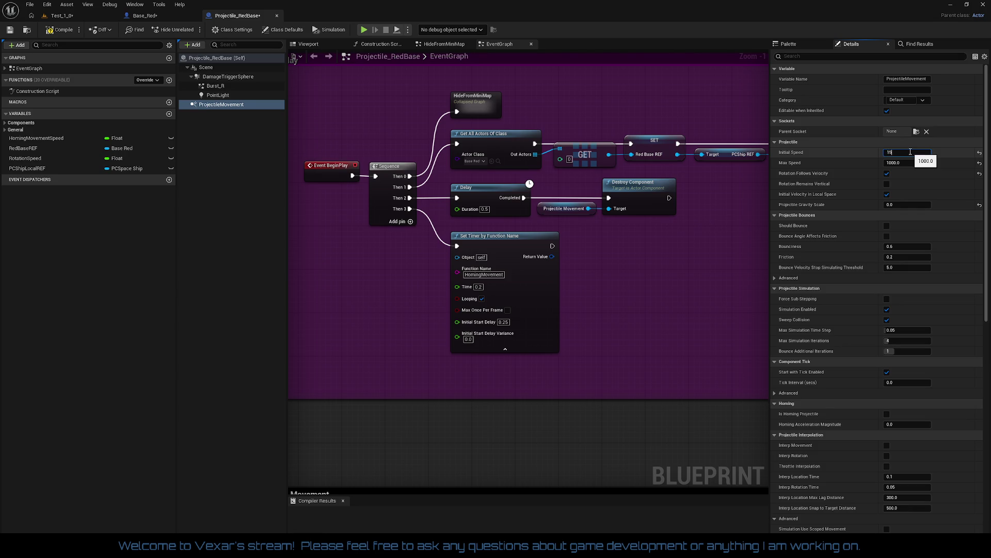
type("5000")
key("Tab")
type("1")
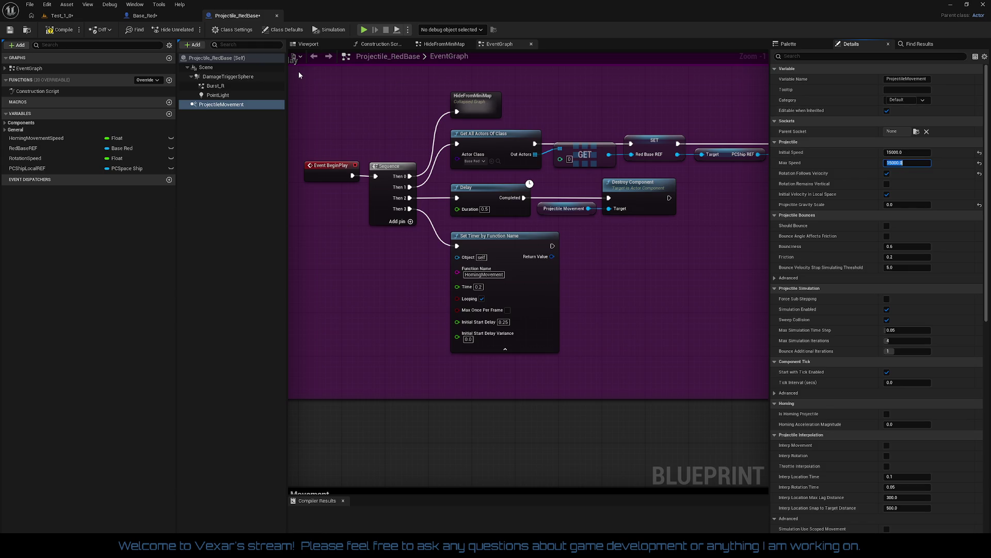
key("ctrl+s")
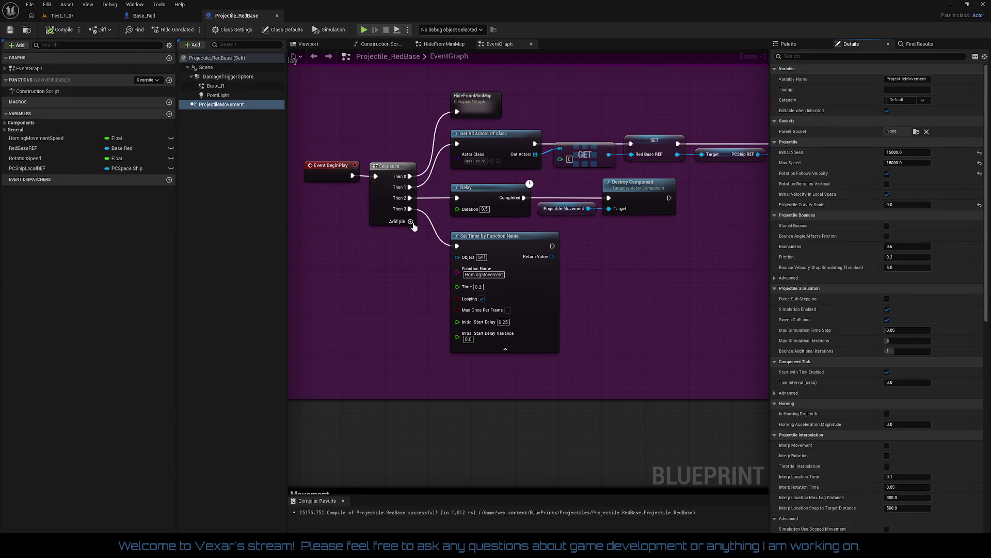
left_click(60, 16)
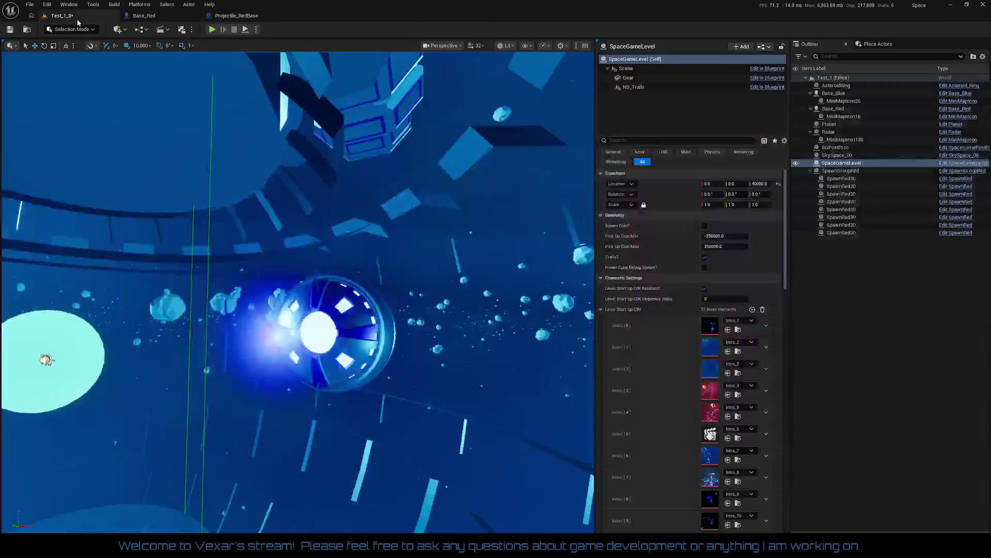
Save Test_1, play-test it in the editor, then stop and return to Projectile_RedBase.
left_click(10, 29)
left_click(212, 30)
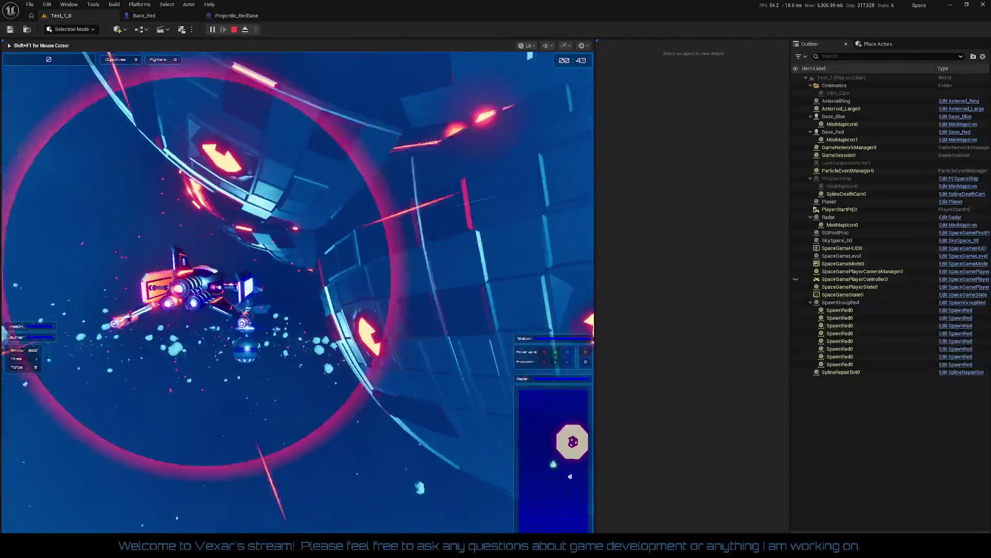
key("Escape")
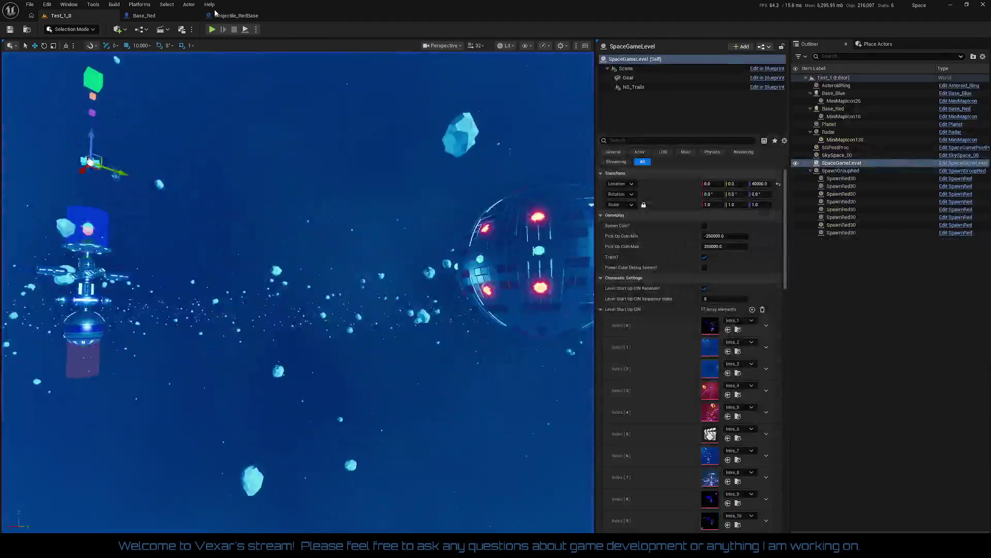
left_click(222, 15)
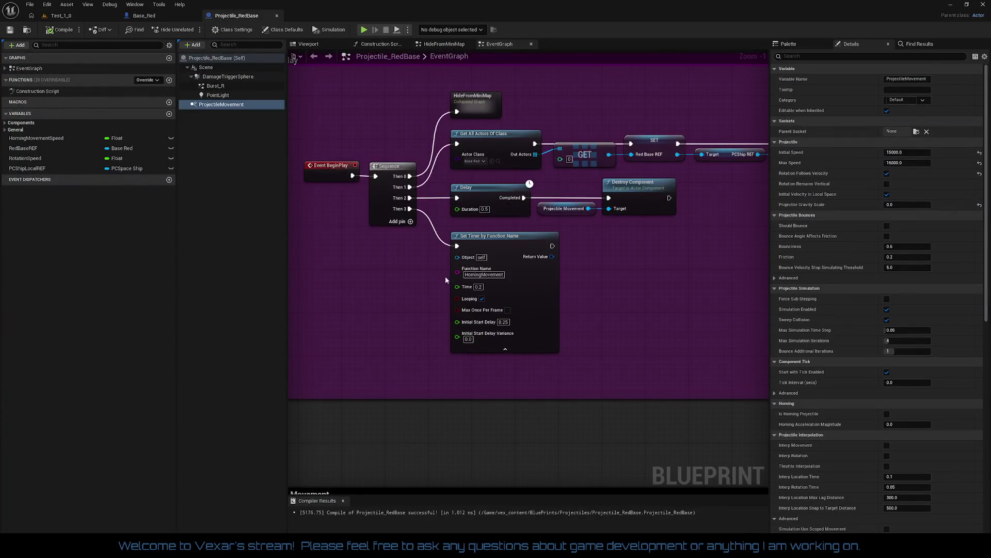
Rewire Set Timer by Function Name to run after Destroy Component instead of Sequence Then 3.
left_click(504, 236)
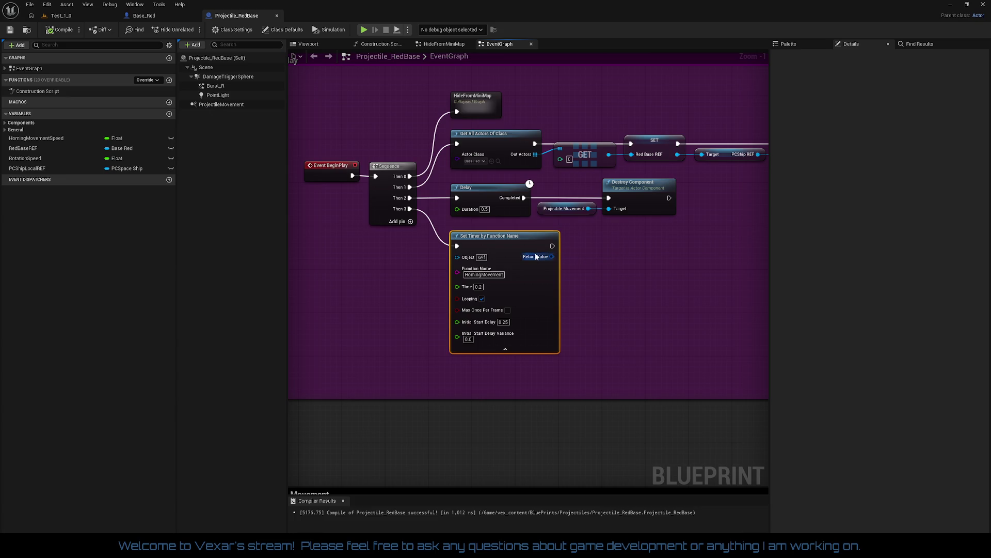
right_click(458, 246)
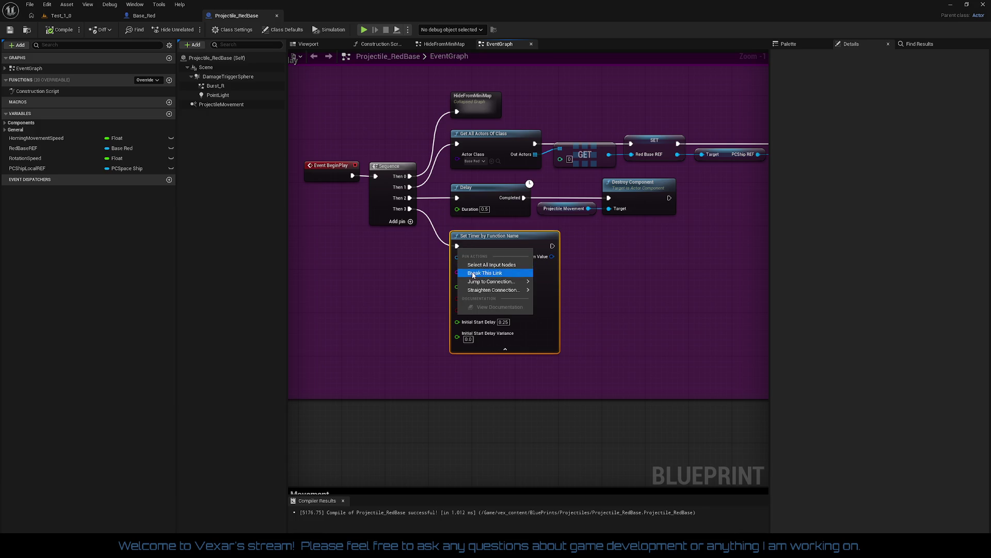
mouse_move(477, 272)
left_click(516, 276)
mouse_move(460, 249)
left_mouse_down()
mouse_move(658, 222)
mouse_move(682, 213)
mouse_move(670, 198)
left_mouse_up()
mouse_move(526, 237)
left_mouse_down()
mouse_move(749, 229)
mouse_move(631, 194)
mouse_move(602, 201)
left_mouse_up()
Straighten Get All Actors, GET, SET and HideFromMiniMap into one row.
key("shift+1")
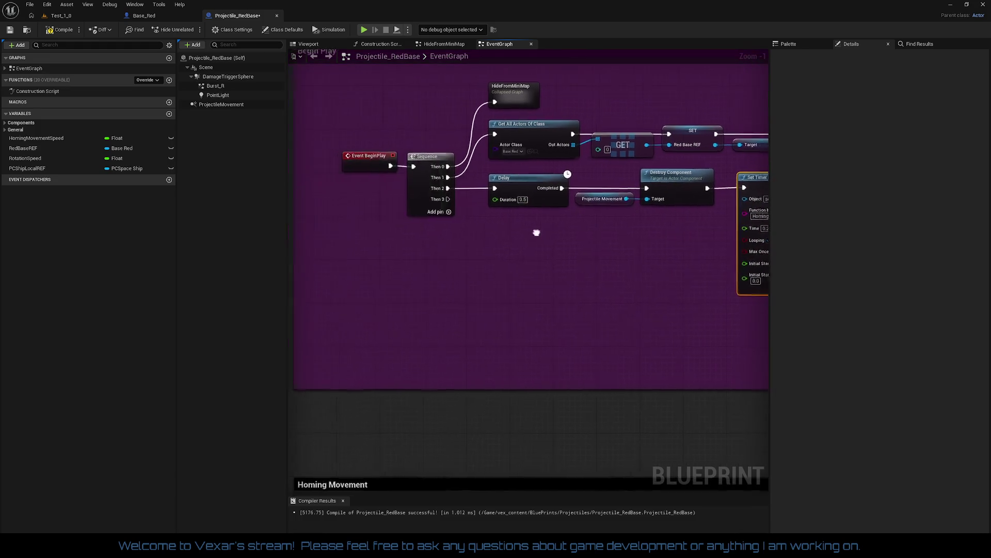
mouse_move(314, 172)
left_mouse_down()
mouse_move(531, 221)
mouse_move(723, 299)
mouse_move(689, 302)
left_mouse_up()
mouse_move(547, 331)
left_mouse_down()
mouse_move(572, 337)
mouse_move(577, 274)
mouse_move(415, 144)
left_mouse_up()
mouse_move(404, 98)
left_mouse_down()
mouse_move(771, 279)
mouse_move(631, 316)
mouse_move(563, 364)
left_mouse_up()
left_click_drag(333, 306, 501, 303)
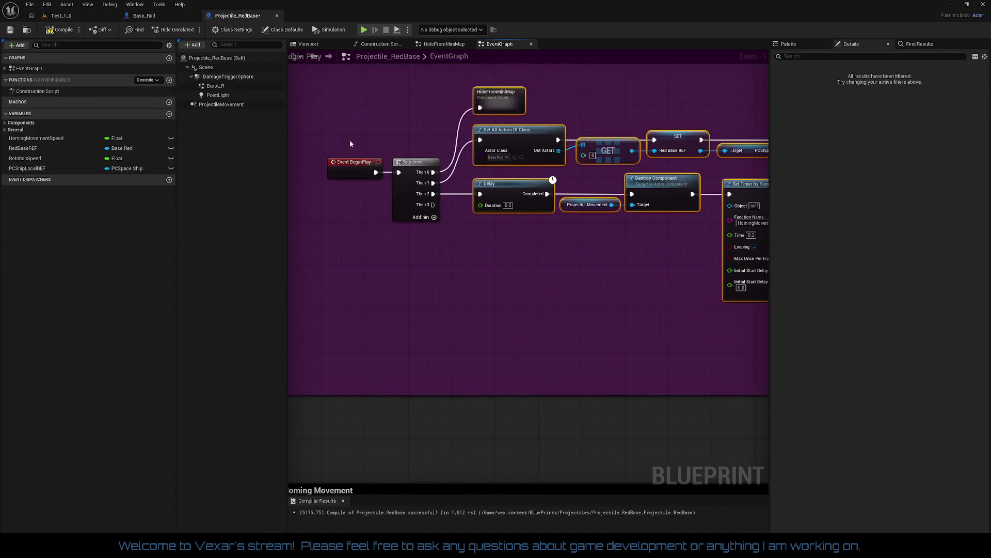
key("q")
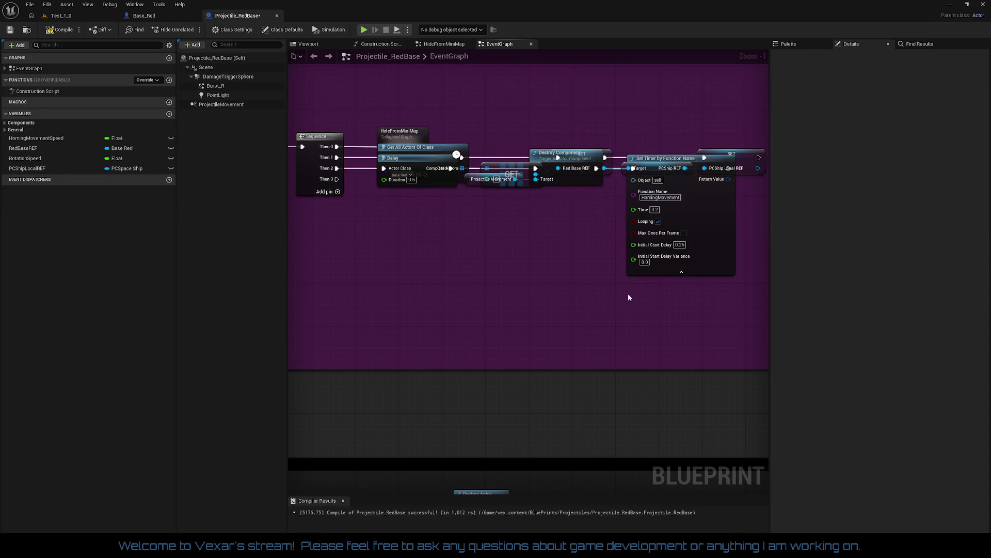
Move the Delay, Projectile Movement, Destroy Component and Set Timer chain below the top row.
left_click_drag(719, 224, 715, 266)
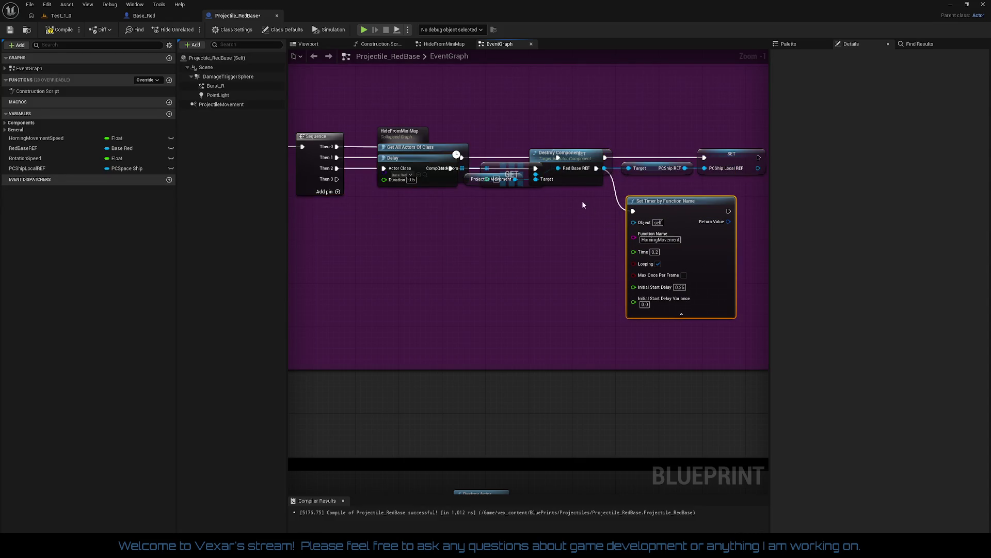
mouse_move(586, 182)
left_mouse_down()
mouse_move(590, 232)
mouse_move(593, 223)
left_mouse_up()
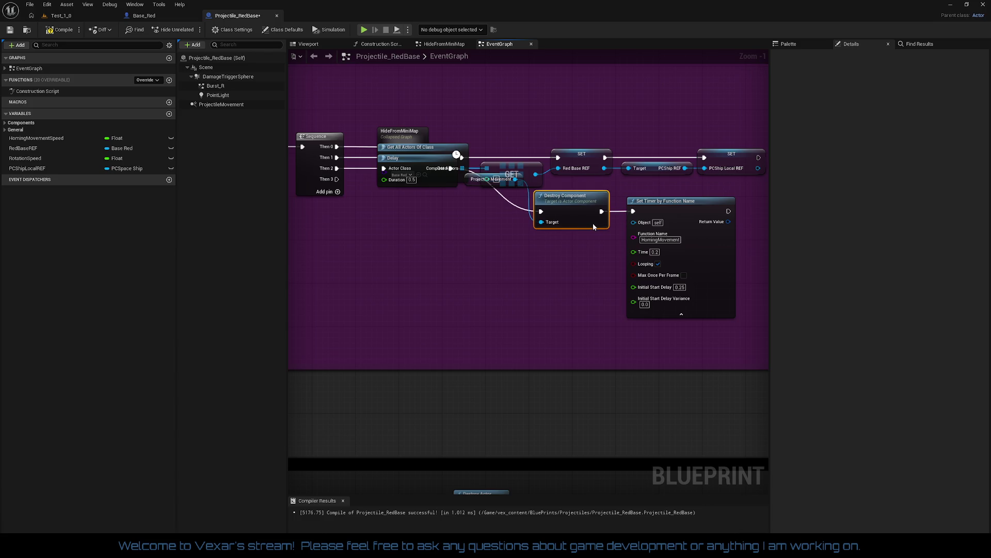
mouse_move(476, 181)
left_mouse_down()
mouse_move(478, 221)
mouse_move(684, 259)
left_mouse_up()
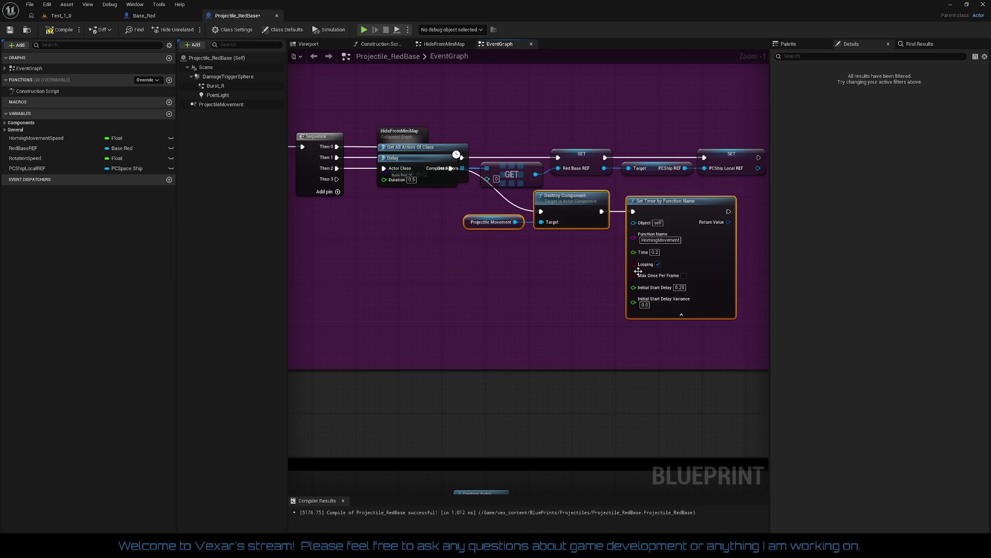
left_click_drag(433, 182, 438, 228)
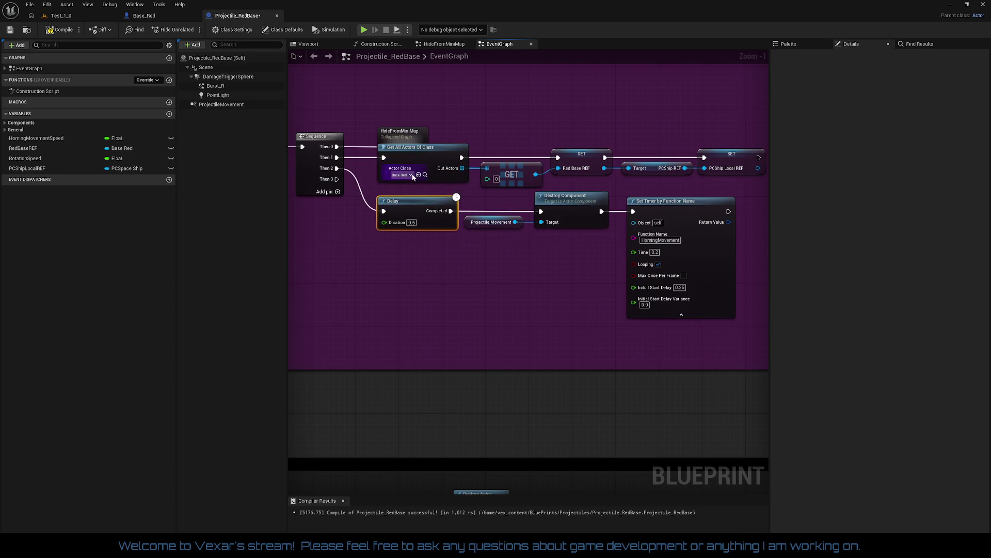
left_click_drag(412, 174, 467, 189)
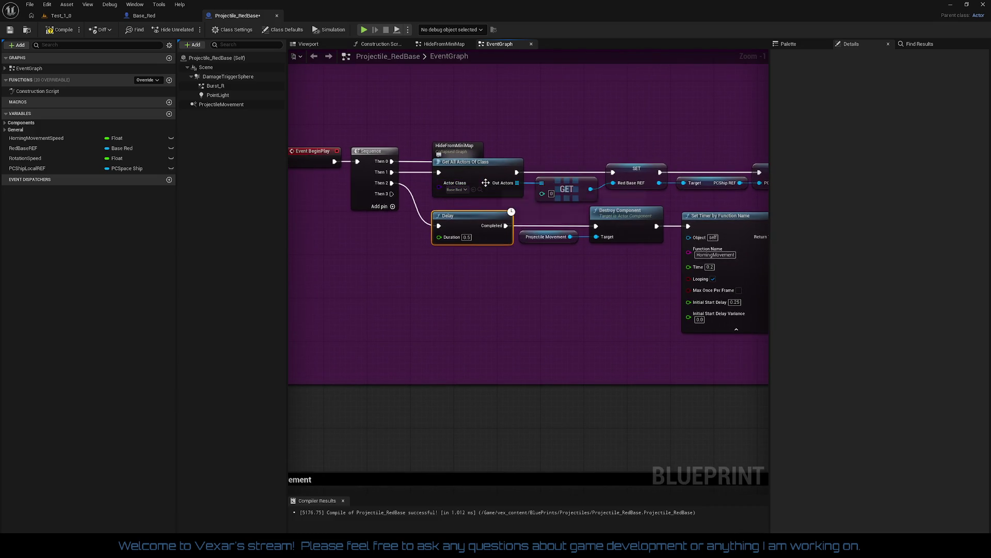
Remove the unused Then 3 output from the Sequence node.
right_click(392, 195)
left_click(417, 236)
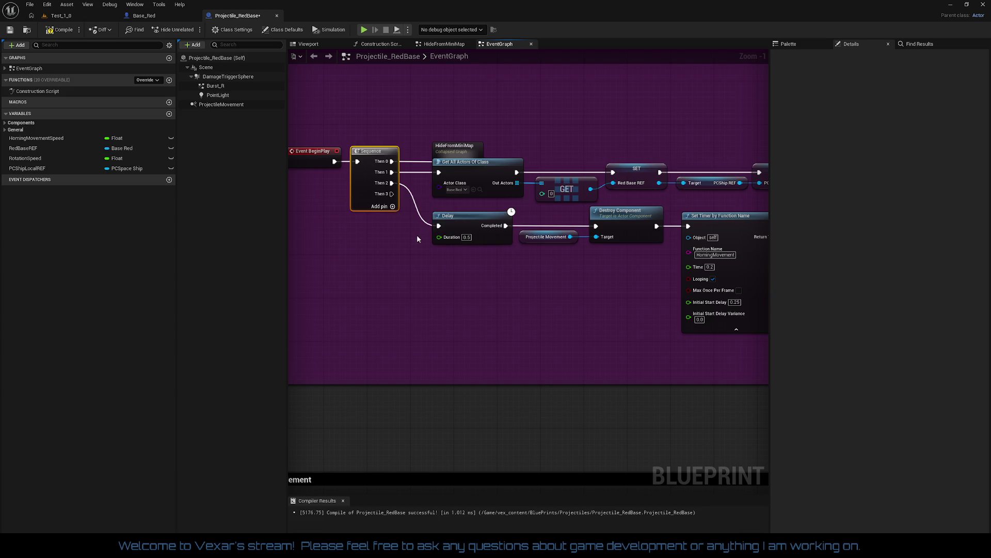
scroll(492, 210, "down", 1)
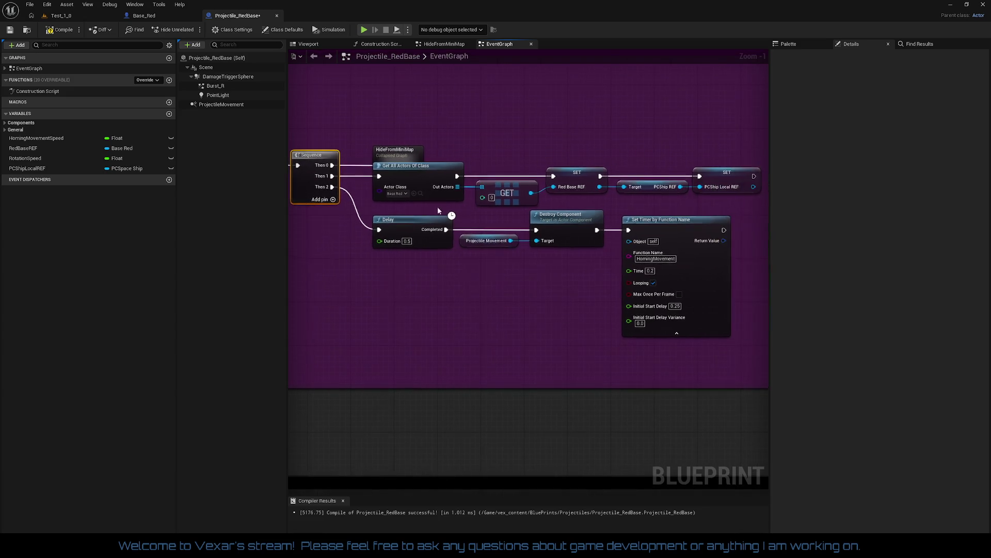
scroll(525, 143, "up", 1)
Align HideFromMiniMap beside Sequence and raise the top row inside the Begin Play comment.
left_click_drag(483, 148, 461, 148)
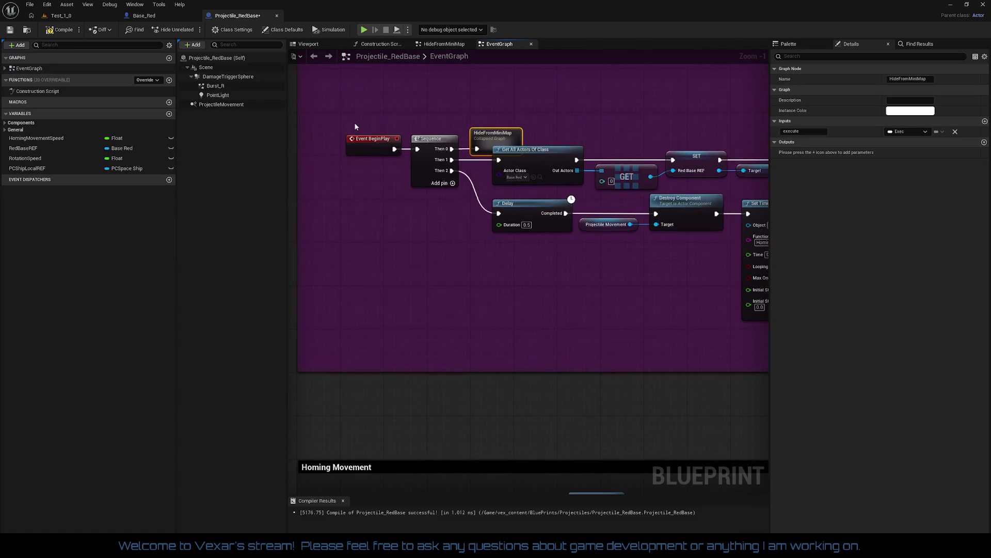
left_click_drag(342, 124, 542, 192)
mouse_move(496, 135)
left_mouse_down()
mouse_move(644, 190)
mouse_move(715, 196)
left_mouse_up()
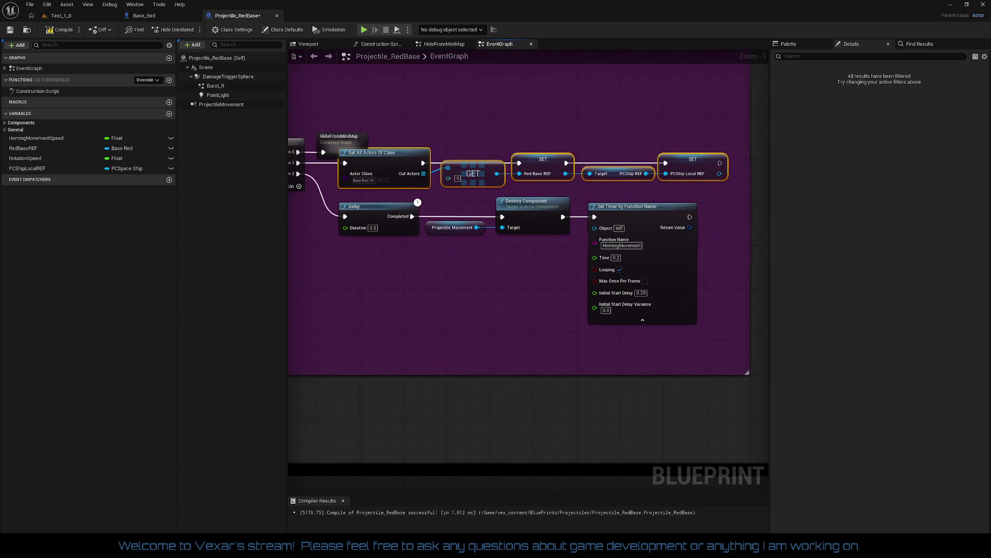
mouse_move(439, 168)
left_mouse_down()
mouse_move(529, 160)
mouse_move(500, 147)
mouse_move(522, 151)
left_mouse_up()
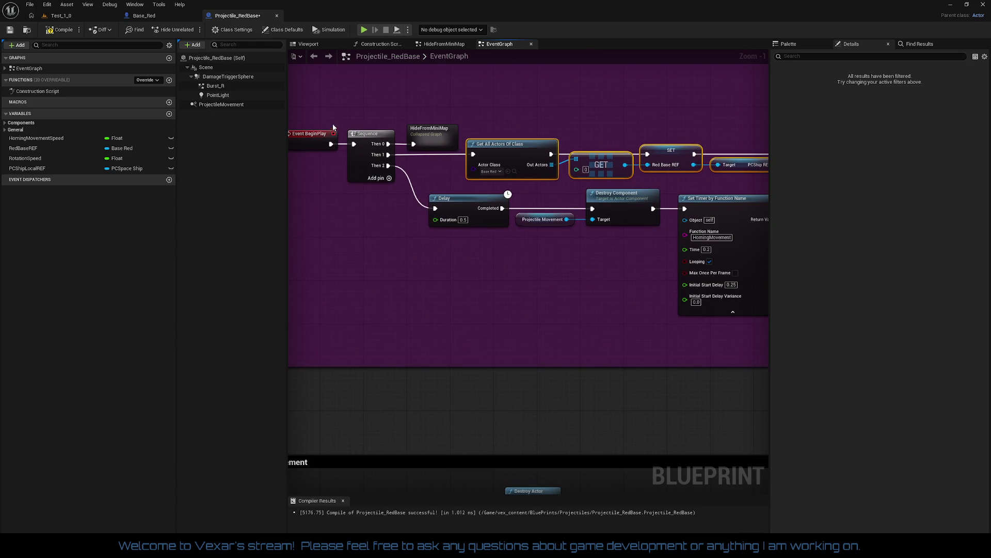
left_click_drag(320, 113, 772, 188)
left_click_drag(679, 182, 680, 182)
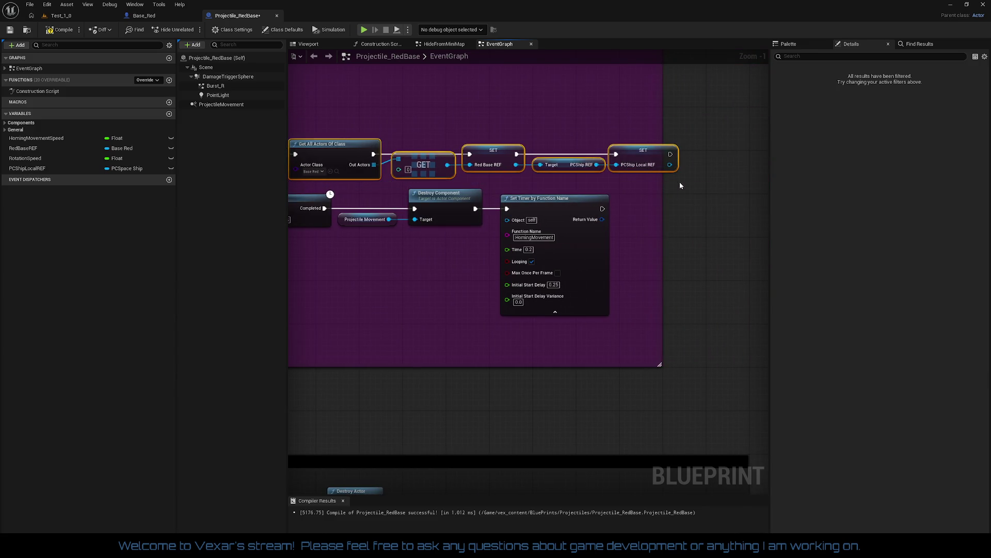
left_click_drag(568, 252, 768, 255)
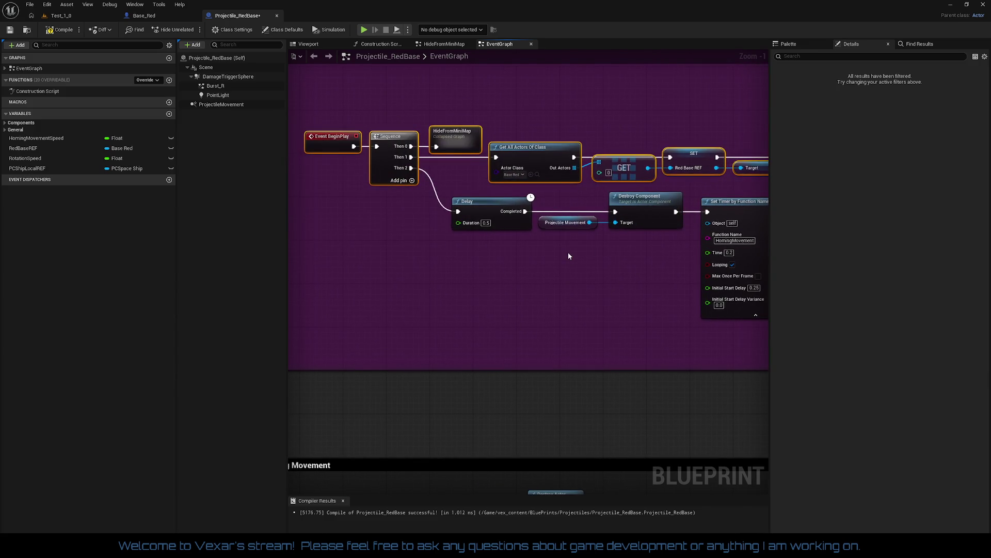
mouse_move(568, 252)
left_mouse_down()
mouse_move(650, 311)
mouse_move(572, 284)
left_mouse_up()
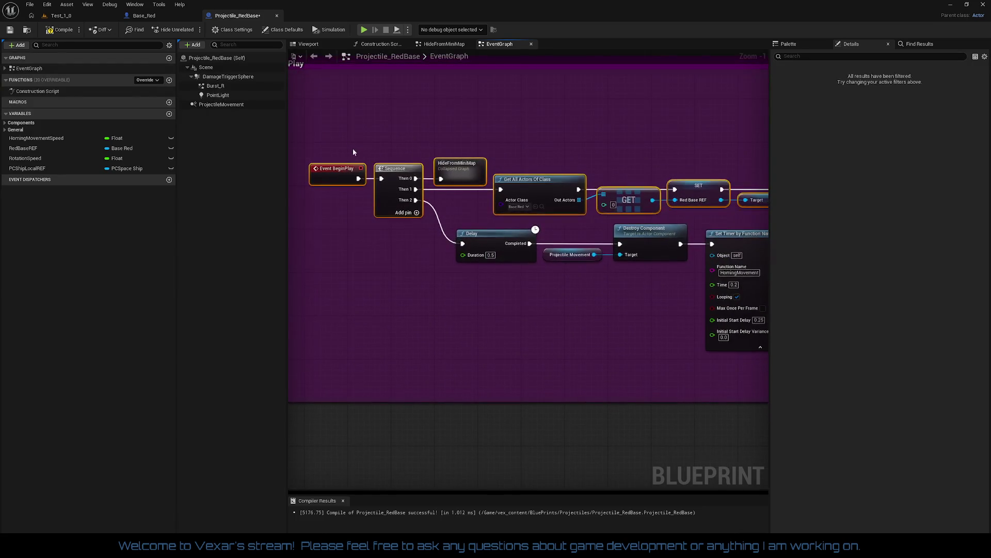
mouse_move(353, 152)
left_mouse_down()
mouse_move(682, 299)
mouse_move(646, 354)
mouse_move(587, 321)
left_mouse_up()
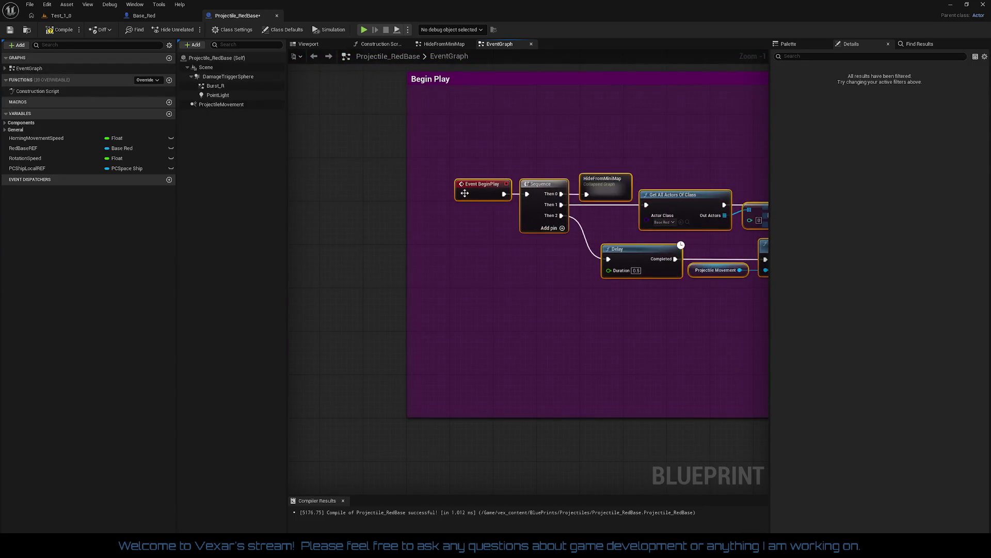
left_click_drag(465, 193, 459, 128)
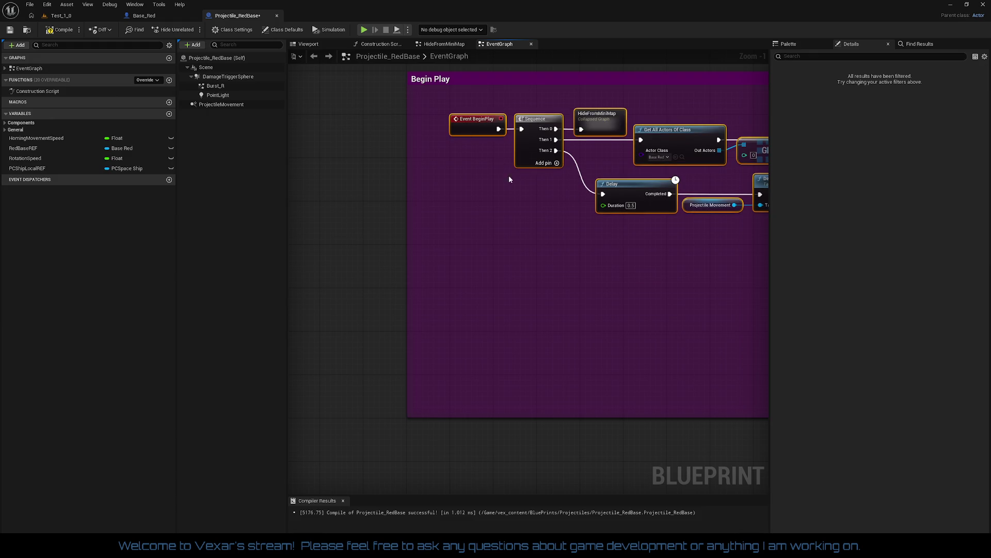
left_click_drag(509, 179, 450, 210)
Widen and shorten the Begin Play comment box to fit the rearranged nodes.
left_click(545, 143)
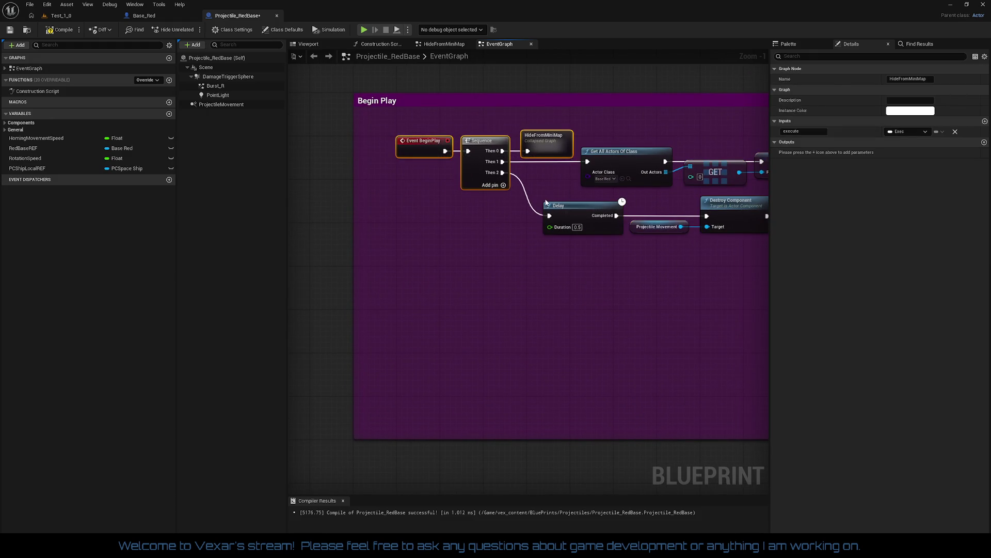
mouse_move(568, 196)
left_mouse_down()
mouse_move(461, 206)
mouse_move(421, 185)
mouse_move(414, 245)
mouse_move(374, 249)
left_mouse_up()
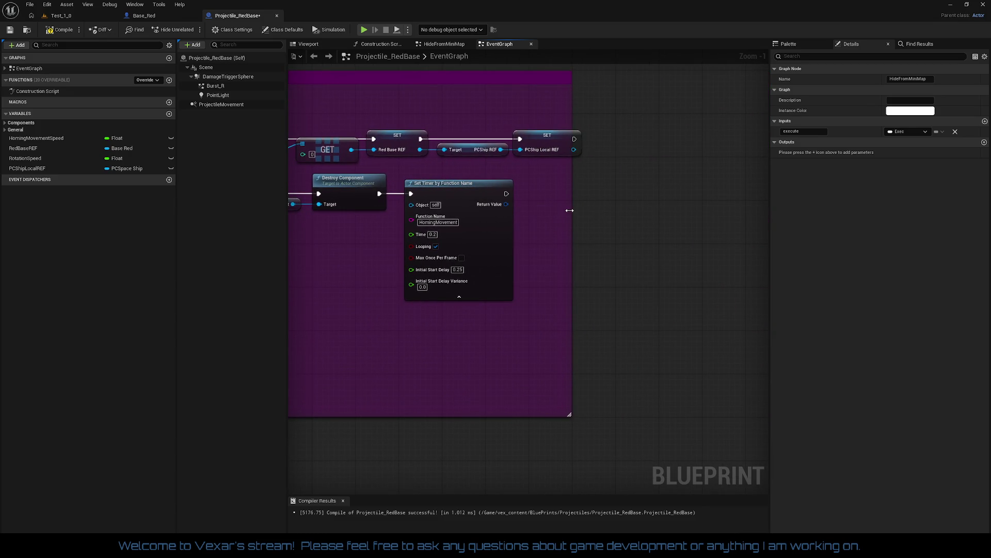
left_click_drag(569, 210, 611, 212)
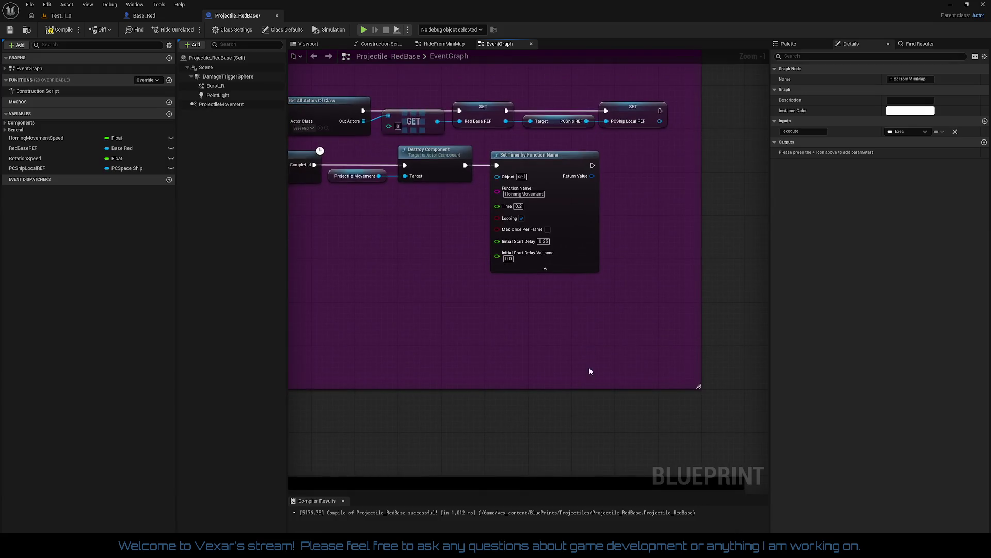
mouse_move(584, 386)
left_mouse_down()
mouse_move(580, 299)
mouse_move(636, 294)
left_mouse_up()
left_click_drag(552, 286, 582, 291)
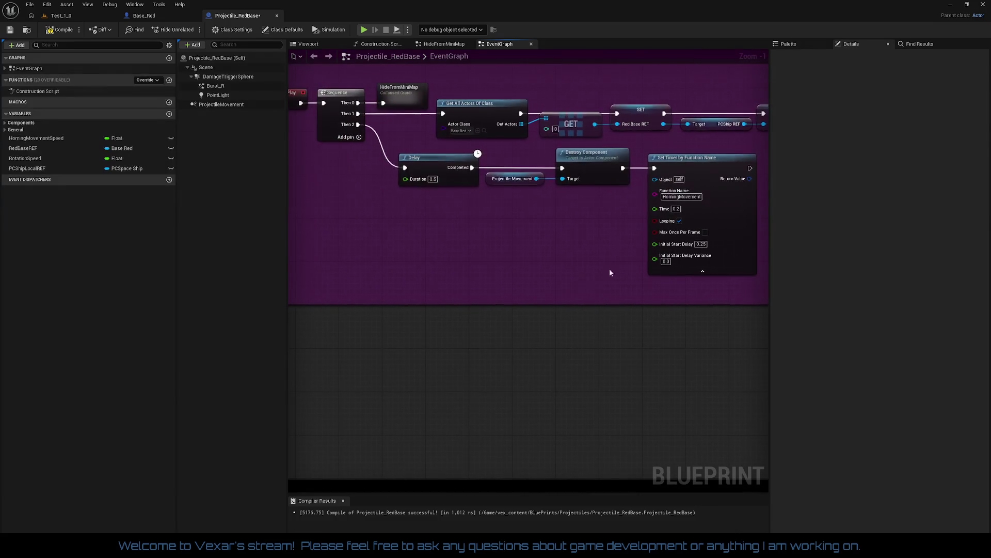
Select the Delay, Destroy Component and Set Timer chain below the top row.
left_click(684, 164)
mouse_move(377, 165)
left_mouse_down()
mouse_move(367, 158)
mouse_move(745, 212)
left_mouse_up()
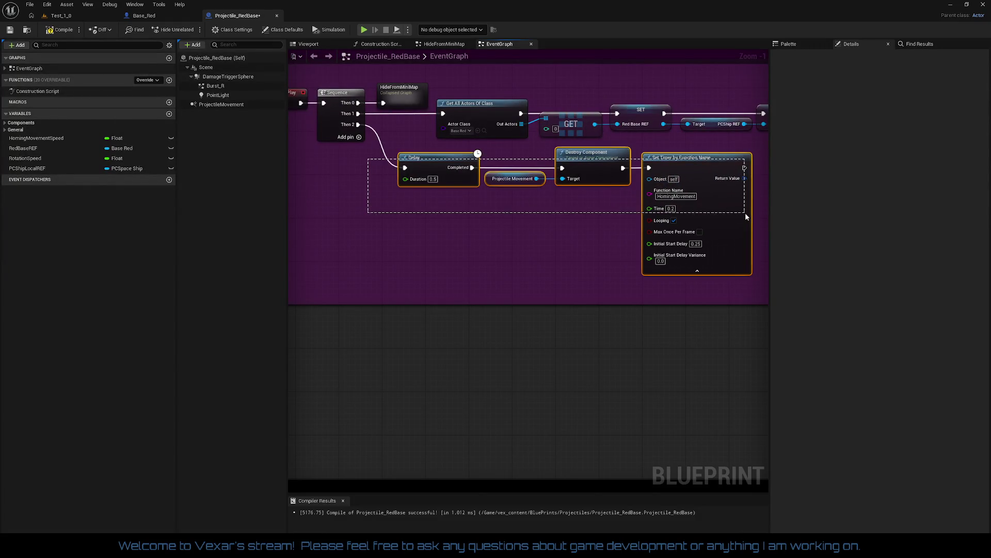
left_click(585, 267)
scroll(576, 258, "down", 2)
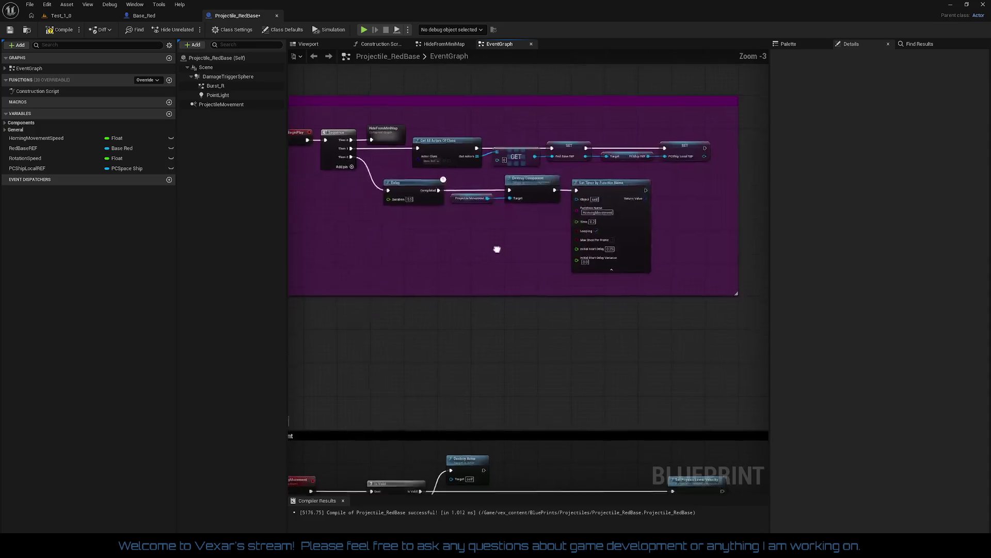
scroll(569, 247, "up", 1)
mouse_move(560, 248)
left_mouse_down()
mouse_move(529, 188)
mouse_move(543, 81)
mouse_move(634, 213)
left_mouse_up()
scroll(488, 223, "up", 2)
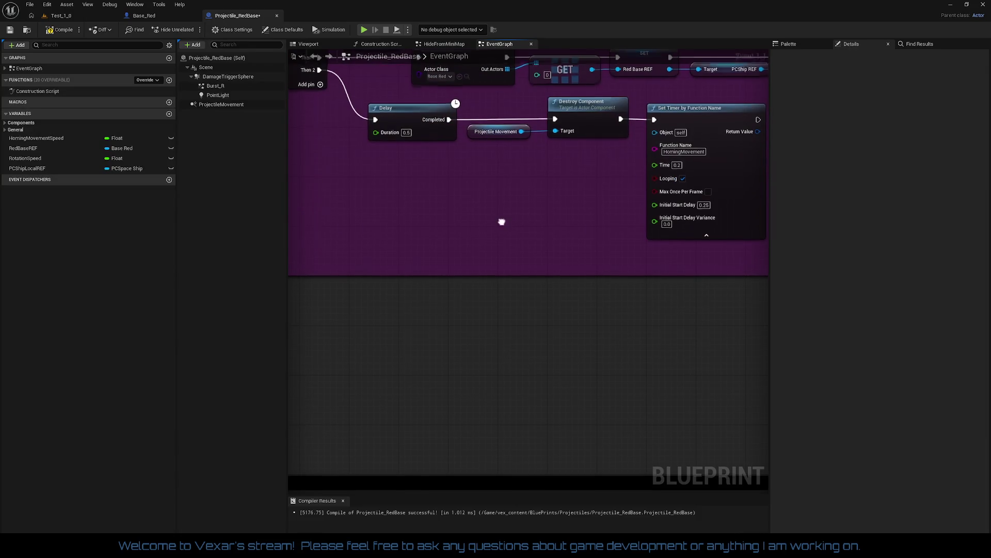
left_click_drag(502, 219, 519, 252)
mouse_move(356, 144)
left_mouse_down()
mouse_move(465, 196)
mouse_move(695, 228)
left_mouse_up()
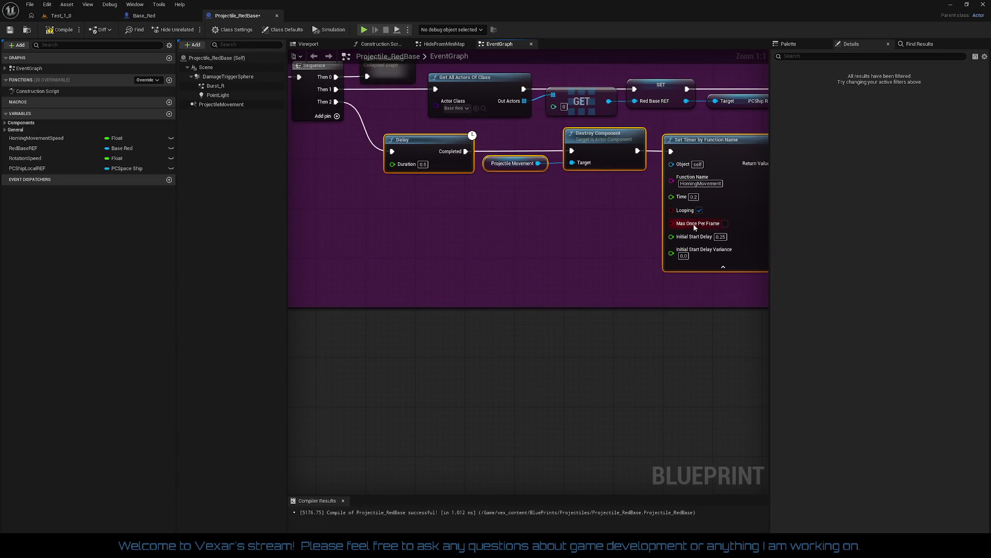
Select the ProjectileMovement component to view its settings.
right_click(581, 255)
left_click_drag(485, 214, 496, 241)
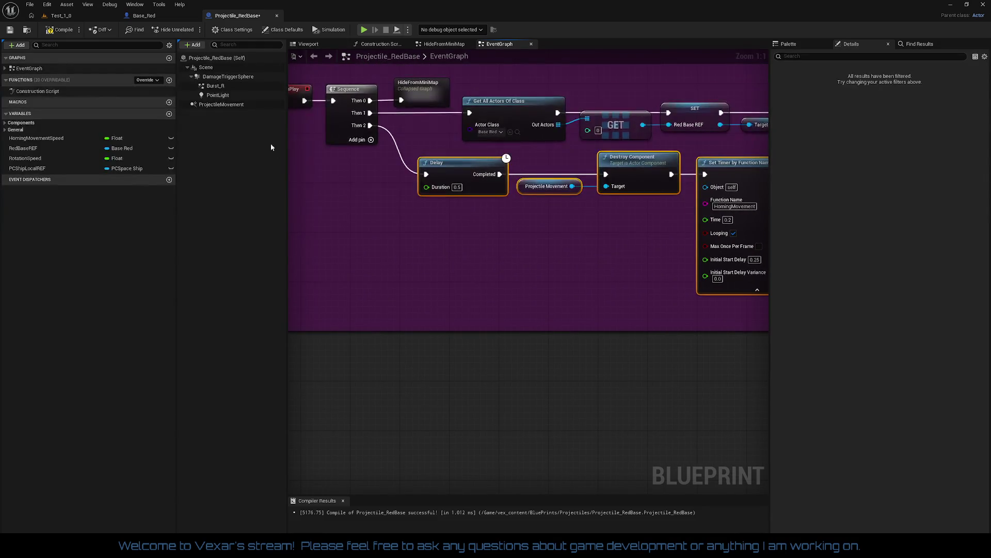
left_click(230, 105)
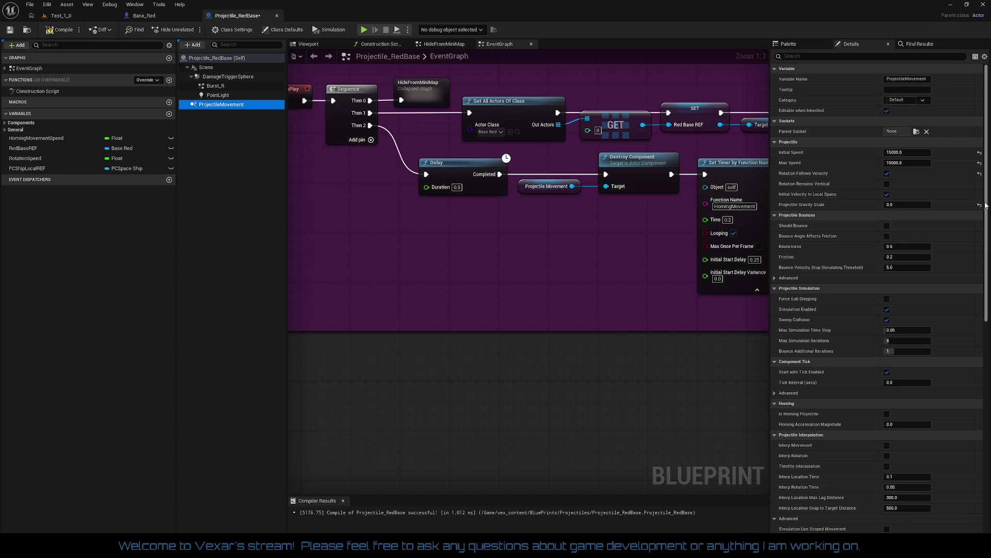
Review the ProjectileMovement details, compile Projectile_RedBase, and go to the Test_1_0 level.
mouse_move(987, 205)
left_mouse_down()
mouse_move(988, 432)
mouse_move(987, 111)
left_mouse_up()
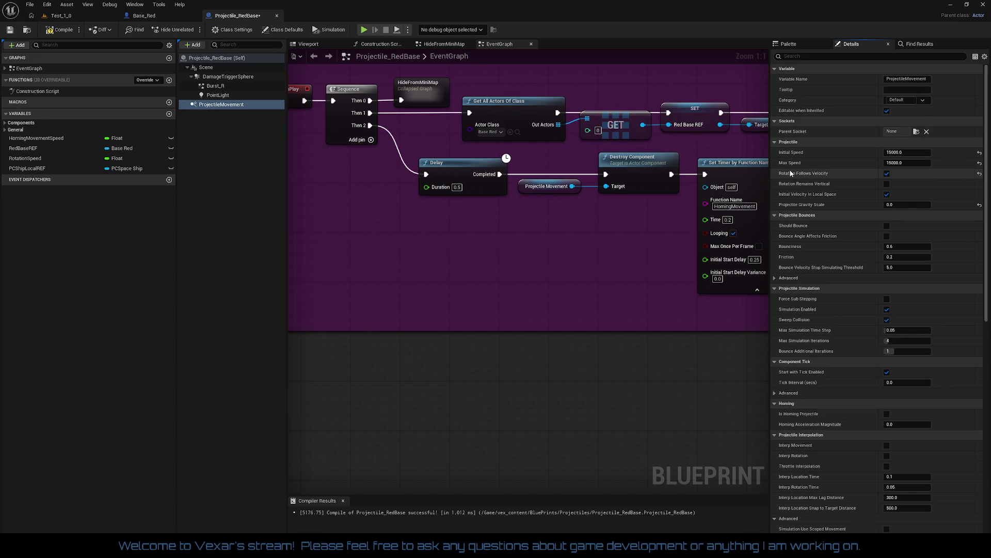
mouse_move(802, 179)
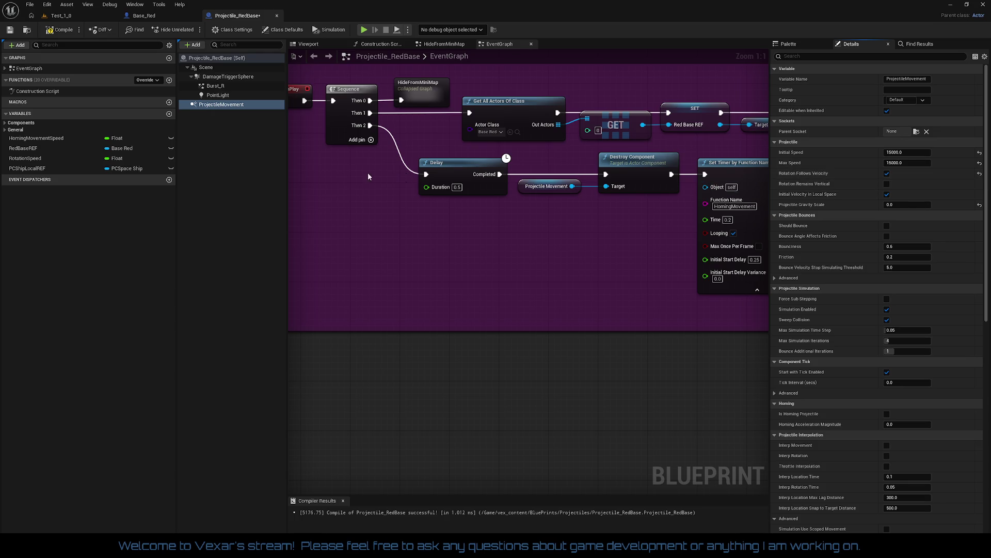
left_click(58, 30)
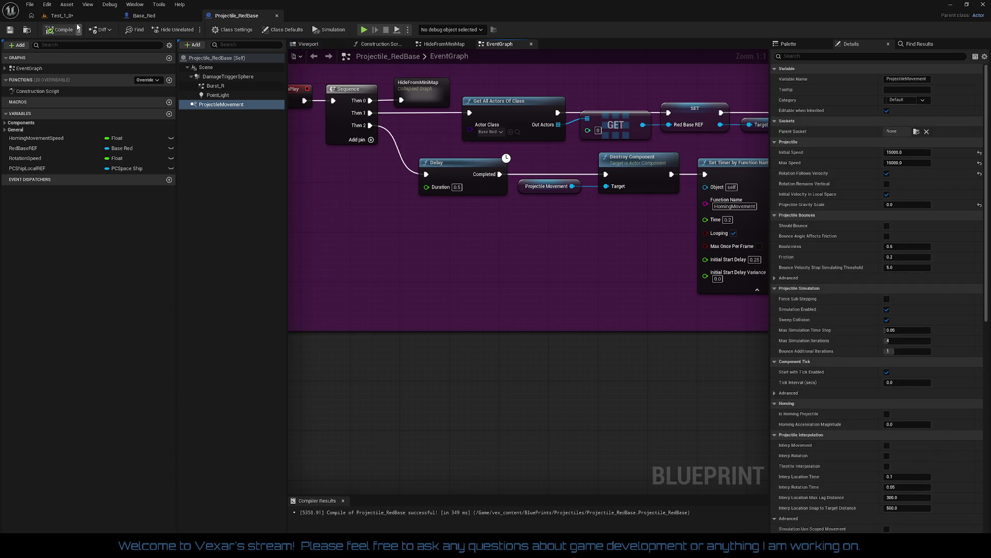
left_click(61, 16)
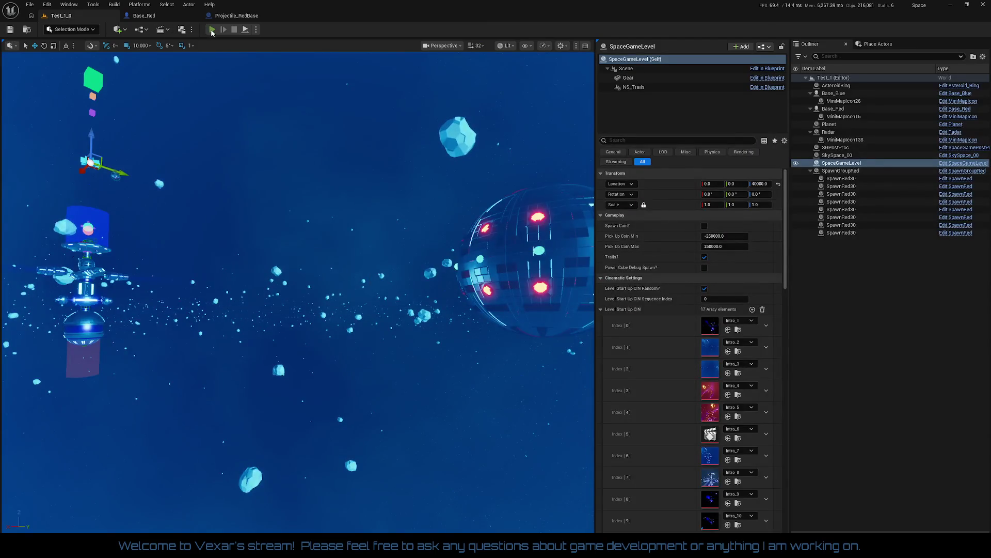
left_click(211, 30)
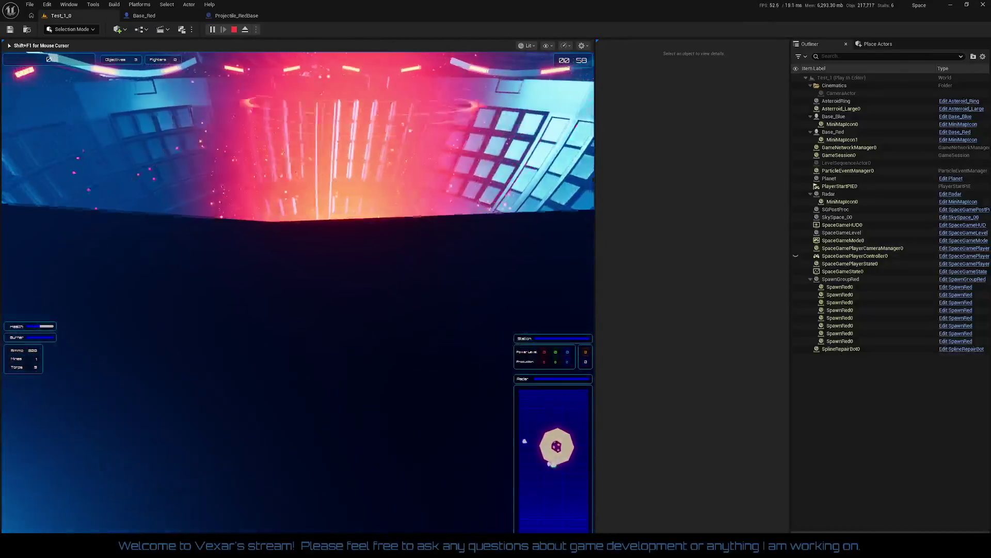
key("Escape")
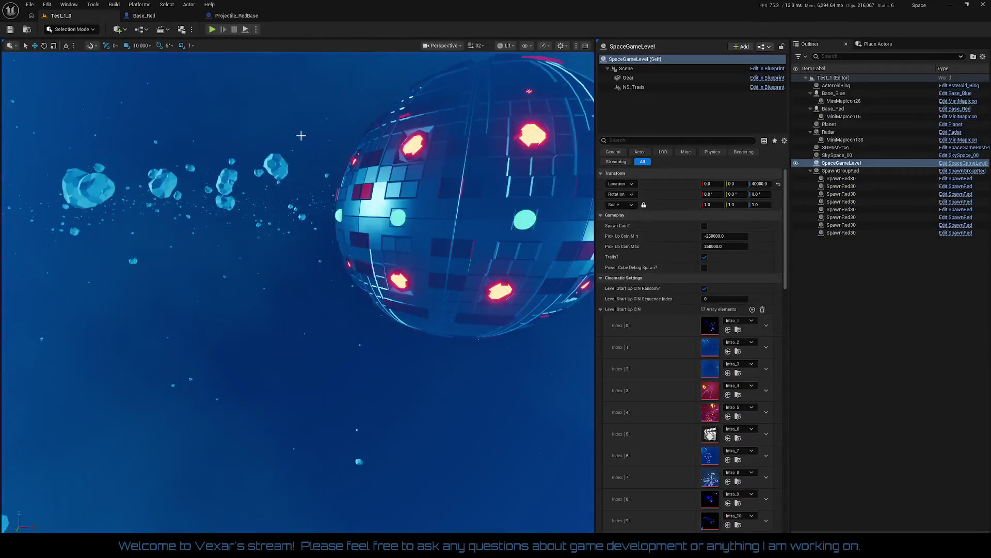
Reset Initial and Max Speed to 0.0, disable Rotation Follows Velocity, reset Gravity Scale to 1.0.
left_click(240, 17)
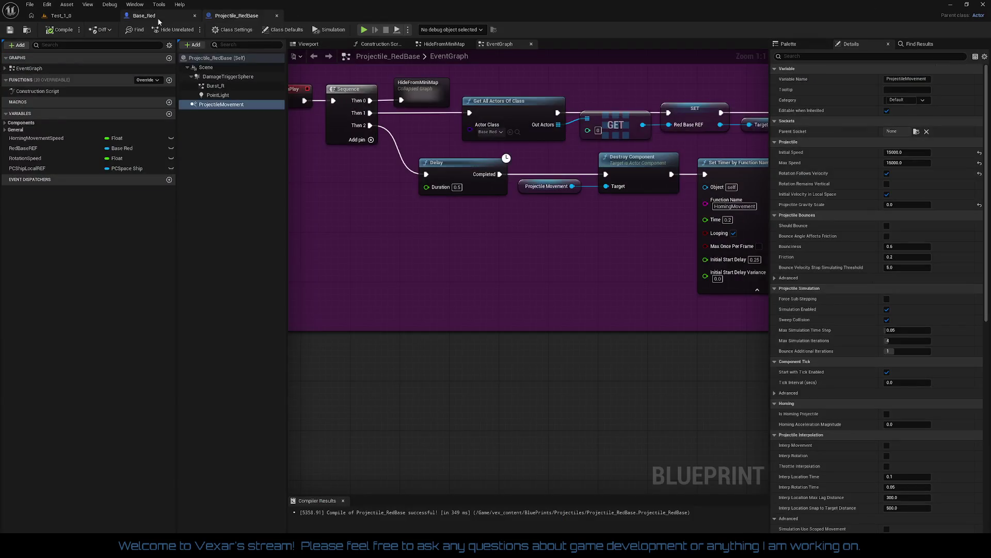
mouse_move(433, 175)
left_mouse_down()
mouse_move(454, 277)
mouse_move(489, 296)
left_mouse_up()
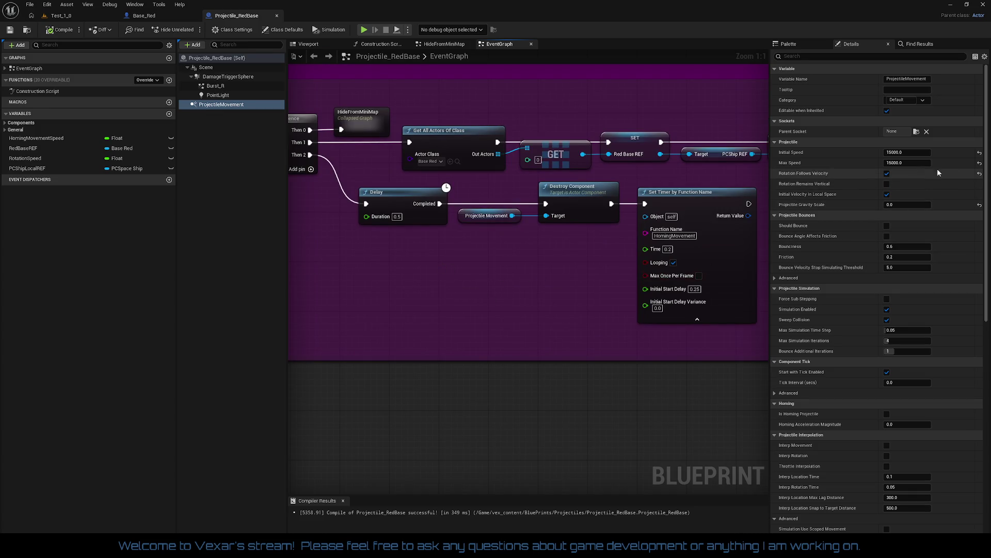
left_click(979, 153)
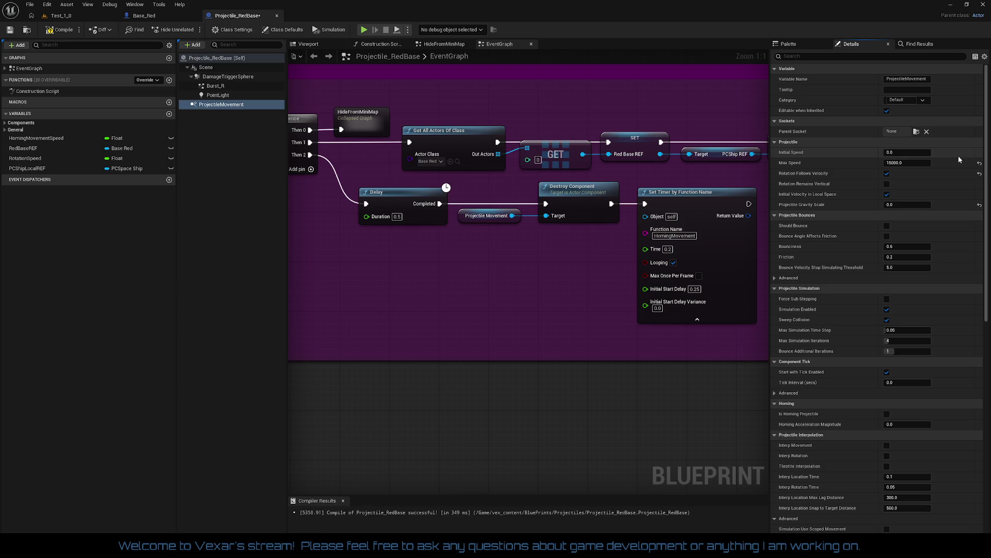
left_click(979, 163)
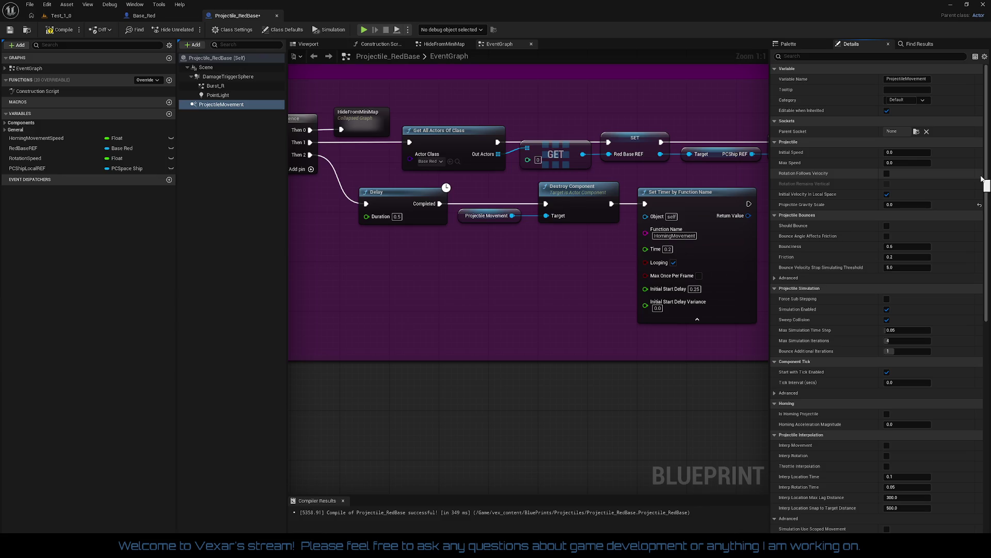
left_click(980, 175)
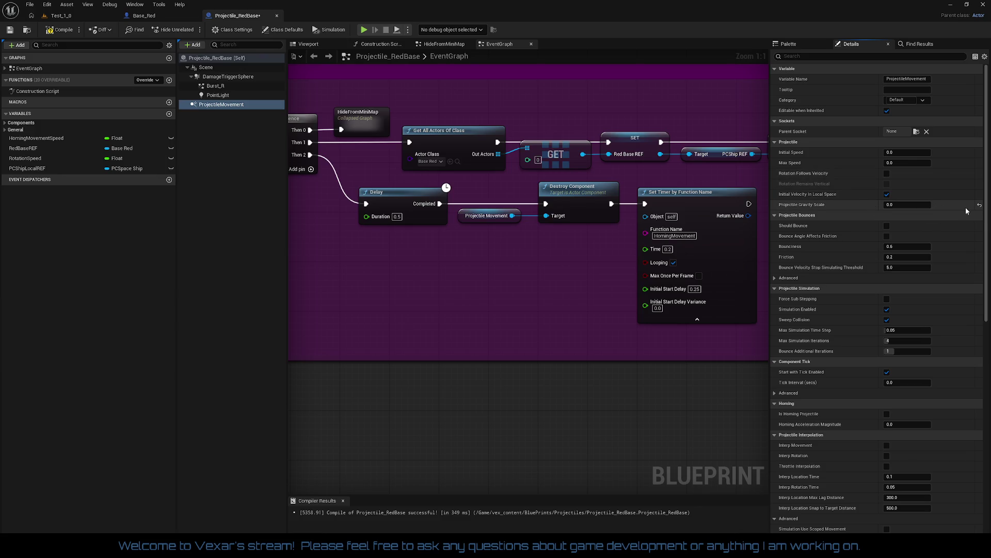
left_click_drag(985, 197, 984, 208)
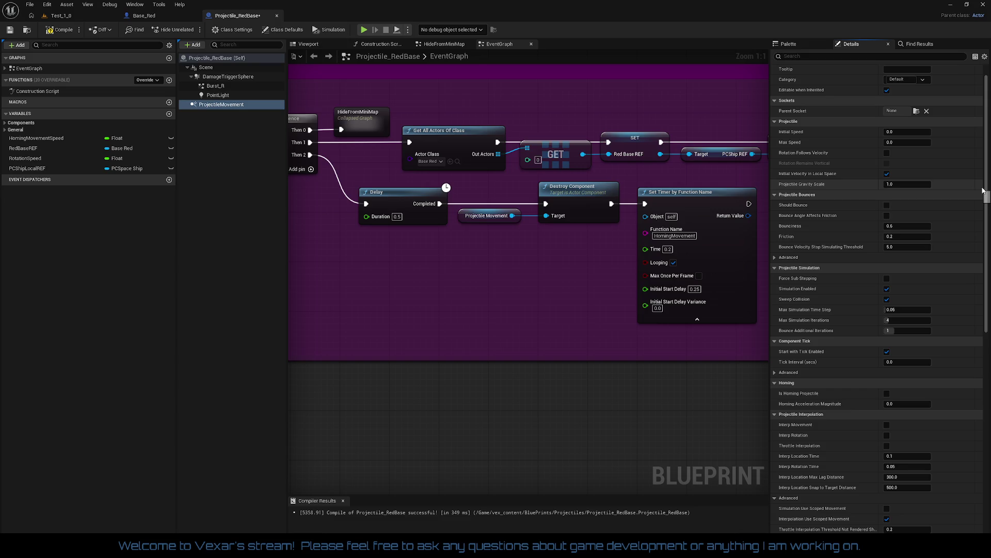
left_click(979, 184)
scroll(949, 316, "up", 1)
scroll(949, 316, "down", 10)
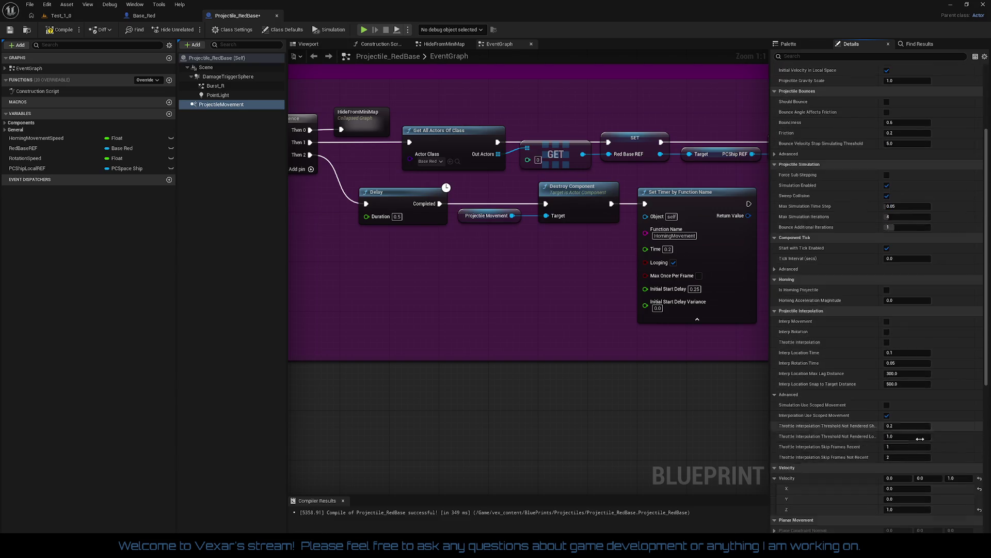
Set Velocity Z to 10000, compile, and return to the Test_1_0 level.
left_click(964, 404)
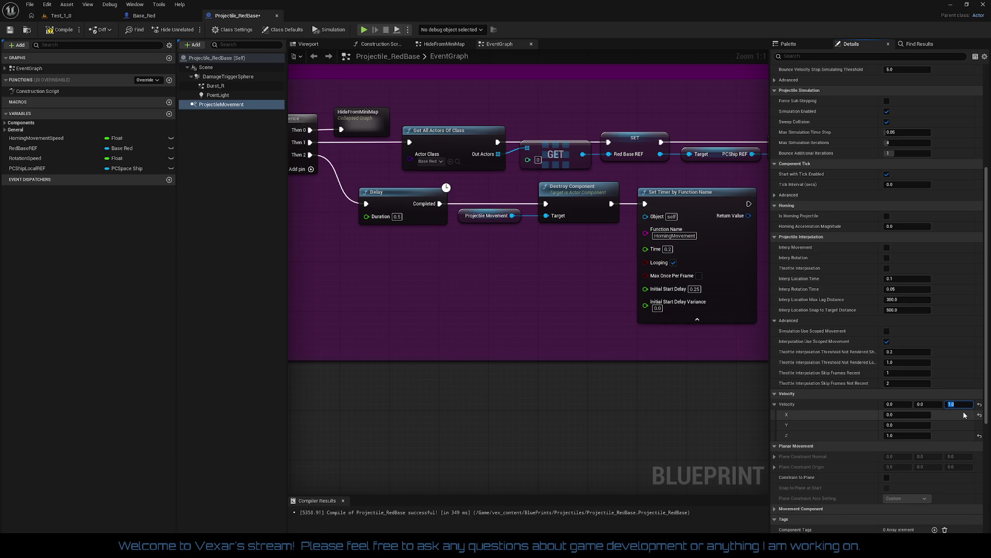
type("10000")
key("Return")
left_click(61, 34)
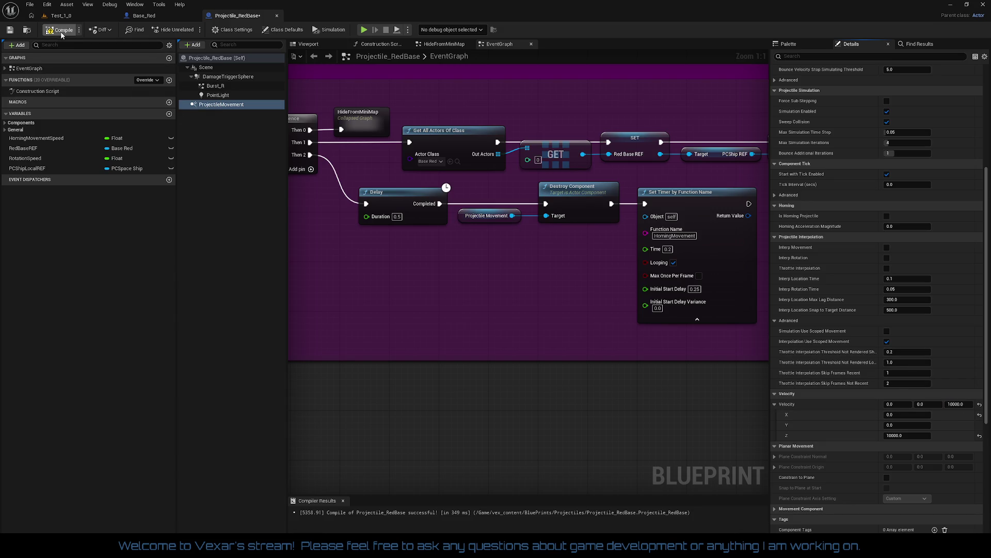
left_click(61, 16)
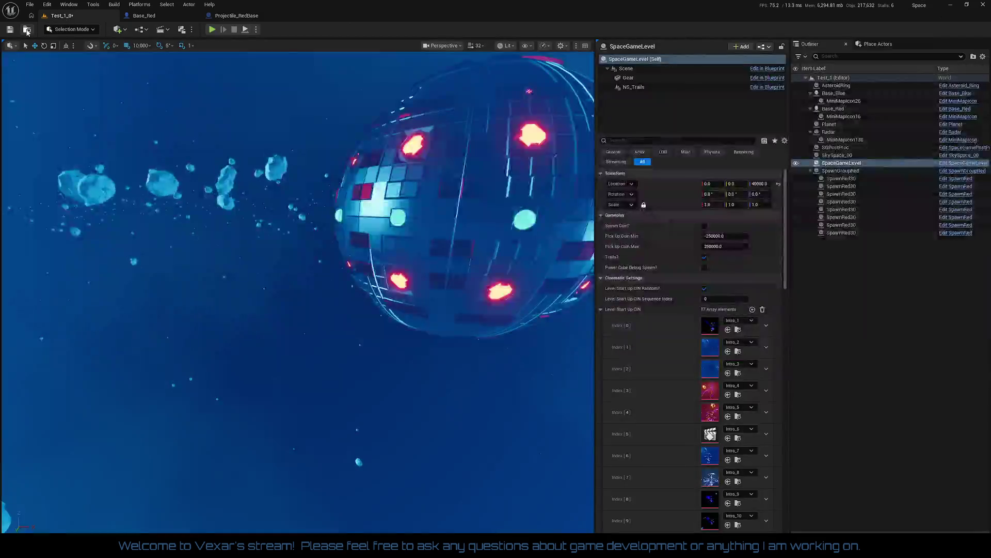
left_click(212, 30)
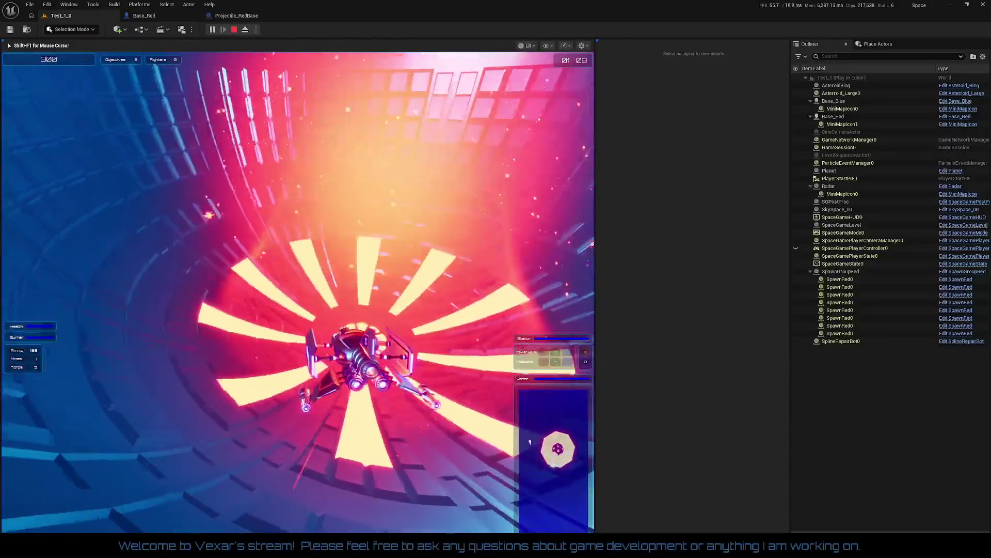
key("Escape")
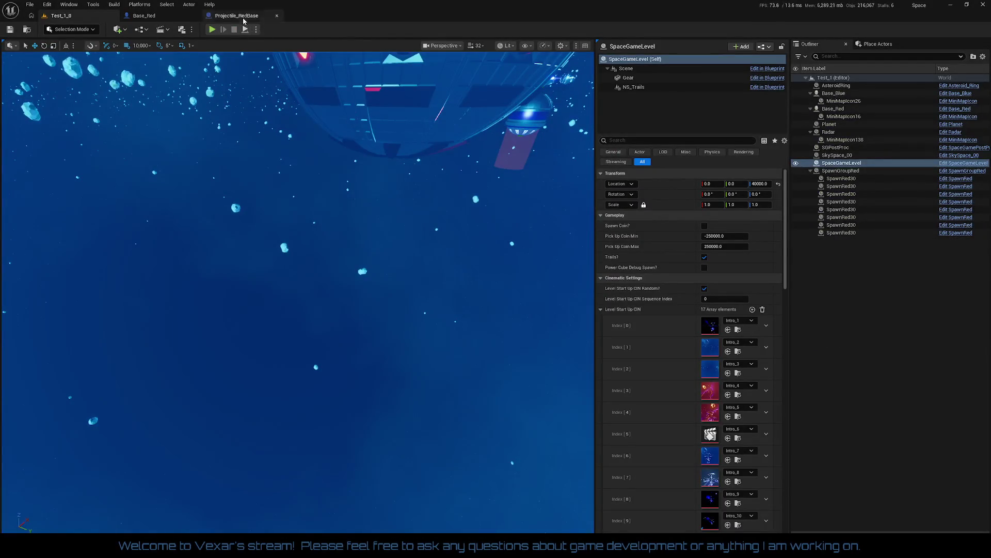
Return to Projectile_RedBase and inspect the Scene component's settings.
left_click(237, 16)
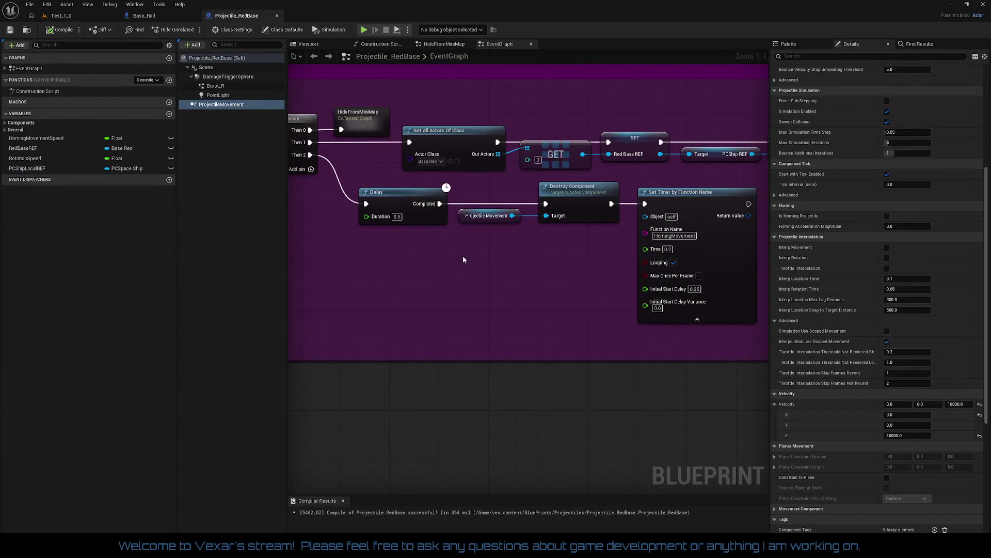
left_click_drag(462, 255, 560, 274)
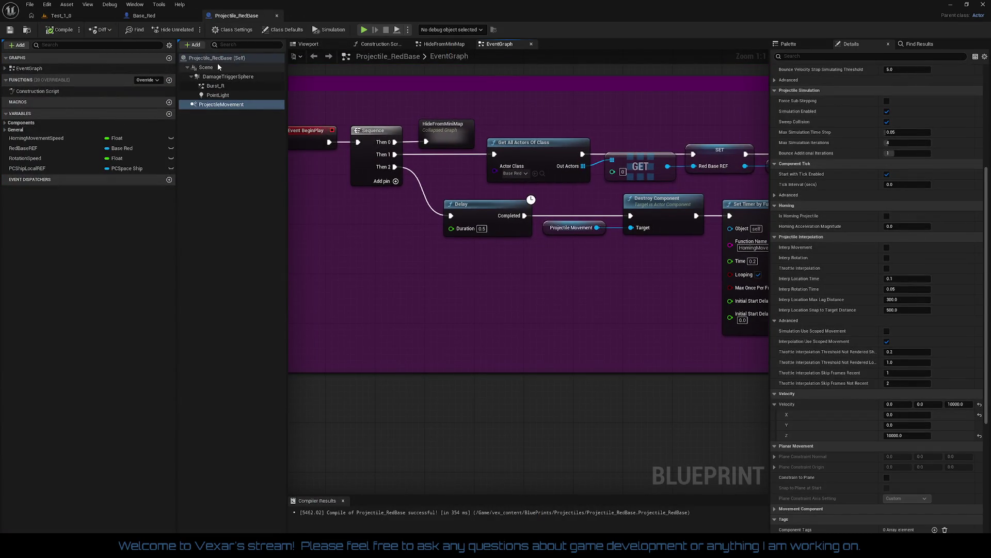
left_click(217, 67)
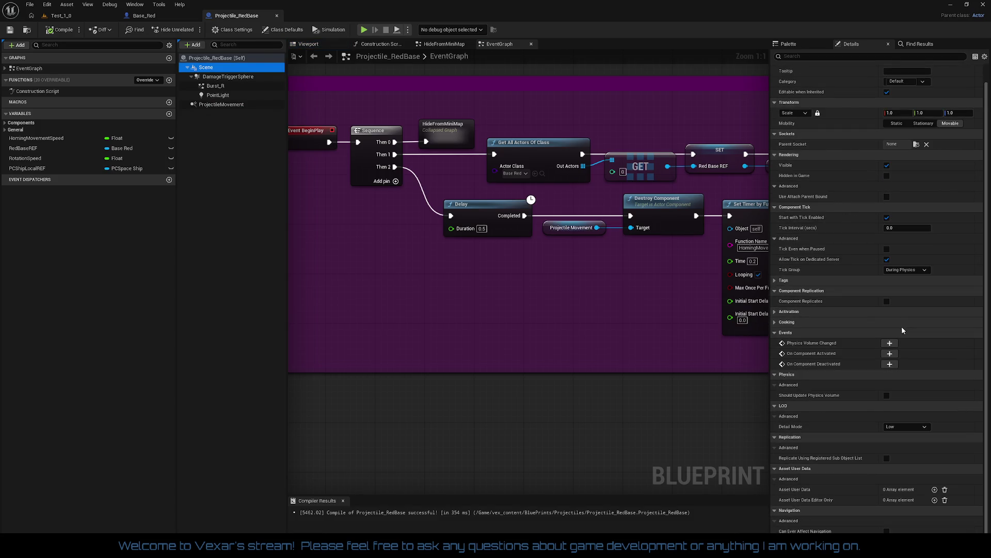
scroll(946, 298, "up", 1)
scroll(913, 238, "down", 1)
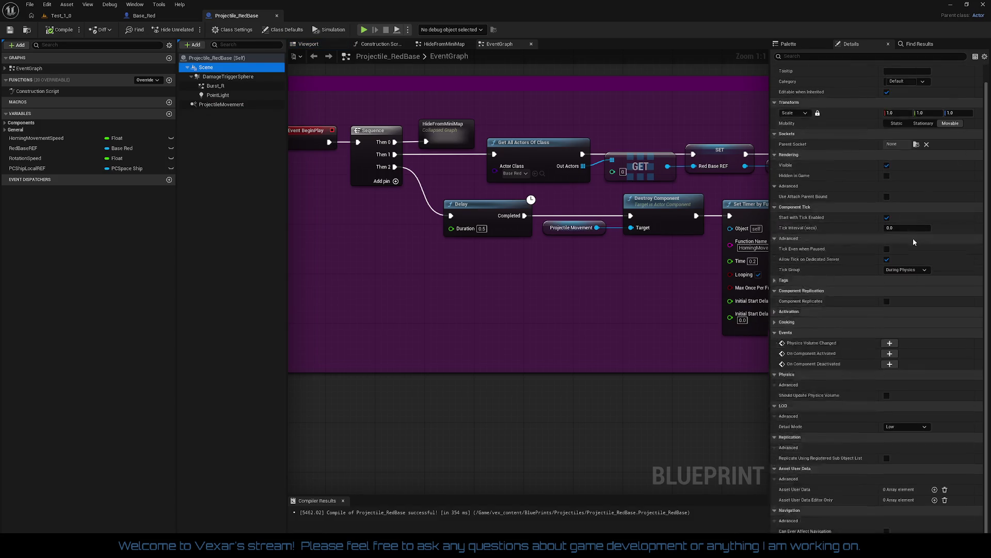
scroll(913, 242, "up", 1)
Reset Initial Life Span from 10.0 to 0.0 in Class Defaults, then go to Base_Red.
left_click(227, 58)
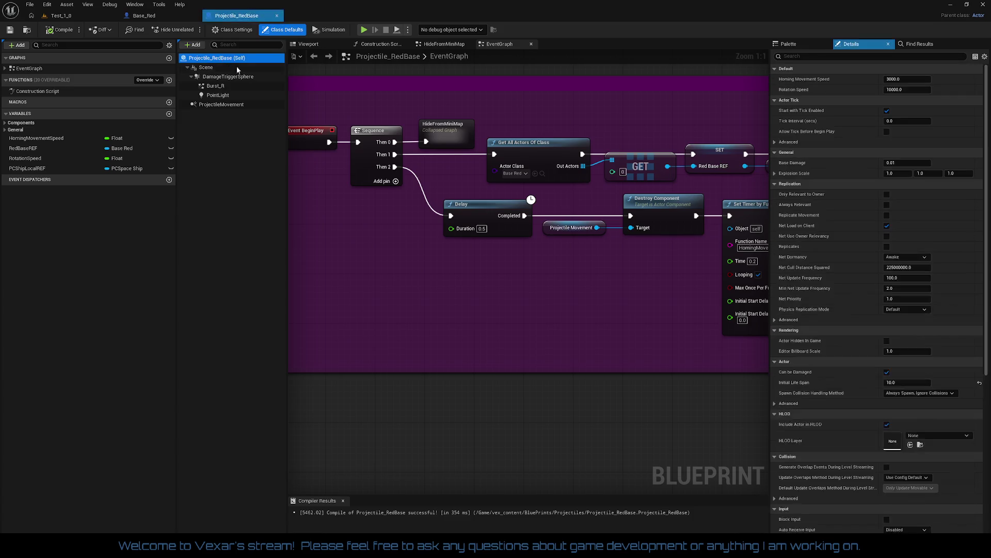
scroll(905, 296, "down", 10)
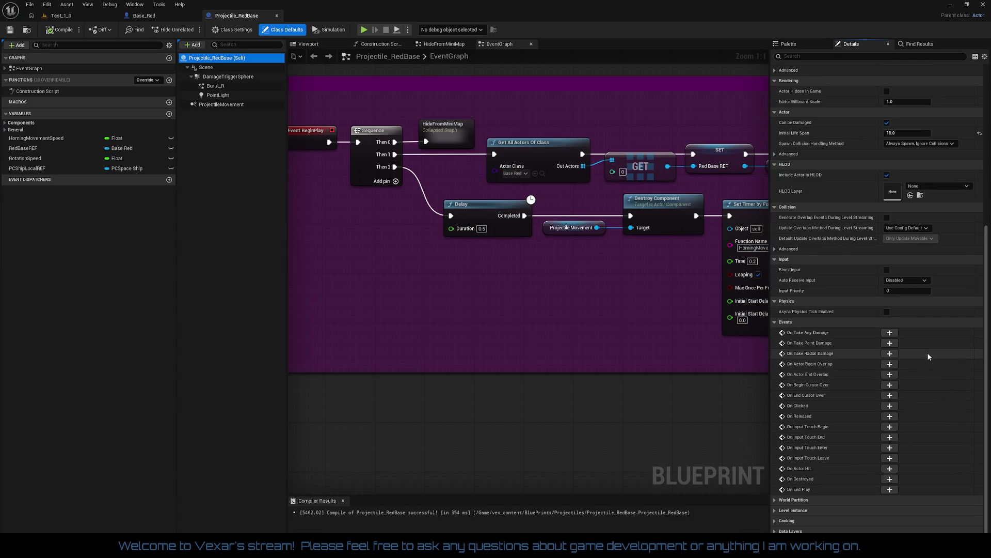
scroll(928, 357, "up", 4)
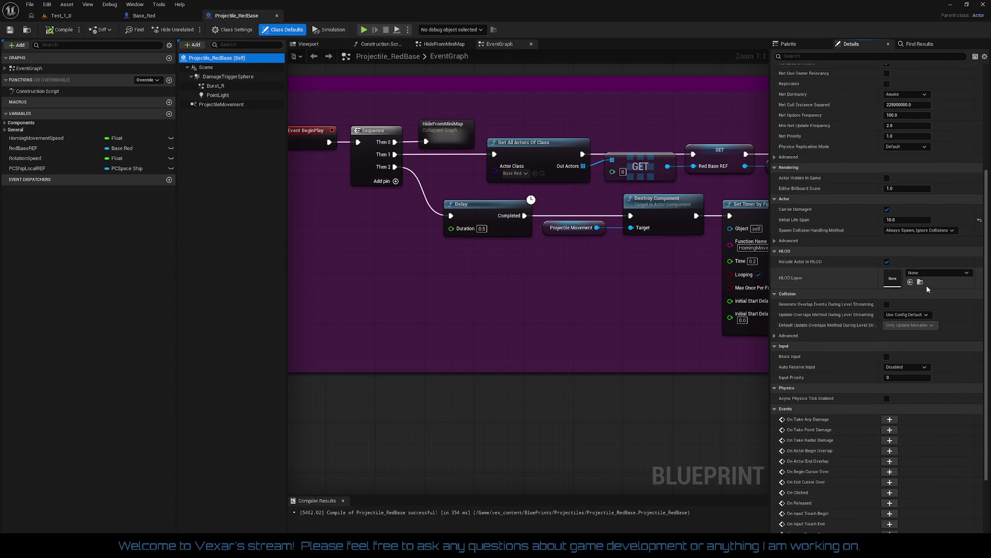
left_click(981, 222)
left_click(920, 222)
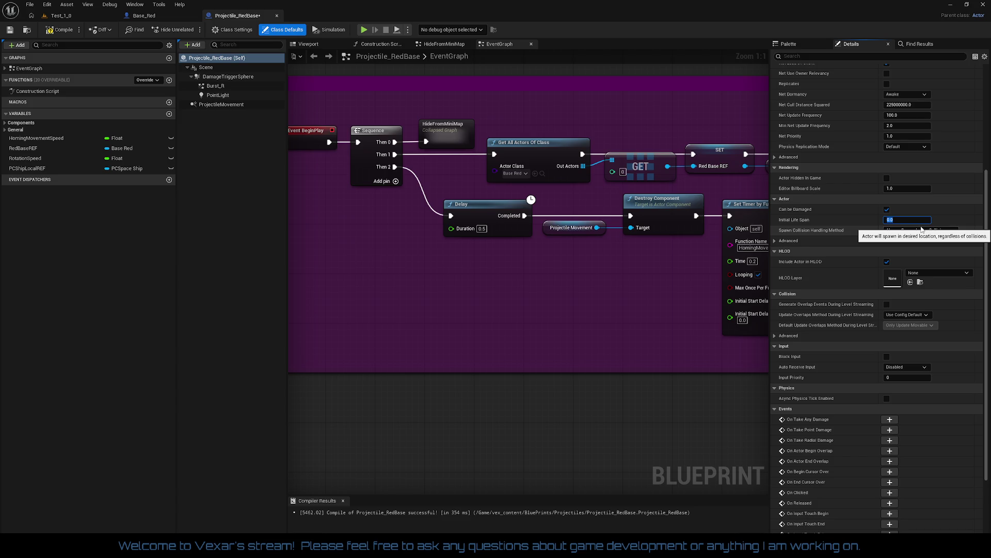
left_click(577, 250)
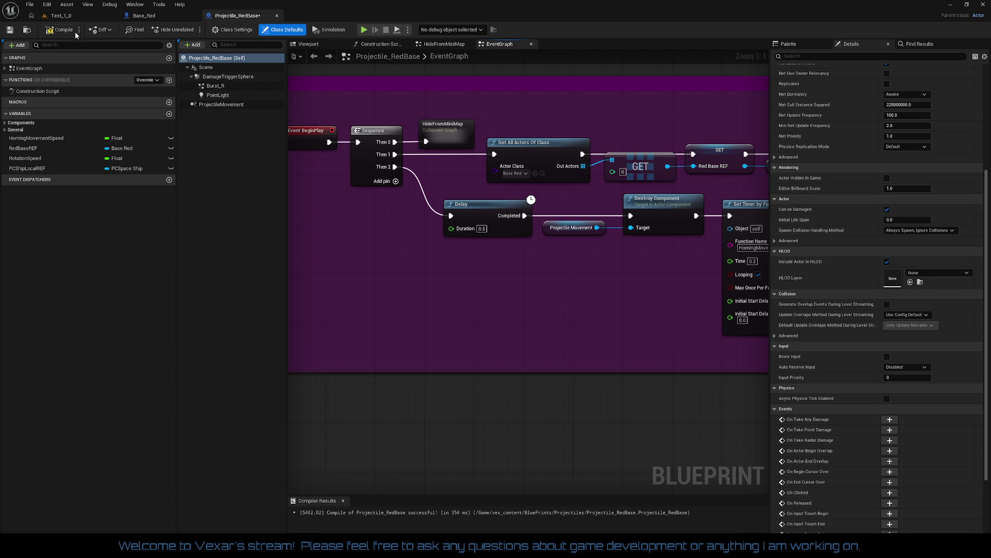
left_click(145, 16)
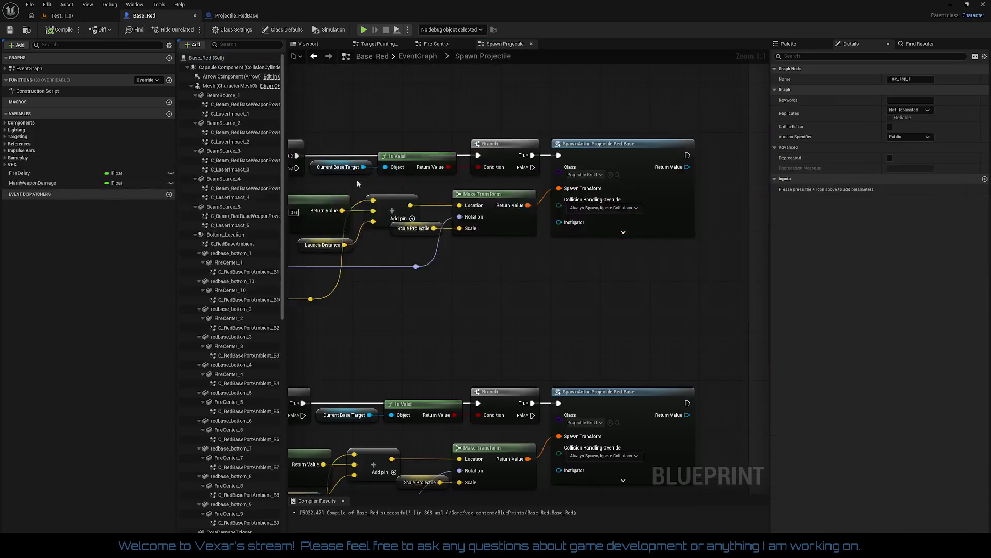
left_click_drag(497, 284, 593, 266)
scroll(593, 266, "down", 1)
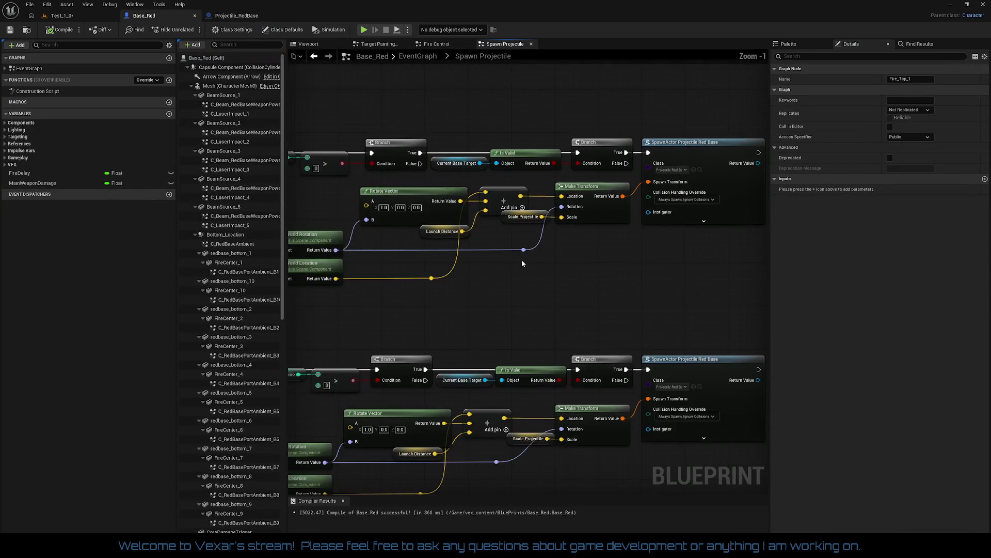
left_click_drag(522, 260, 739, 267)
scroll(657, 288, "down", 2)
mouse_move(641, 300)
left_mouse_down()
mouse_move(470, 283)
mouse_move(406, 184)
left_mouse_up()
scroll(424, 209, "up", 3)
scroll(407, 184, "down", 4)
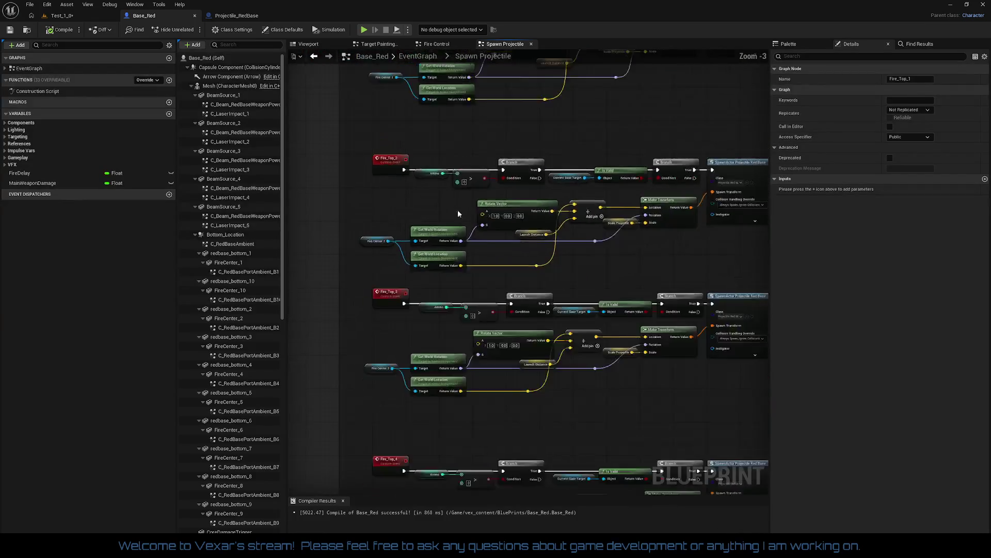
mouse_move(457, 210)
left_mouse_down()
mouse_move(449, 243)
mouse_move(480, 248)
mouse_move(517, 290)
left_mouse_up()
scroll(449, 243, "down", 2)
scroll(448, 243, "up", 2)
scroll(449, 269, "up", 5)
left_click_drag(449, 279, 447, 222)
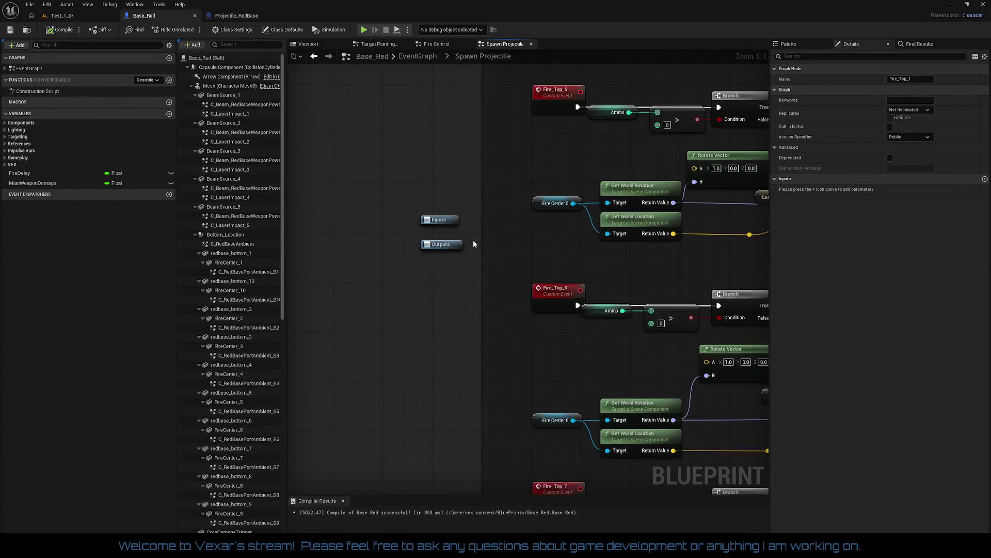
left_click(447, 222)
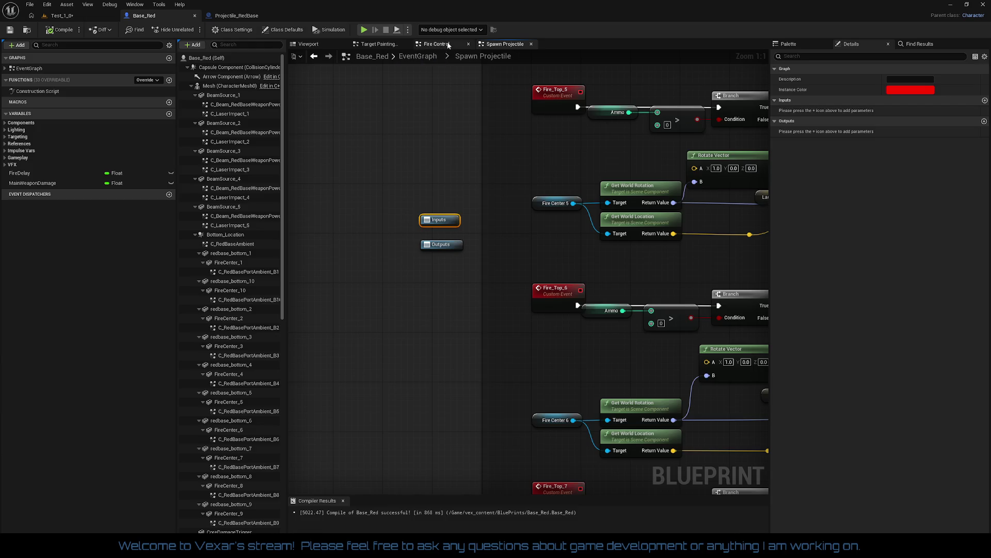
Change the Fire Delay variable's default in Fire Control to 0.25 and compile Base_Red.
left_click(437, 44)
left_click_drag(475, 222, 491, 100)
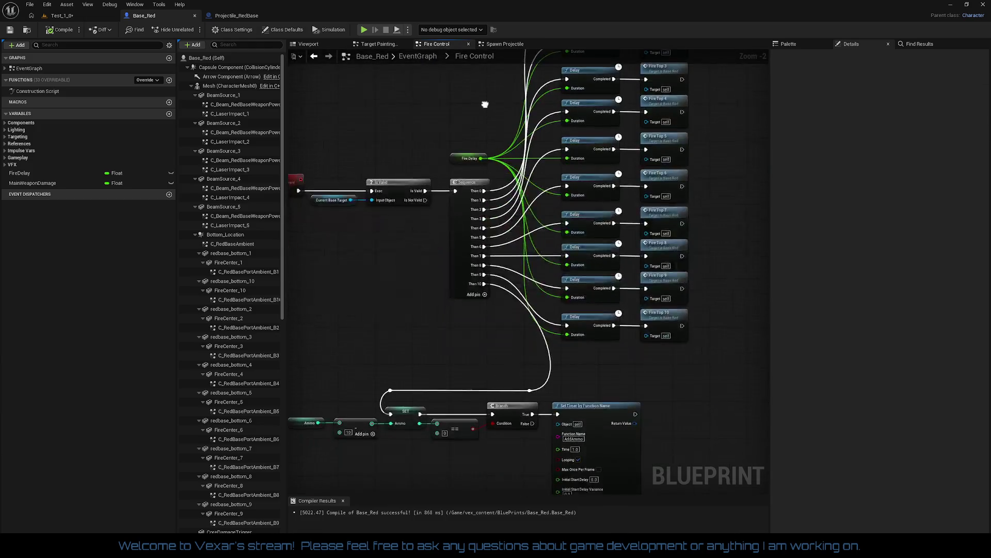
left_click(454, 163)
left_click_drag(445, 141, 453, 248)
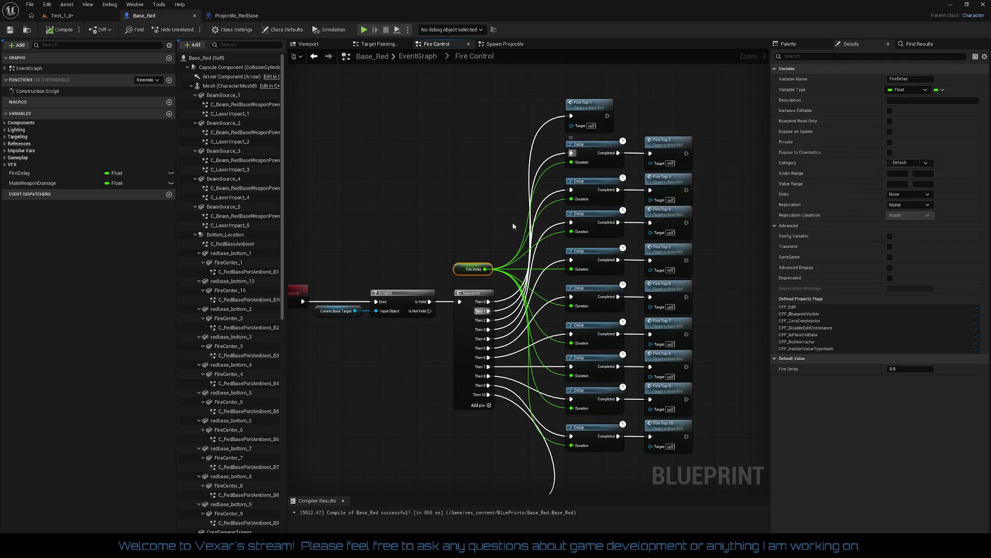
left_click(909, 369)
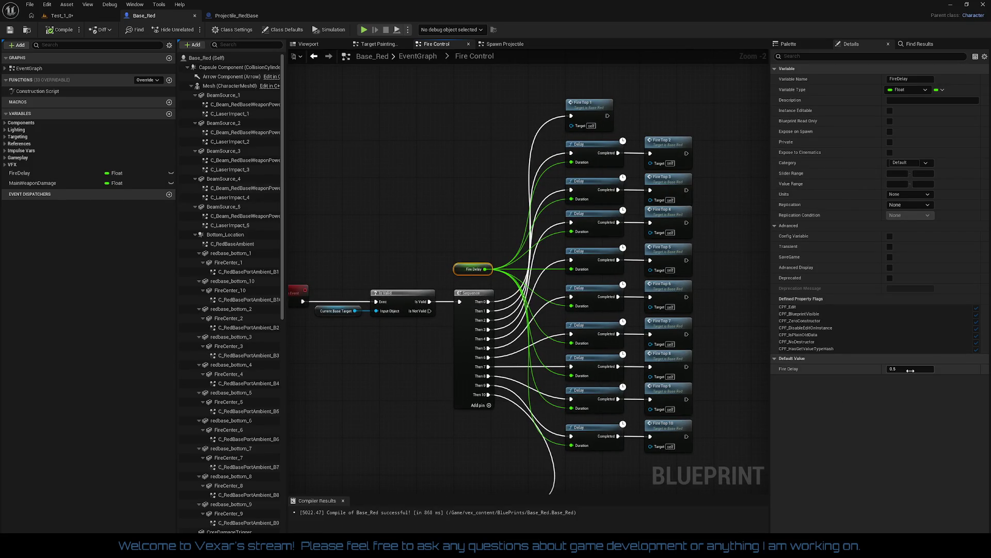
type("0.25")
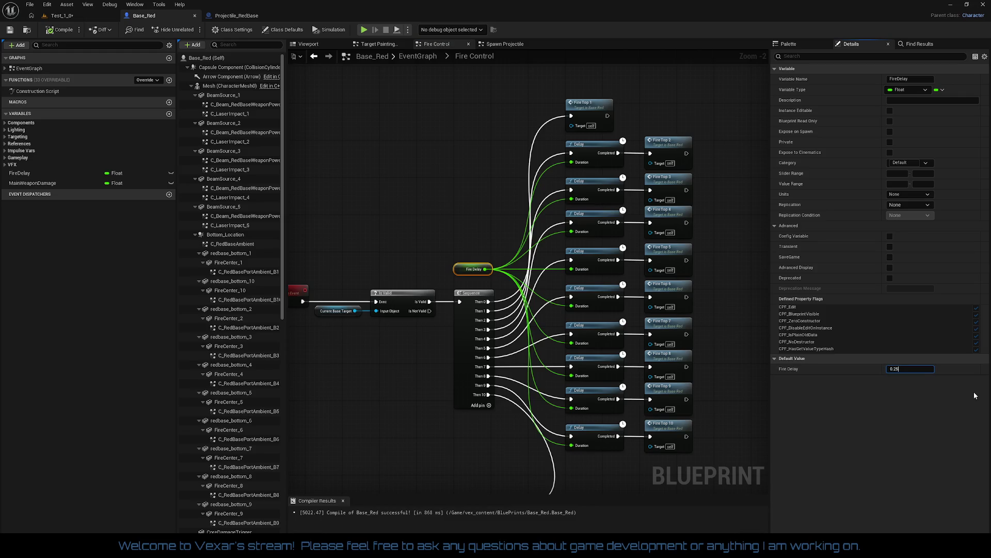
key("Return")
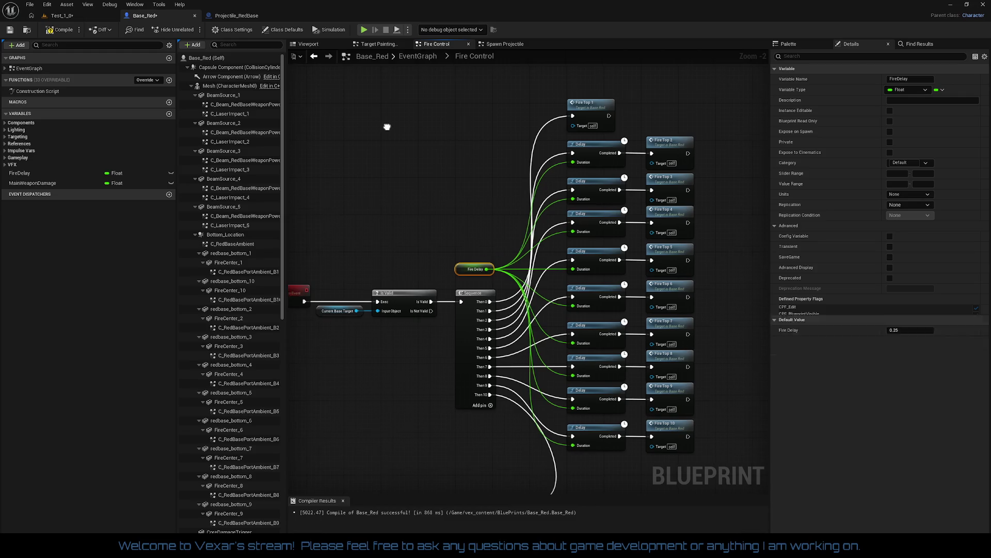
left_click_drag(387, 126, 414, 105)
left_click(63, 30)
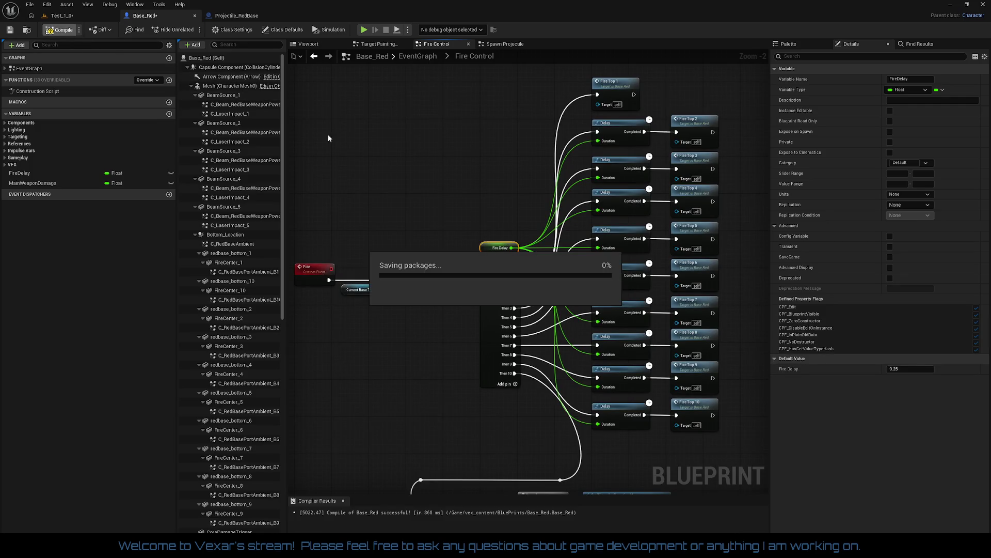
Pan along the timer and ammo rows to the Sequence, Delay and Fire Top nodes.
mouse_move(416, 185)
left_mouse_down()
mouse_move(403, 163)
mouse_move(387, 39)
left_mouse_up()
left_click_drag(445, 220, 464, 199)
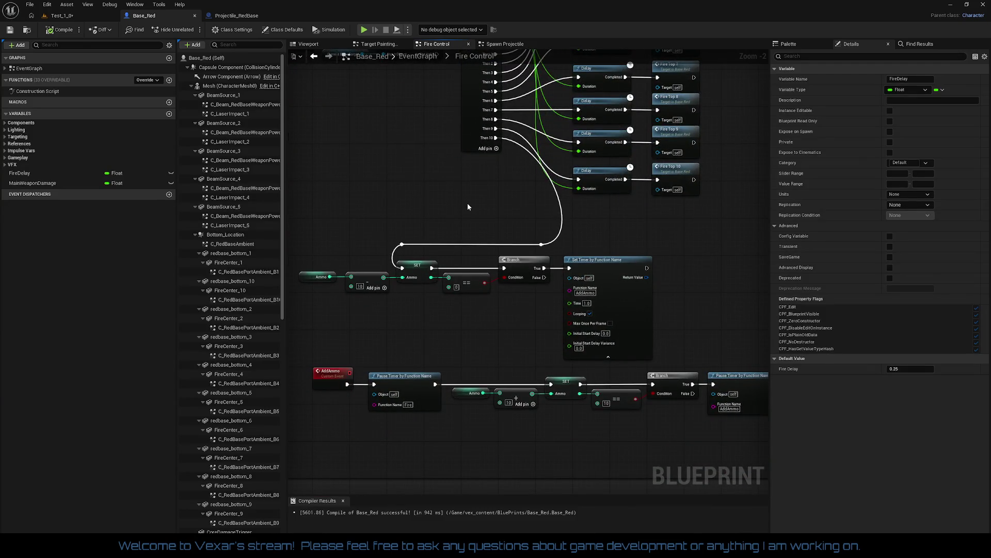
left_click_drag(496, 343, 528, 323)
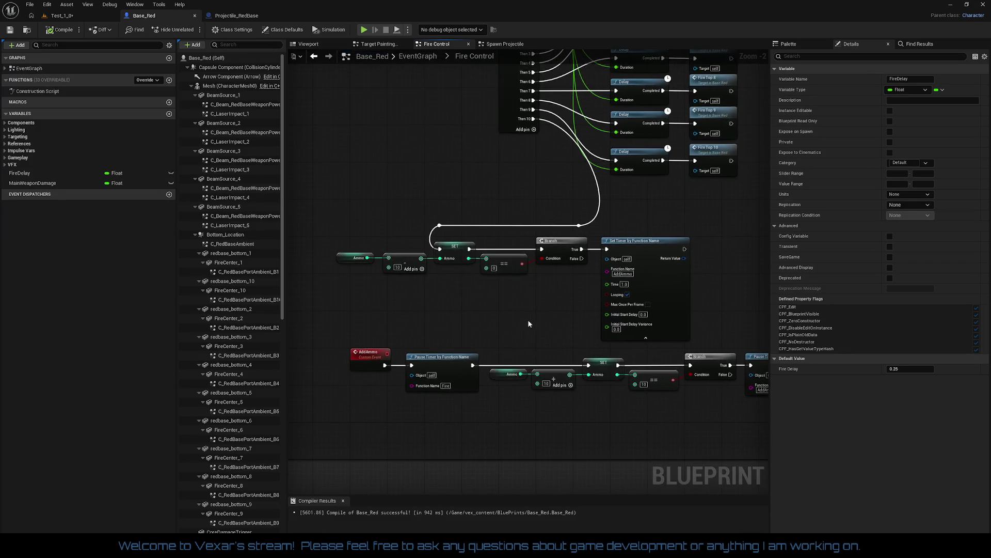
scroll(518, 302, "up", 1)
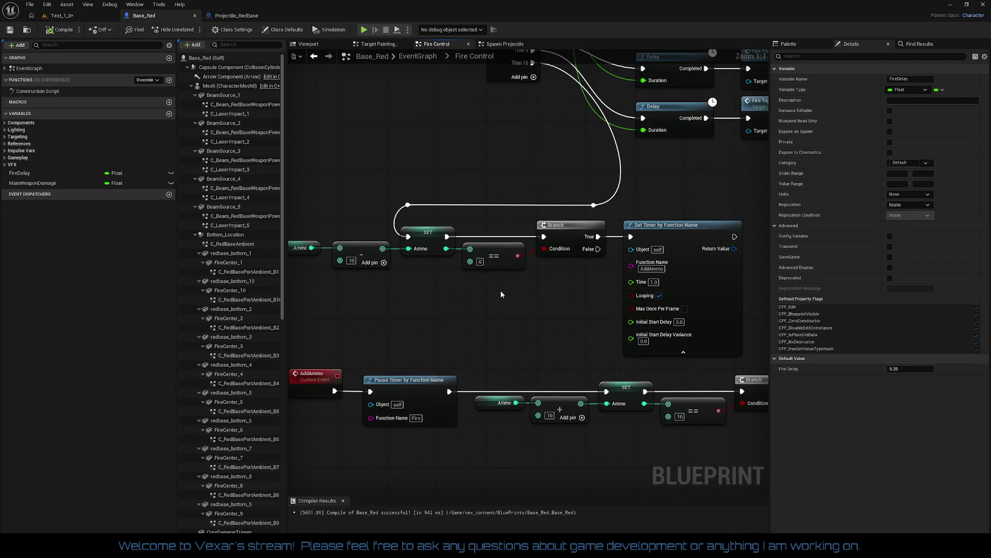
scroll(500, 290, "up", 1)
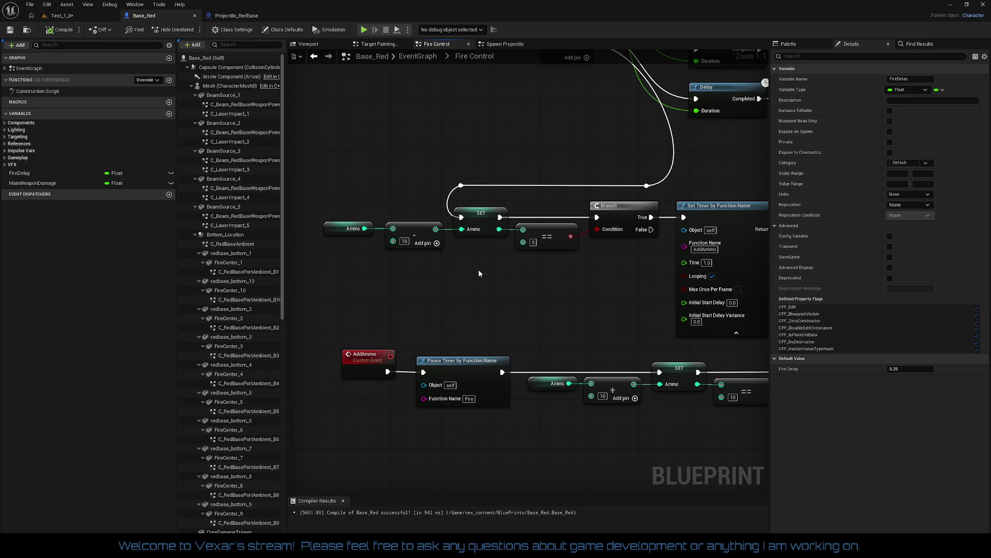
mouse_move(479, 273)
left_mouse_down()
mouse_move(525, 317)
mouse_move(470, 303)
left_mouse_up()
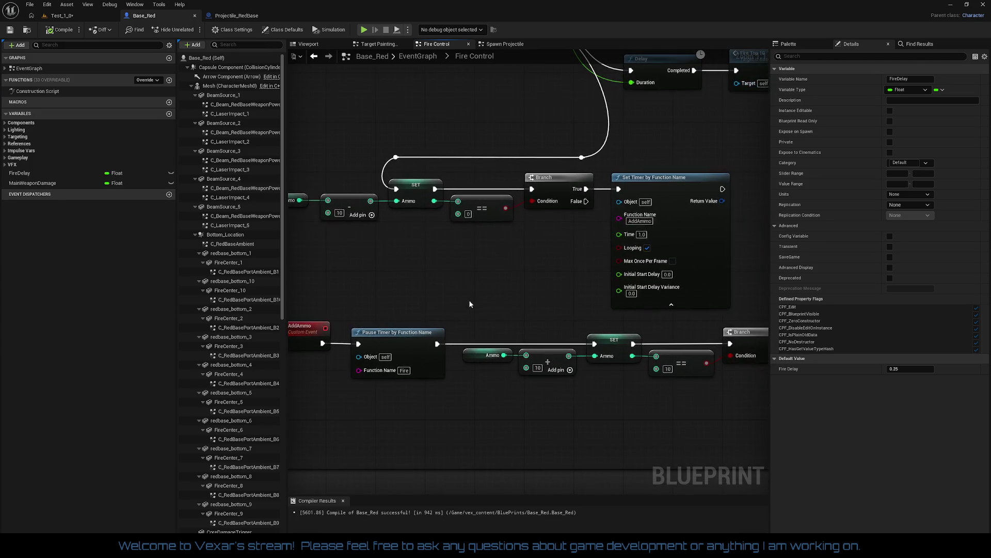
mouse_move(643, 404)
left_mouse_down()
mouse_move(516, 377)
mouse_move(546, 365)
mouse_move(140, 353)
left_mouse_up()
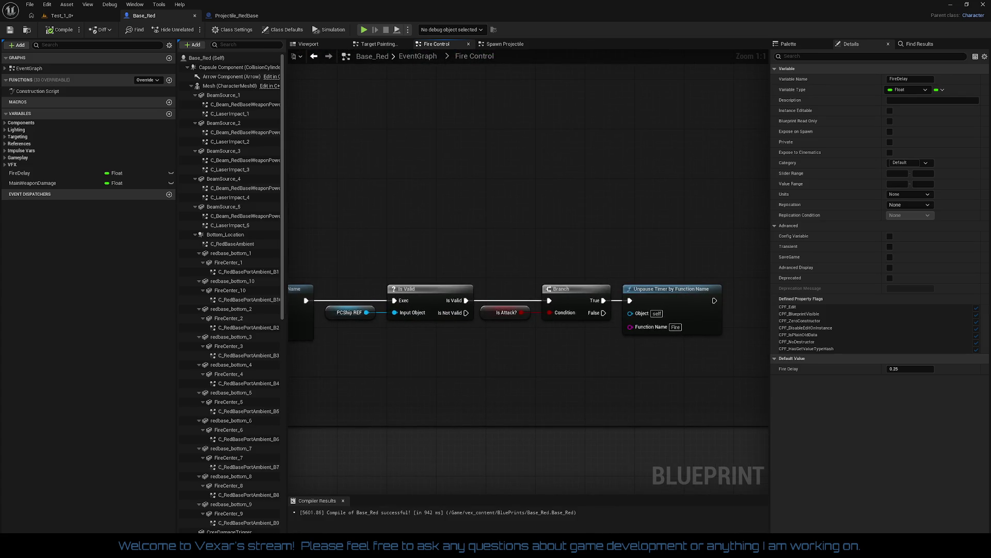
mouse_move(532, 171)
left_mouse_down()
mouse_move(540, 320)
mouse_move(555, 344)
left_mouse_up()
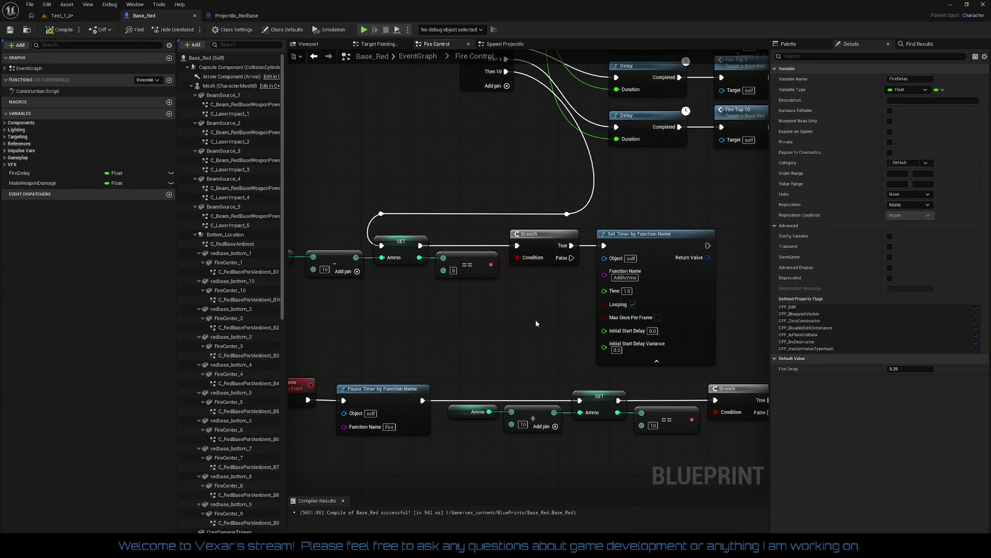
mouse_move(537, 323)
left_mouse_down()
mouse_move(508, 455)
mouse_move(611, 385)
left_mouse_up()
scroll(611, 386, "down", 1)
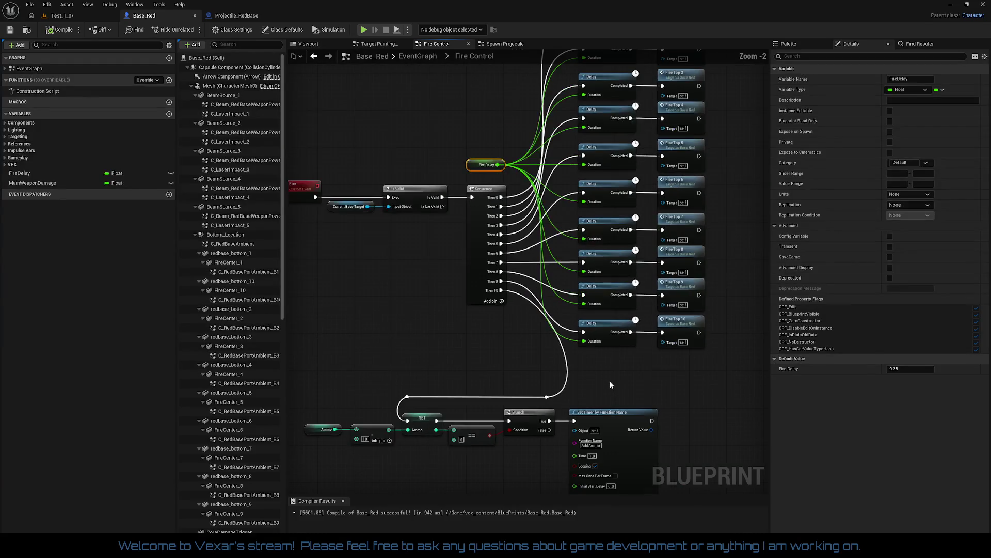
scroll(610, 381, "down", 1)
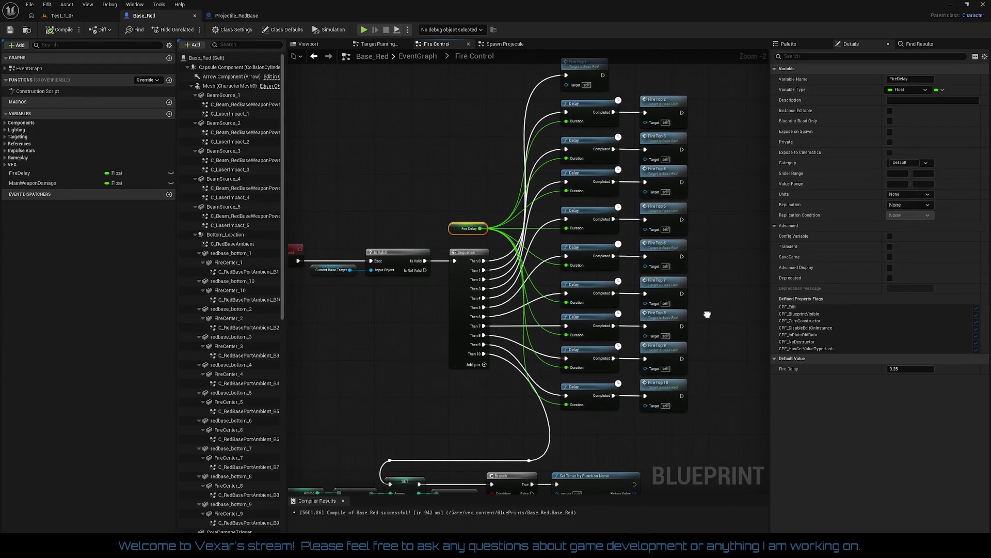
mouse_move(707, 315)
left_mouse_down()
mouse_move(765, 292)
mouse_move(678, 357)
left_mouse_up()
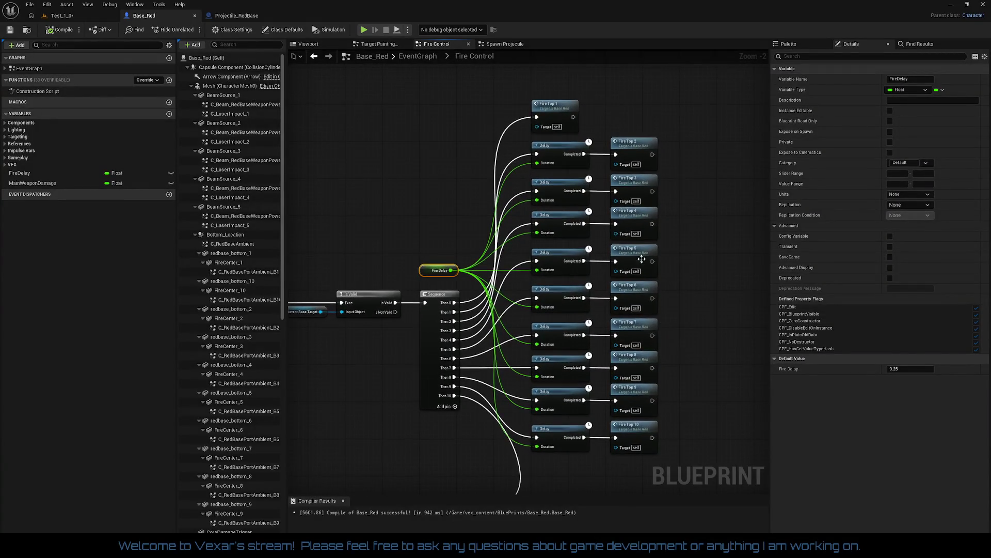
Nudge the Fire Top 2–10 call nodes slightly left to align them, then compile.
left_click_drag(617, 123, 650, 466)
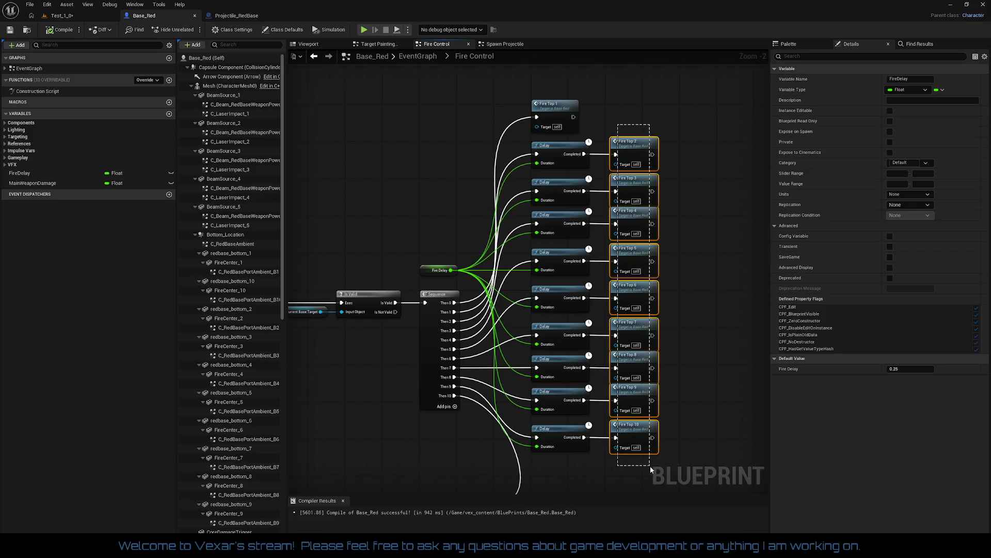
scroll(661, 203, "up", 2)
left_click_drag(685, 169, 669, 237)
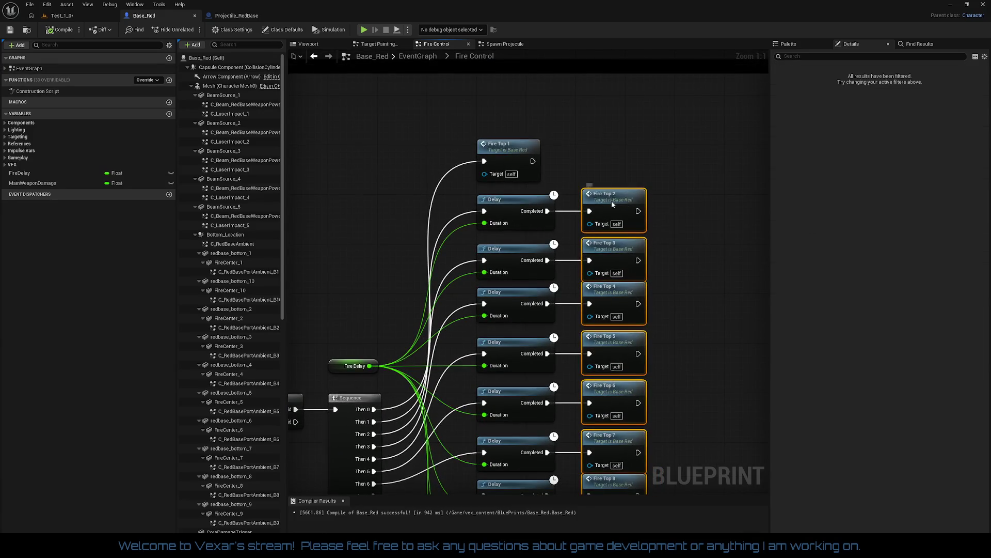
left_click_drag(611, 201, 605, 202)
left_click_drag(659, 230, 677, 141)
left_click(682, 169)
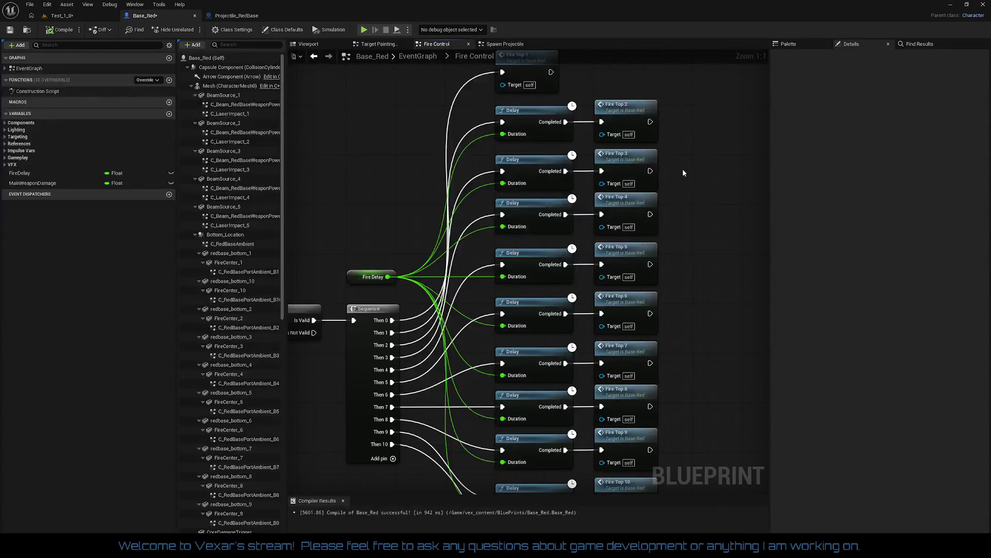
scroll(682, 220, "down", 4)
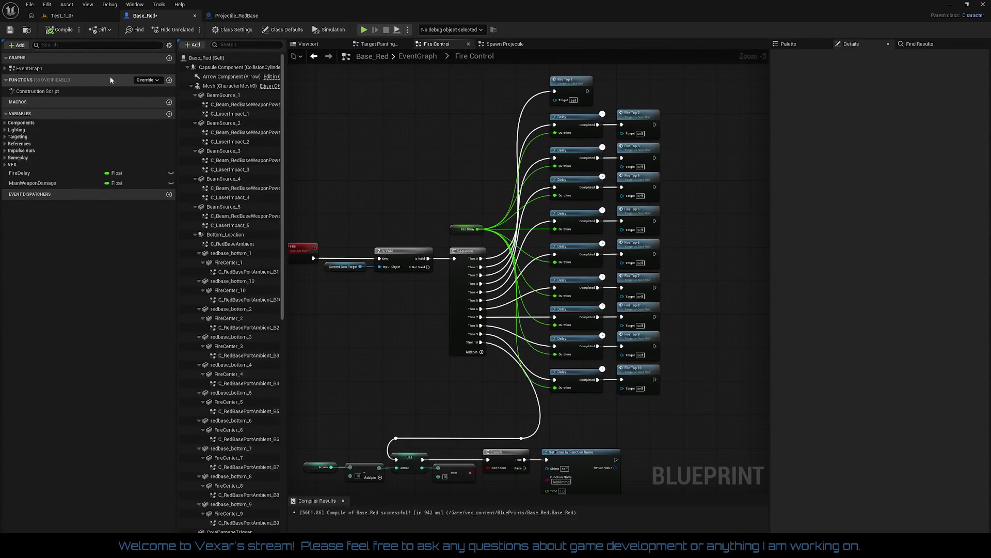
left_click(51, 31)
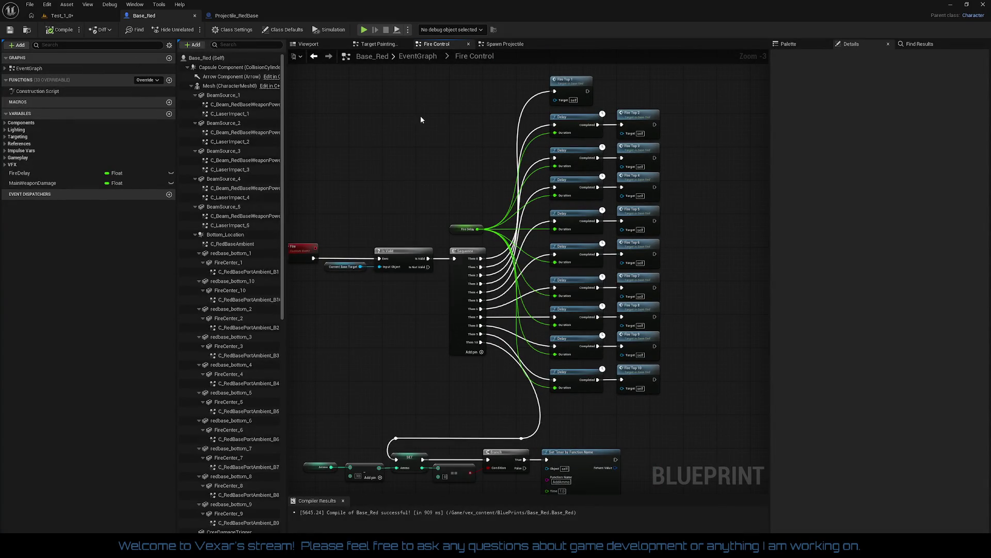
Jump to Fire_Top_1 and frame the Fire_Top_1 and Fire_Top_2 spawn chains.
double_click(571, 81)
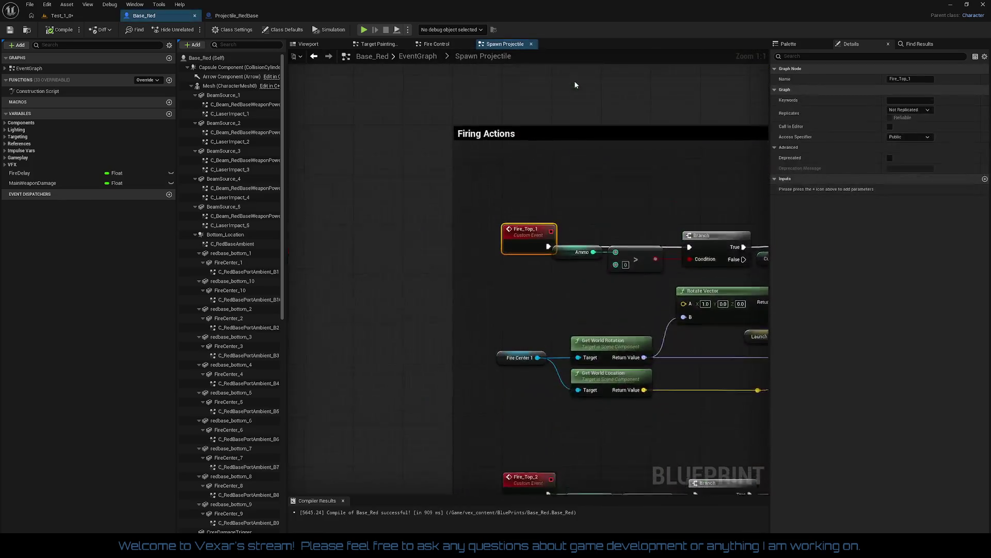
scroll(479, 201, "down", 1)
mouse_move(594, 170)
left_mouse_down()
mouse_move(482, 171)
mouse_move(513, 178)
mouse_move(505, 117)
mouse_move(470, 54)
left_mouse_up()
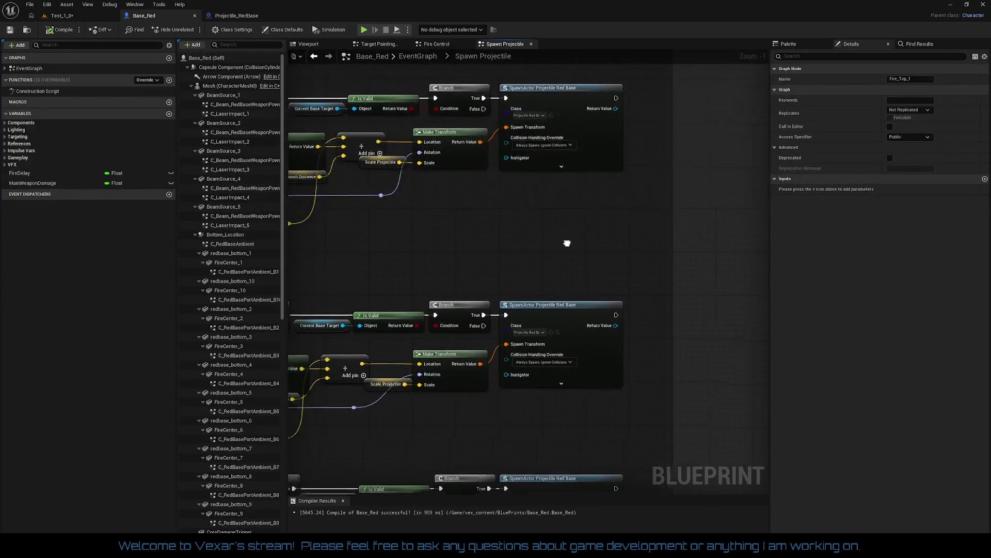
mouse_move(567, 243)
left_mouse_down()
mouse_move(673, 134)
mouse_move(649, 145)
left_mouse_up()
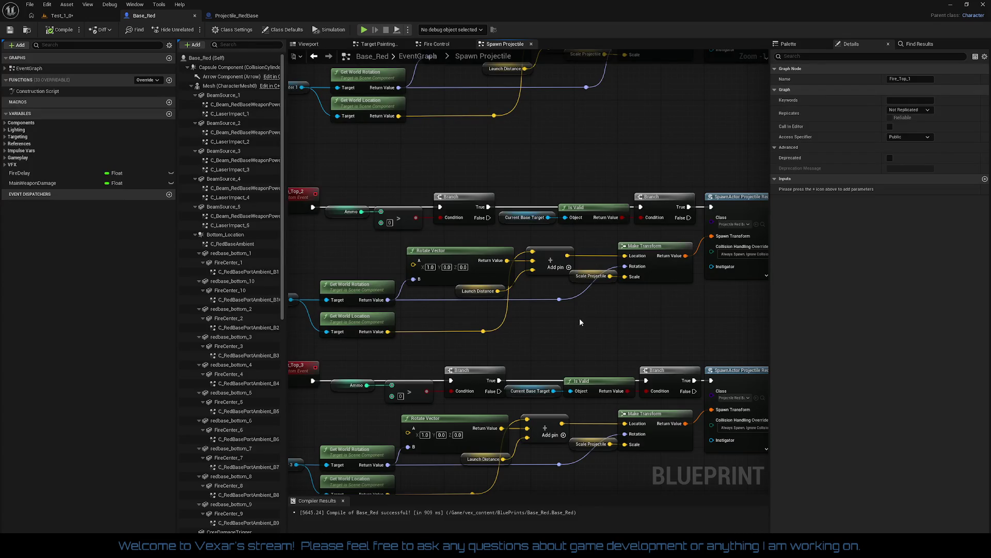
mouse_move(579, 318)
left_mouse_down()
mouse_move(608, 247)
mouse_move(612, 346)
mouse_move(597, 443)
left_mouse_up()
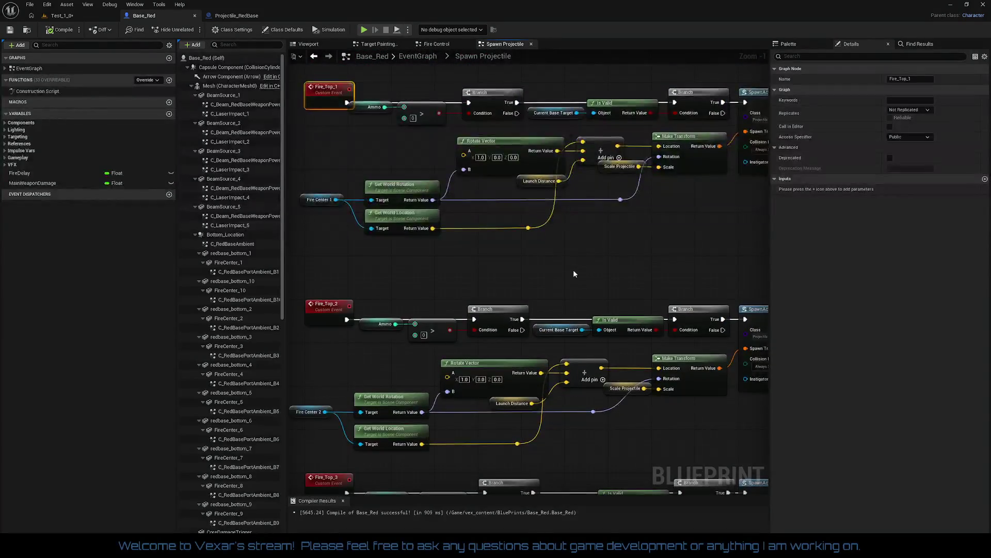
mouse_move(574, 270)
left_mouse_down()
mouse_move(512, 322)
mouse_move(613, 306)
left_mouse_up()
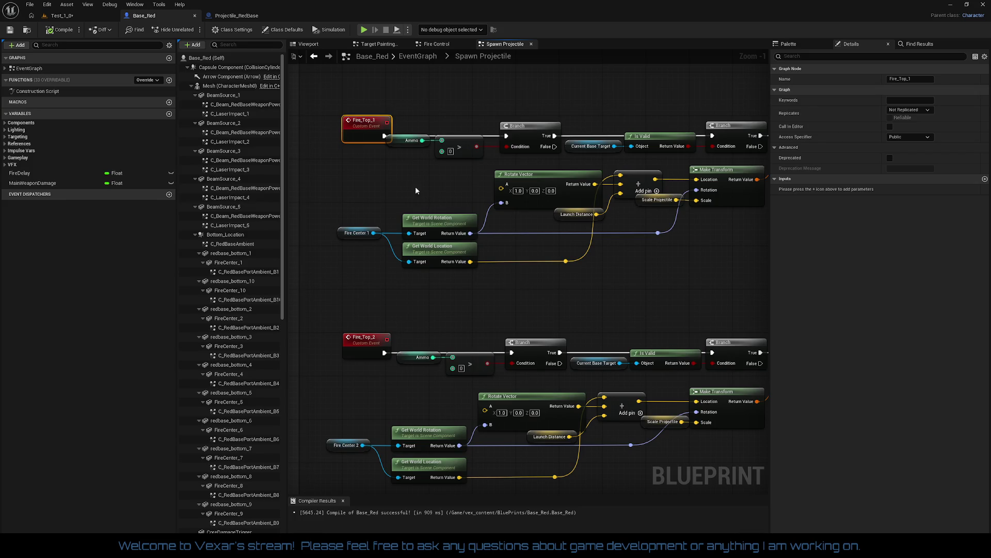
Check Launch Distance (0, 0, 5000) and Scale Projectile (2.0), then select Fire_Top_1's Rotate Vector.
left_click(563, 214)
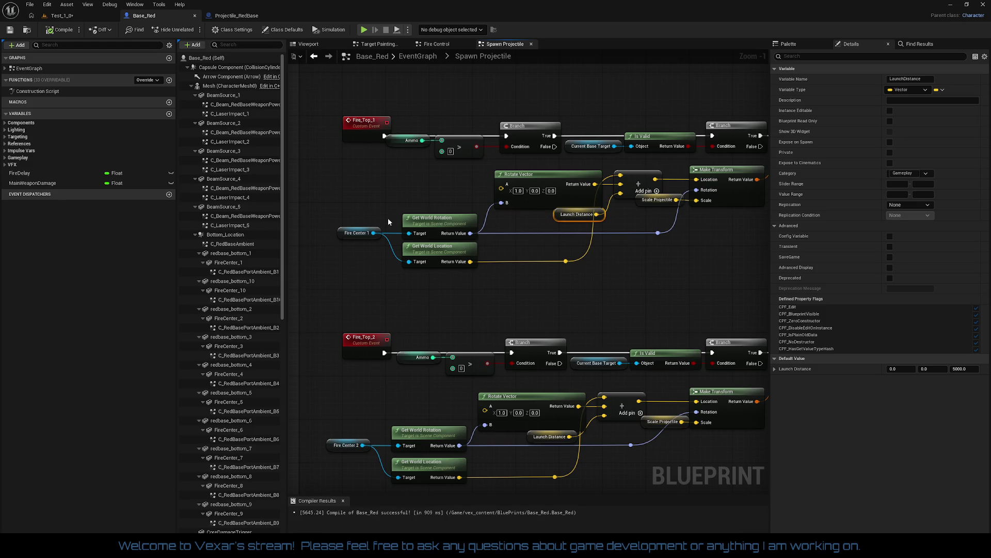
mouse_move(600, 288)
left_mouse_down()
mouse_move(440, 300)
mouse_move(571, 289)
left_mouse_up()
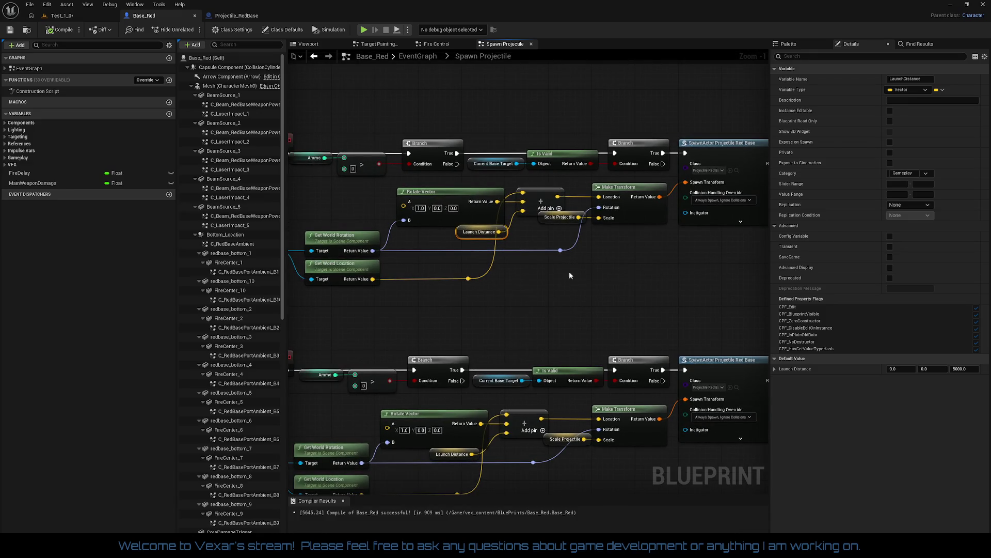
left_click(562, 217)
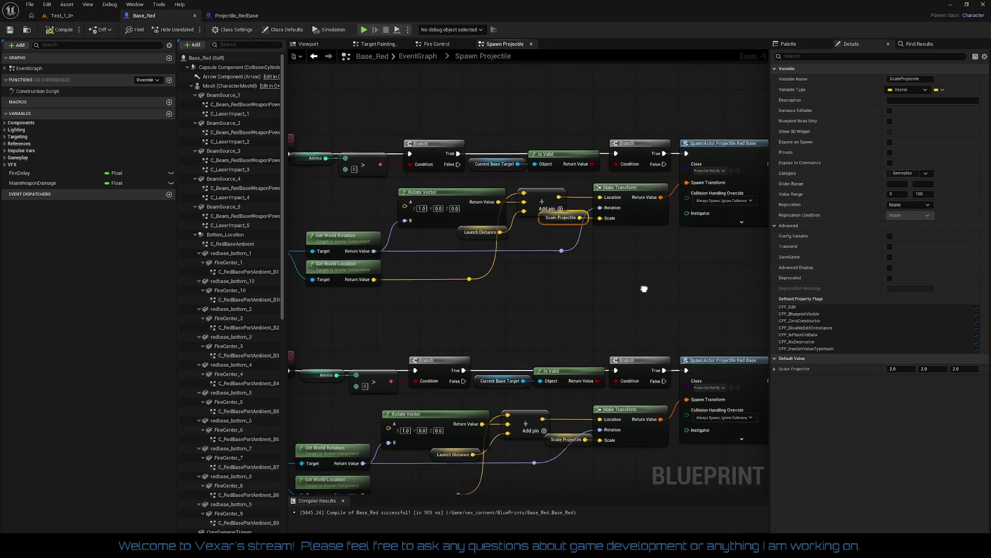
left_click_drag(520, 287, 544, 295)
left_click_drag(614, 285, 626, 278)
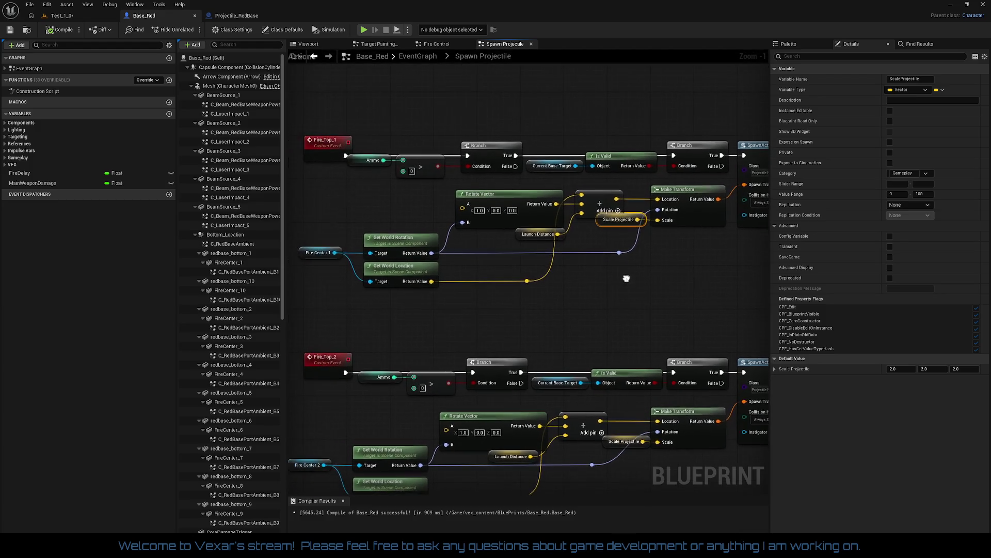
left_click(503, 227)
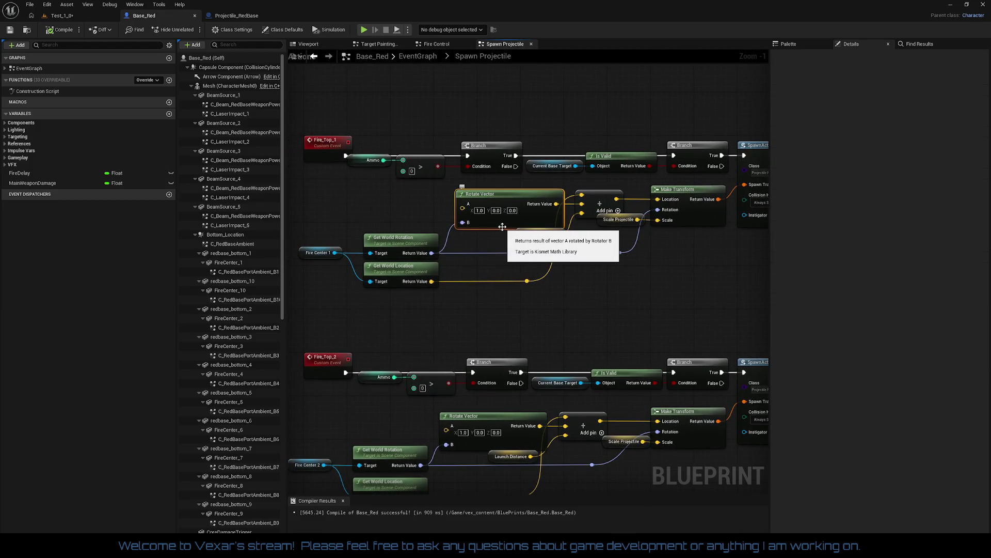
Shift the Fire Center 1 input group left and straighten its Launch Distance wire with Q.
left_click_drag(528, 260, 549, 247)
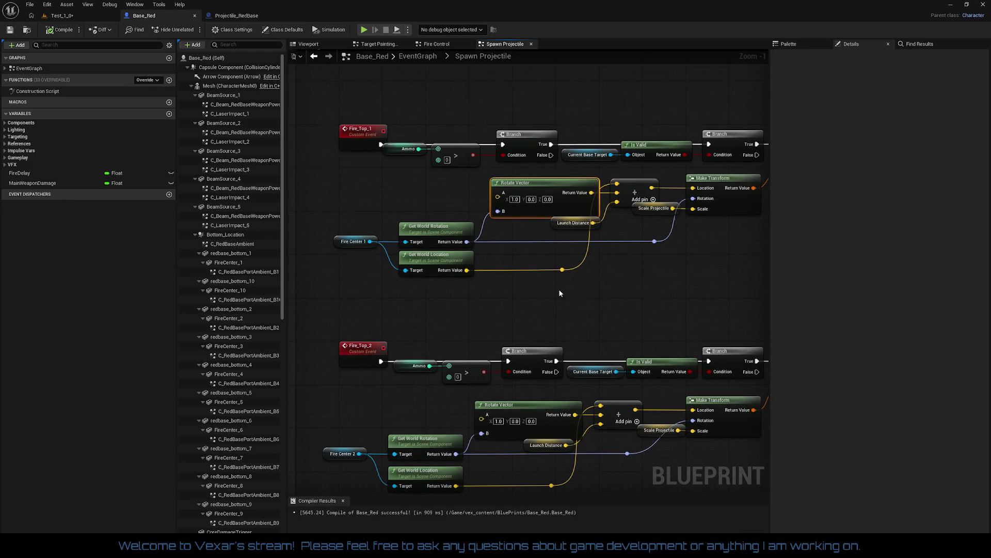
left_click_drag(577, 278, 427, 282)
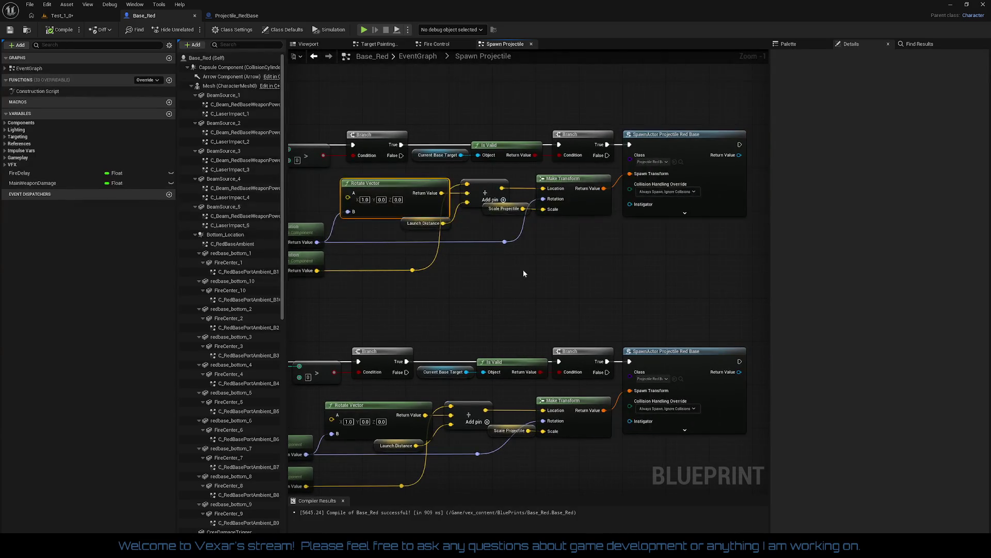
mouse_move(524, 273)
left_mouse_down()
mouse_move(451, 274)
mouse_move(600, 278)
mouse_move(664, 267)
left_mouse_up()
mouse_move(390, 202)
left_mouse_down()
mouse_move(429, 201)
mouse_move(585, 286)
left_mouse_up()
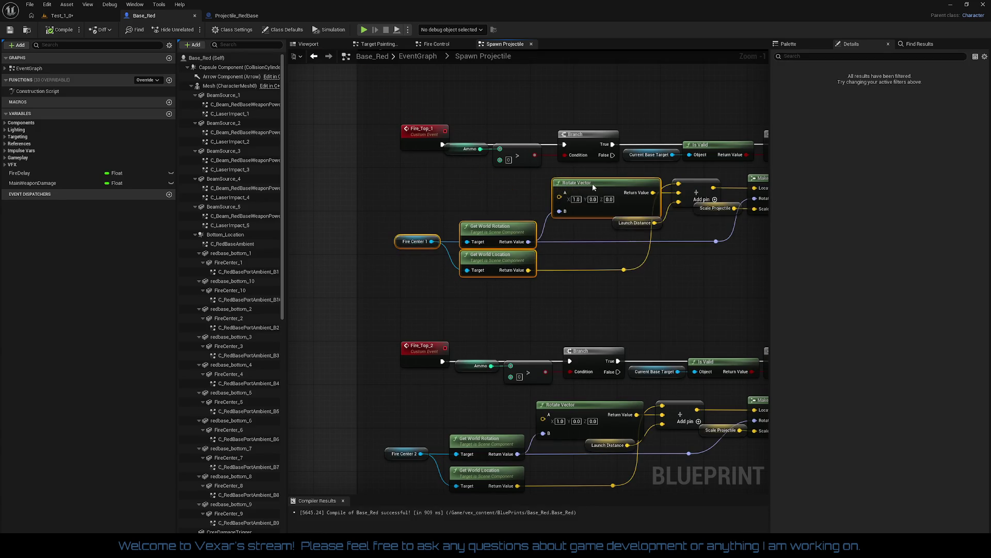
mouse_move(593, 184)
left_mouse_down()
mouse_move(540, 182)
mouse_move(536, 210)
mouse_move(449, 210)
left_mouse_up()
mouse_move(550, 180)
left_mouse_down()
mouse_move(702, 234)
mouse_move(754, 221)
left_mouse_up()
key("q")
left_click(702, 233)
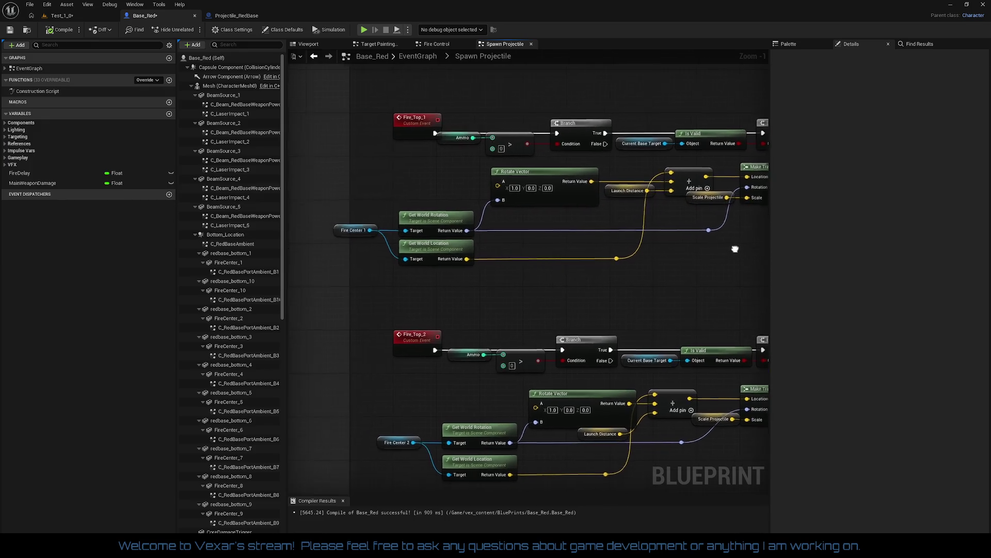
Move the Fire_Top_2 input nodes left and nudge the Fire_Top_1 input group into alignment.
left_click_drag(655, 262, 717, 224)
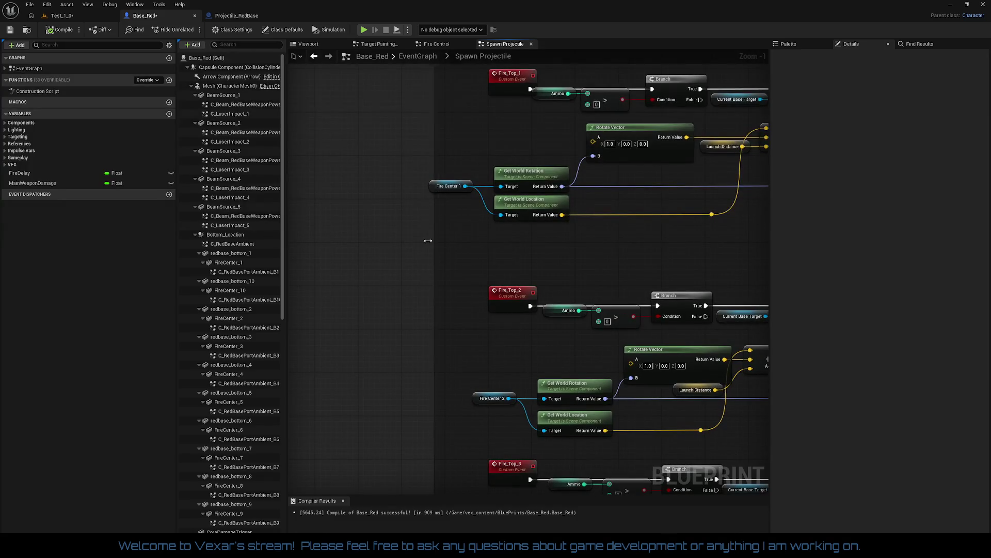
left_click_drag(460, 247, 385, 192)
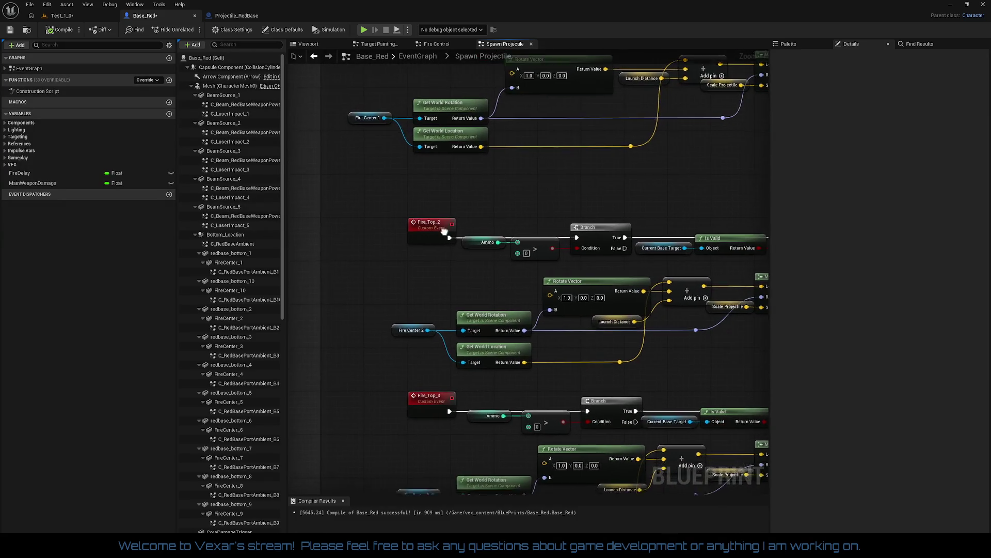
mouse_move(402, 290)
left_mouse_down()
mouse_move(418, 260)
mouse_move(562, 338)
left_mouse_up()
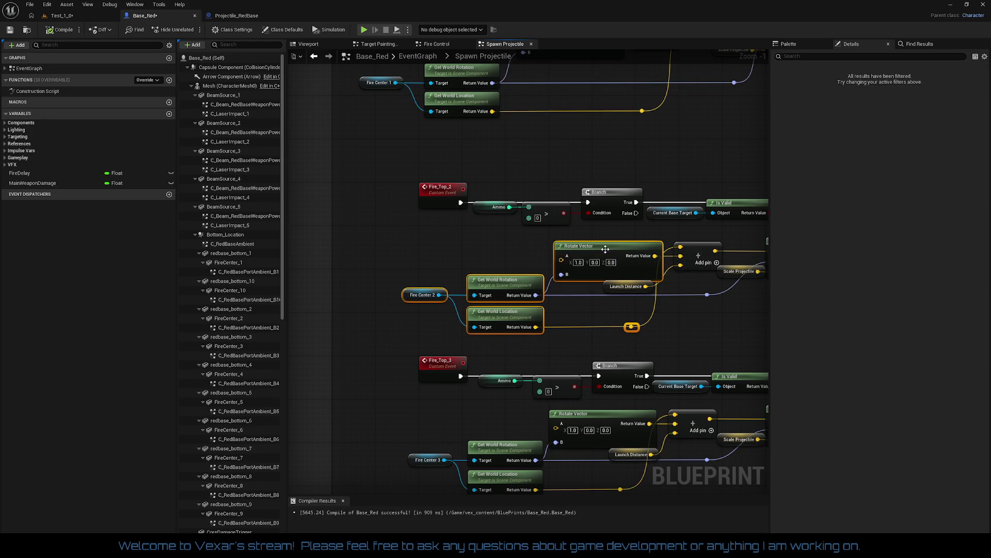
left_click_drag(602, 250, 555, 253)
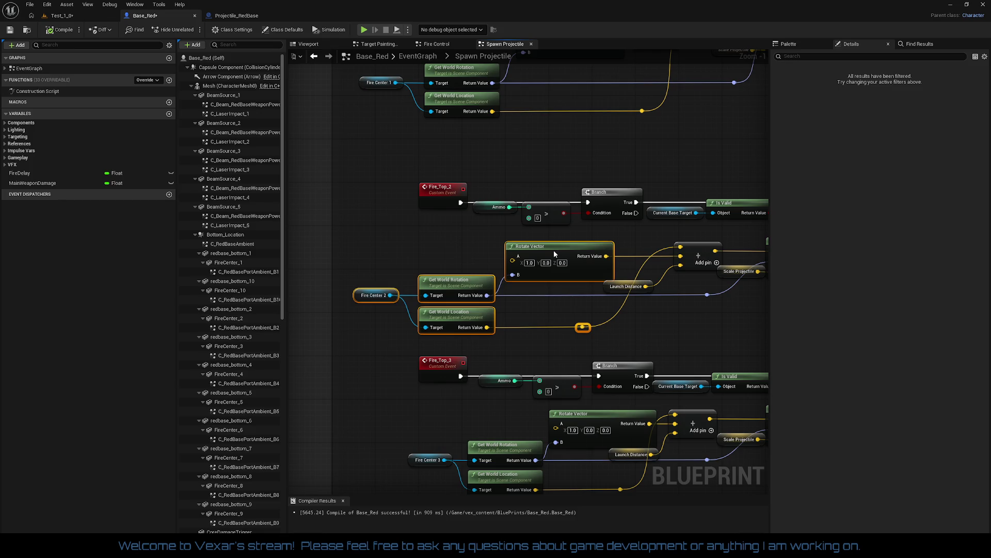
left_click_drag(391, 113, 402, 188)
mouse_move(391, 112)
left_mouse_down()
mouse_move(668, 207)
mouse_move(632, 205)
mouse_move(664, 215)
mouse_move(622, 190)
left_mouse_up()
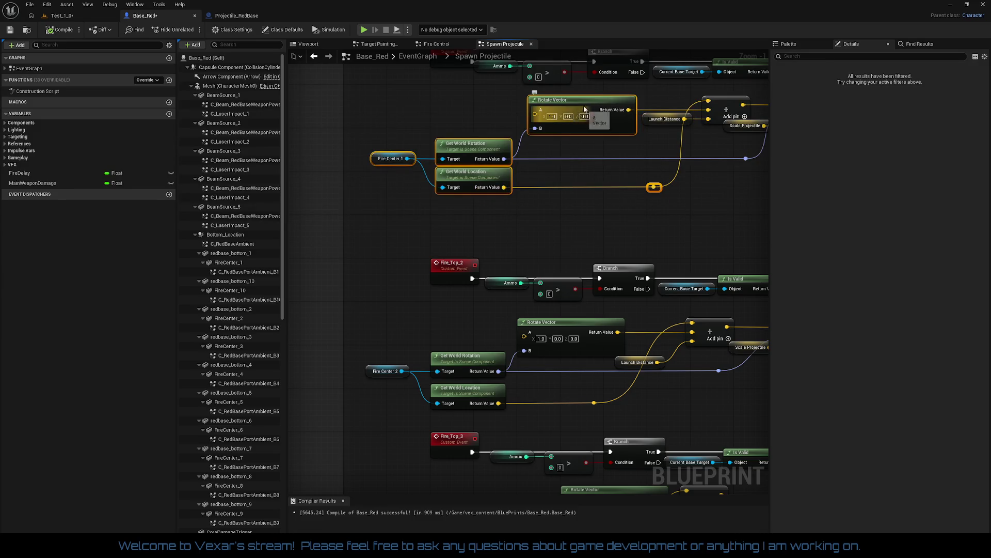
left_click_drag(581, 104, 580, 106)
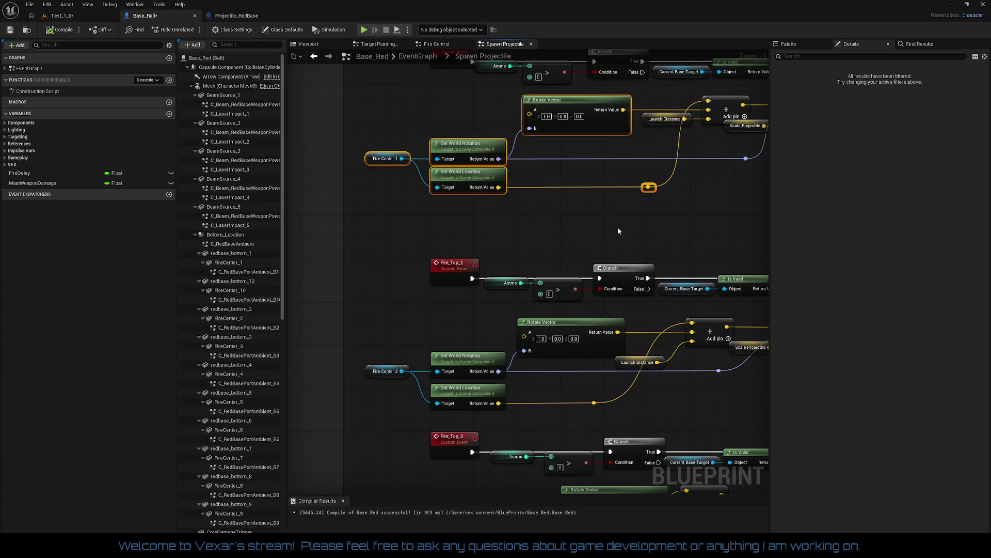
Move the Fire_Top_3 input nodes left and raise its Launch Distance getter to align.
left_click_drag(617, 227, 596, 178)
mouse_move(618, 297)
left_mouse_down()
mouse_move(510, 310)
mouse_move(501, 323)
mouse_move(514, 302)
mouse_move(666, 331)
left_mouse_up()
mouse_move(434, 278)
left_mouse_down()
mouse_move(682, 317)
mouse_move(683, 325)
mouse_move(634, 324)
mouse_move(671, 253)
mouse_move(544, 256)
mouse_move(568, 289)
left_mouse_up()
mouse_move(427, 249)
left_mouse_down()
mouse_move(523, 291)
mouse_move(581, 345)
mouse_move(618, 343)
left_mouse_up()
left_click_drag(599, 240, 543, 239)
left_click_drag(616, 277, 617, 260)
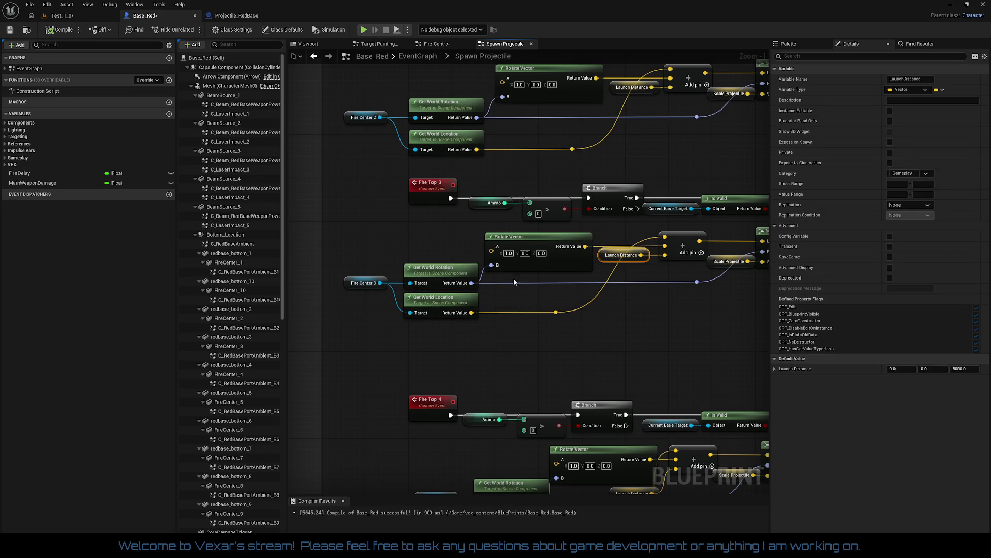
left_click_drag(334, 238, 563, 323)
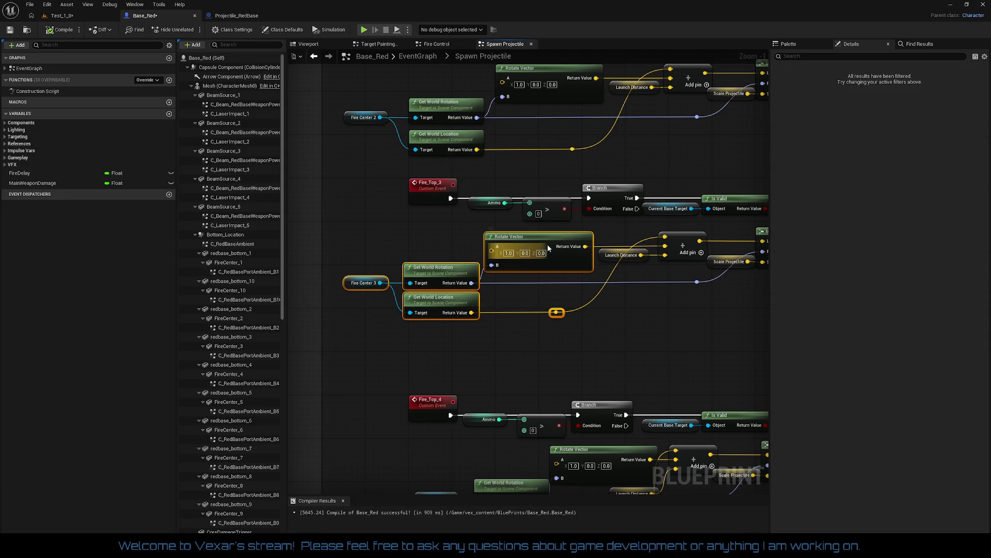
left_click_drag(550, 239, 554, 241)
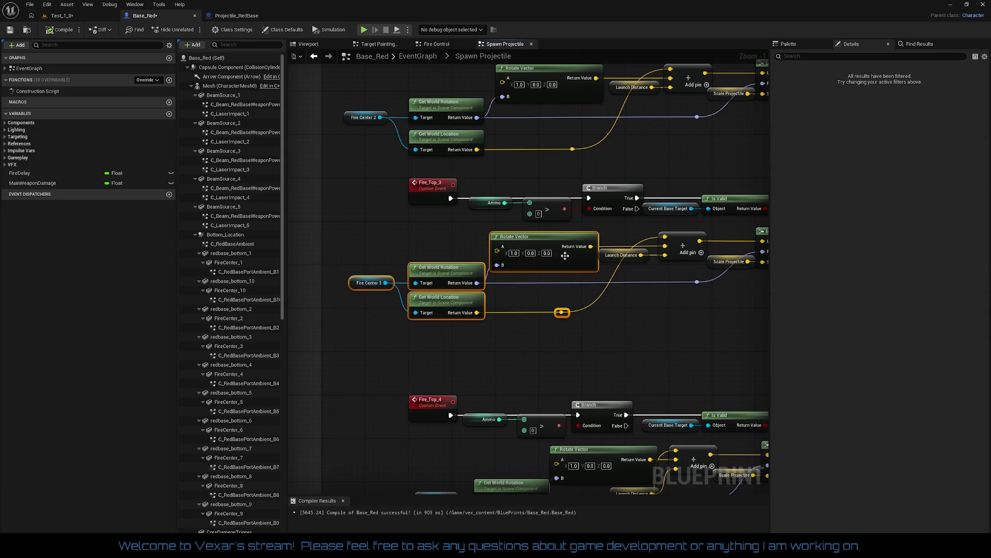
left_click(490, 280)
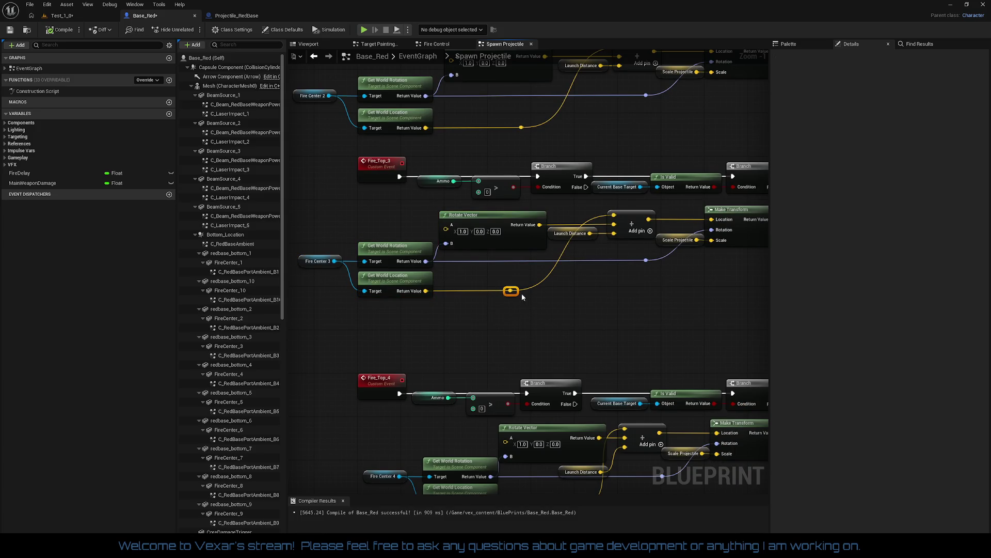
Slide the Fire_Top_3 and Fire_Top_2 location-wire reroute knots into line.
left_click_drag(518, 291, 533, 296)
left_click_drag(471, 297, 424, 286)
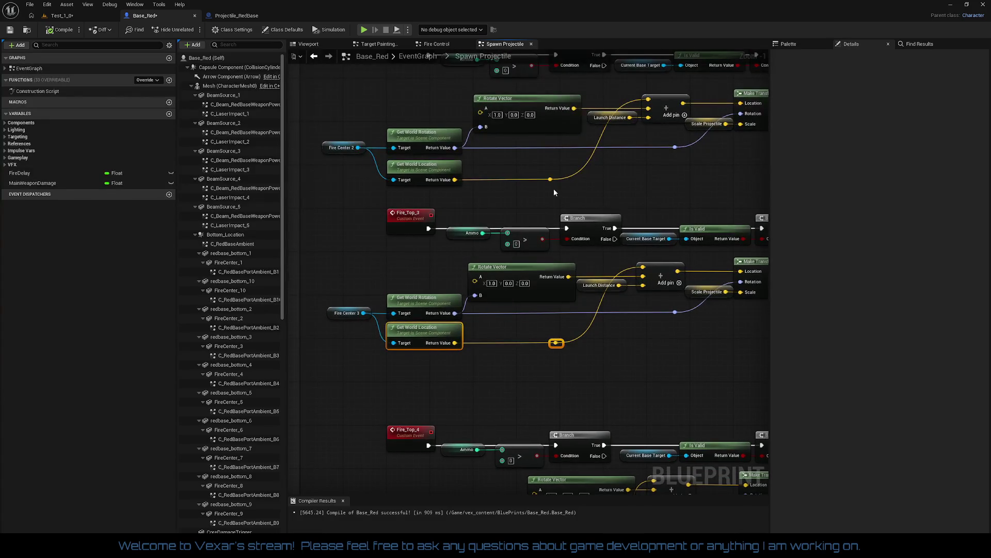
left_click(551, 180)
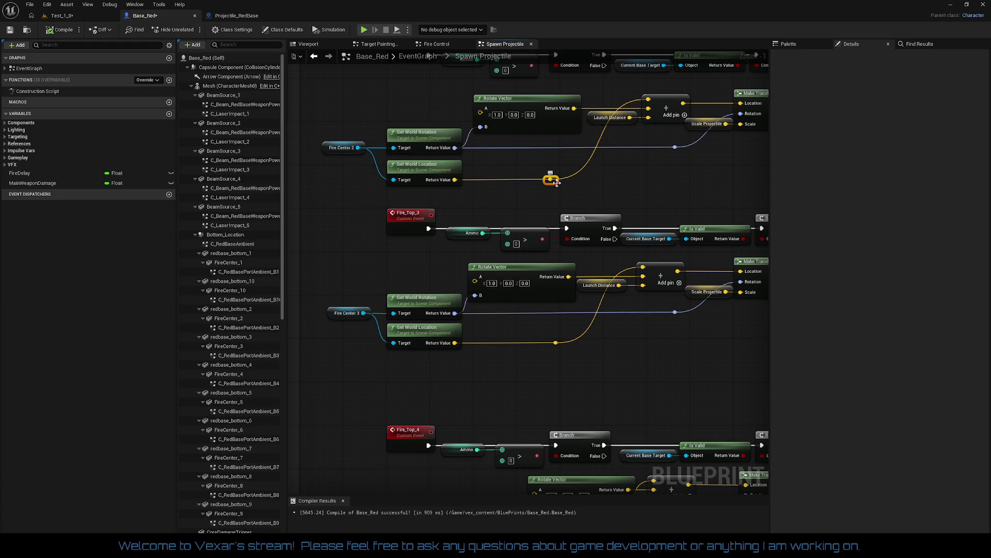
left_click_drag(559, 181, 440, 177)
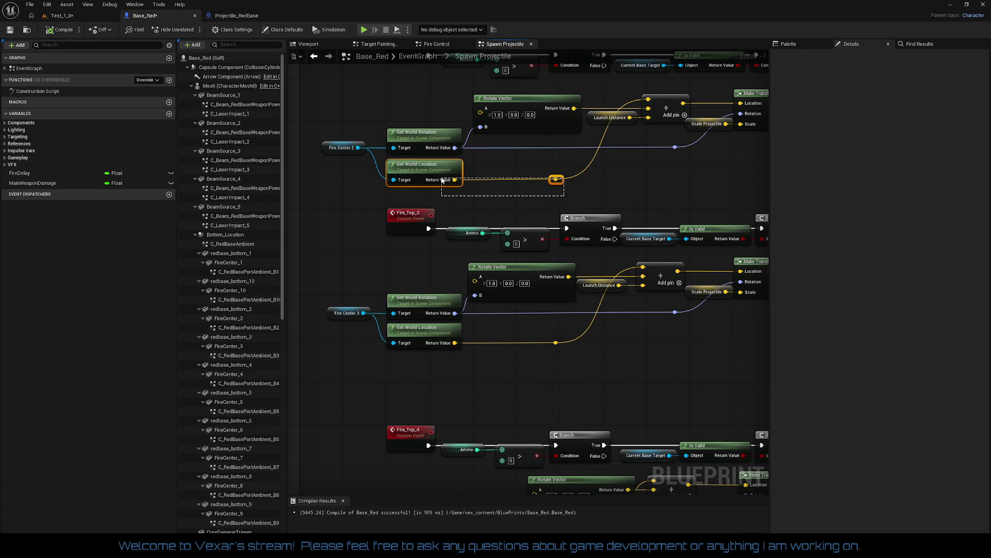
left_click_drag(519, 206, 470, 185)
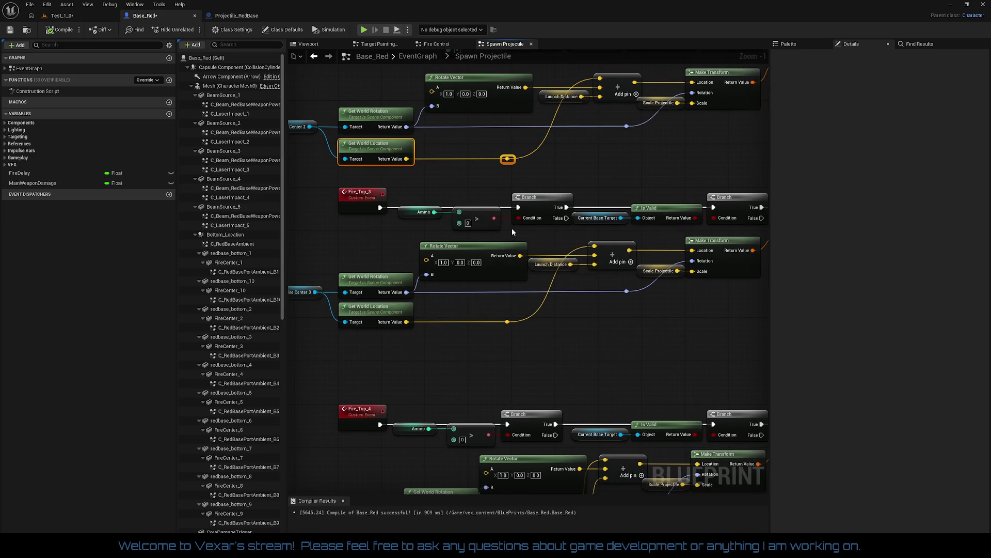
mouse_move(512, 231)
left_mouse_down()
mouse_move(532, 282)
mouse_move(730, 280)
mouse_move(653, 280)
mouse_move(718, 272)
mouse_move(597, 257)
mouse_move(465, 258)
mouse_move(458, 318)
left_mouse_up()
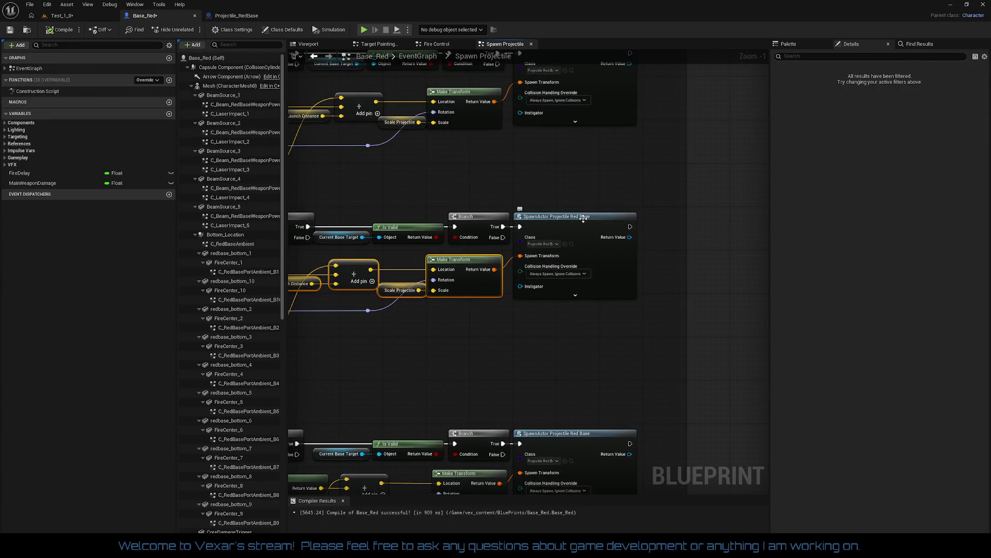
Shift SpawnActor slightly right and align Fire_Top_3's Is Valid, Ammo compare and Branch row.
left_click_drag(583, 218, 735, 194)
left_click(528, 199)
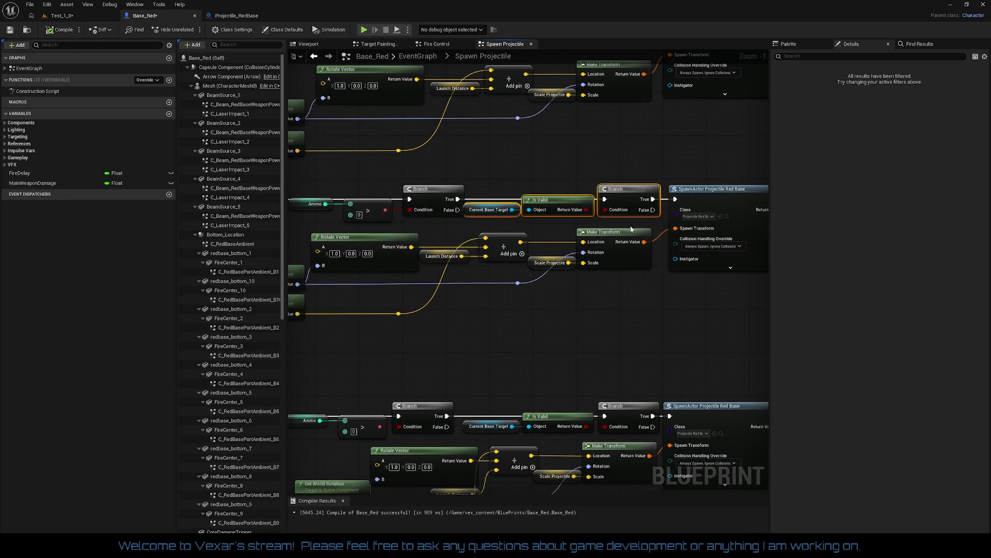
left_click_drag(575, 225, 742, 218)
mouse_move(481, 176)
left_mouse_down()
mouse_move(616, 221)
mouse_move(578, 241)
left_mouse_up()
scroll(590, 226, "down", 2)
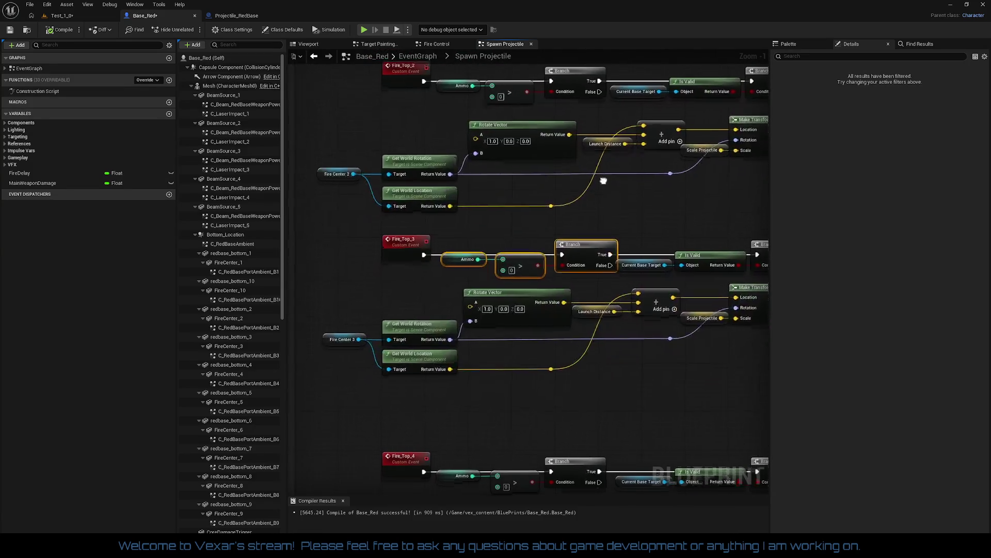
scroll(635, 193, "up", 2)
mouse_move(635, 193)
left_mouse_down()
mouse_move(606, 225)
mouse_move(548, 169)
mouse_move(484, 159)
left_mouse_up()
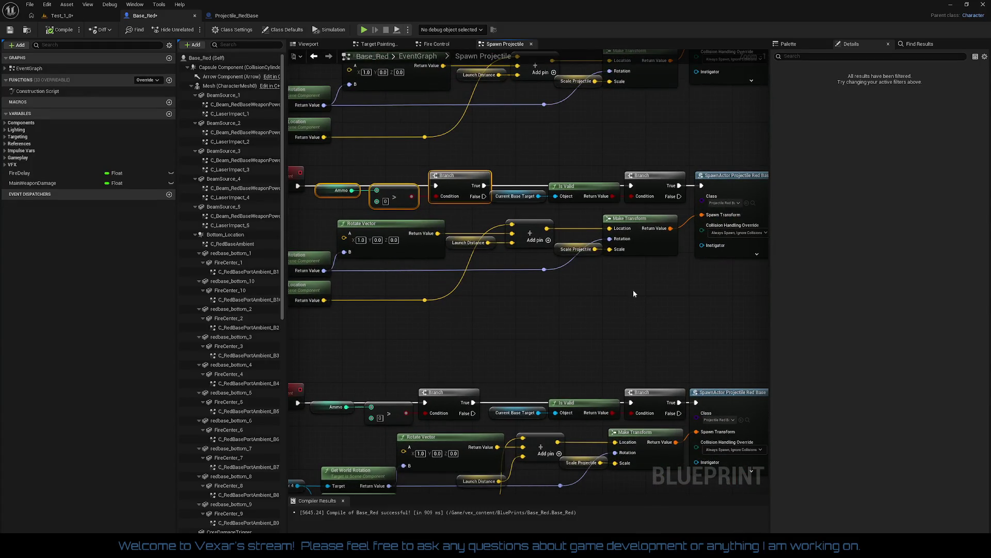
Align Fire_Top_3's Rotate Vector through Make Transform nodes so their wires run level.
left_click(657, 248)
left_click_drag(655, 256, 679, 231)
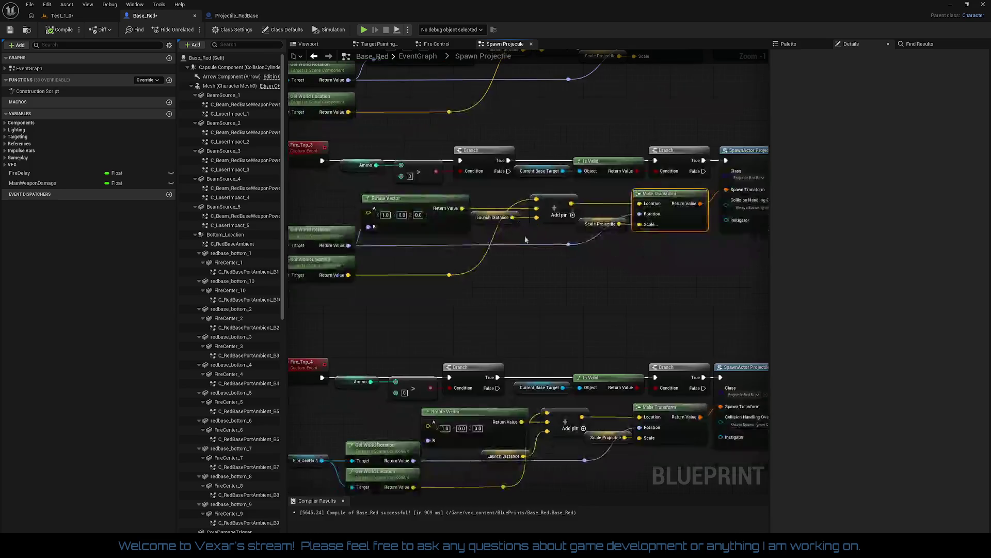
left_click_drag(438, 192, 726, 243)
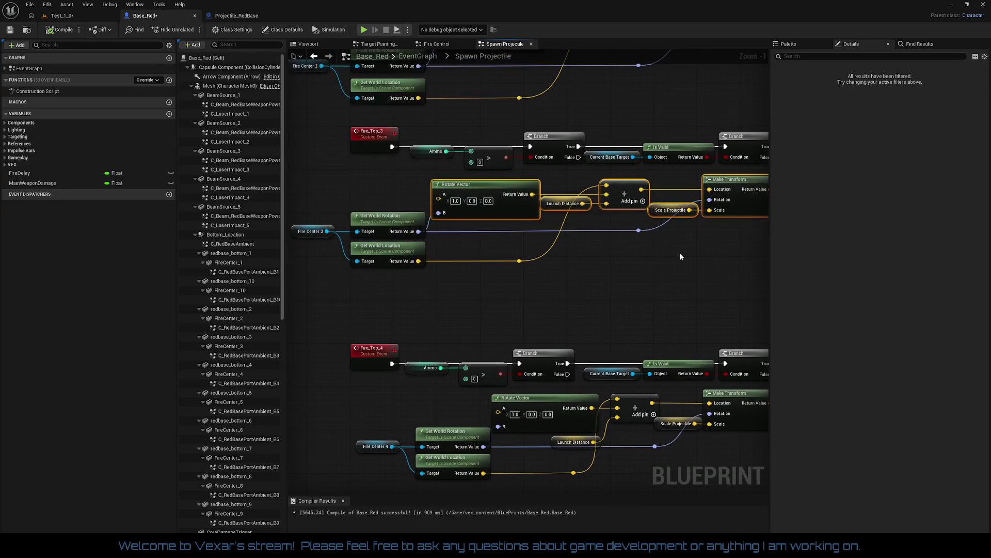
left_click(641, 269)
mouse_move(634, 269)
left_mouse_down()
mouse_move(656, 142)
mouse_move(645, 173)
left_mouse_up()
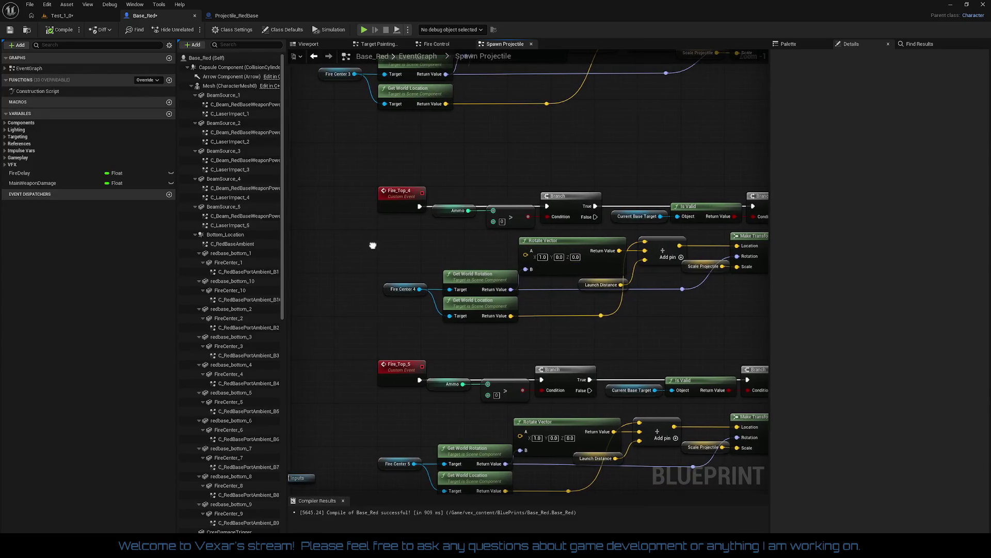
mouse_move(372, 248)
left_mouse_down()
mouse_move(378, 230)
mouse_move(492, 299)
mouse_move(513, 325)
mouse_move(532, 327)
left_mouse_up()
mouse_move(569, 244)
left_mouse_down()
mouse_move(574, 303)
mouse_move(563, 245)
mouse_move(537, 243)
mouse_move(567, 319)
left_mouse_up()
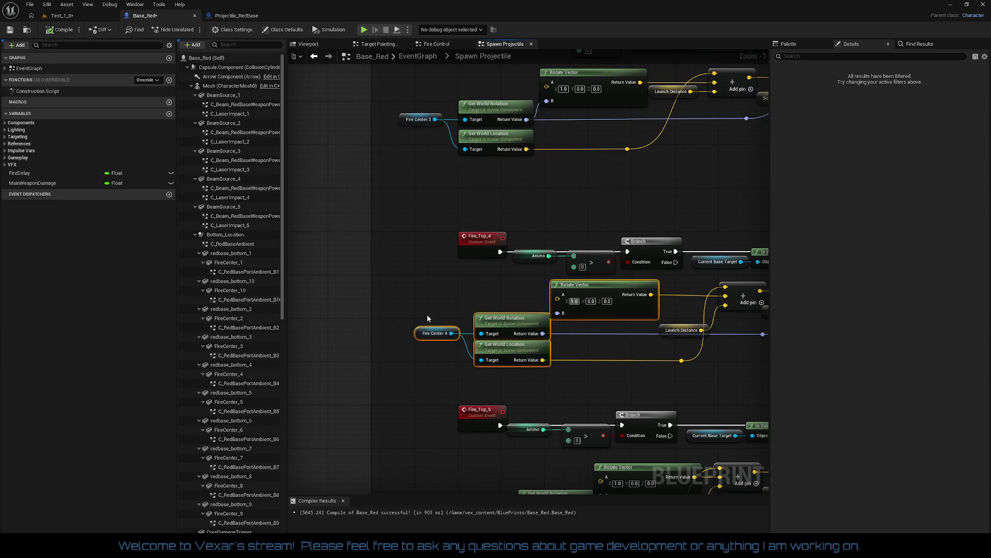
left_click_drag(427, 318, 498, 376)
left_click_drag(513, 325, 405, 312)
left_click_drag(408, 263, 686, 320)
key("q")
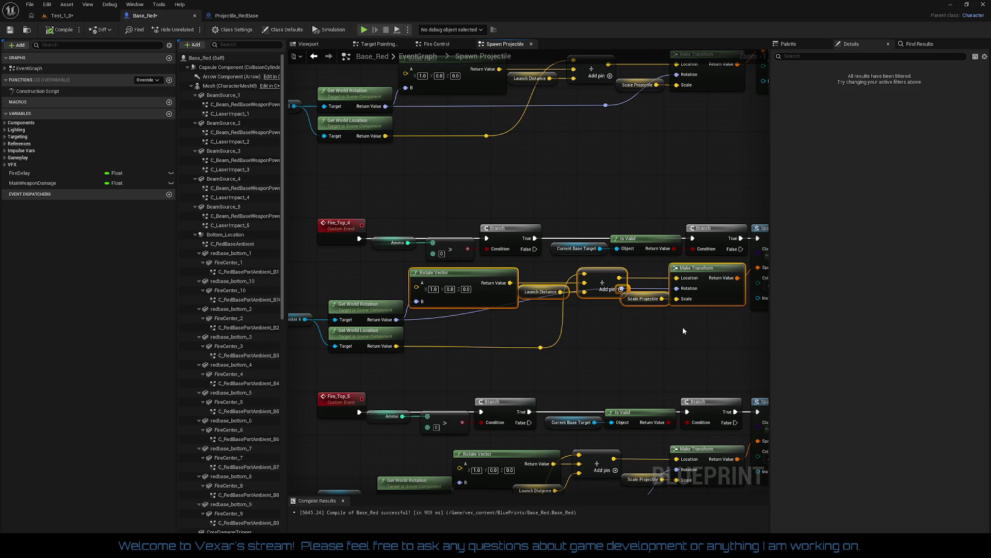
key("ctrl+z")
mouse_move(408, 258)
left_mouse_down()
mouse_move(706, 316)
mouse_move(769, 306)
left_mouse_up()
key("q")
left_click(638, 343)
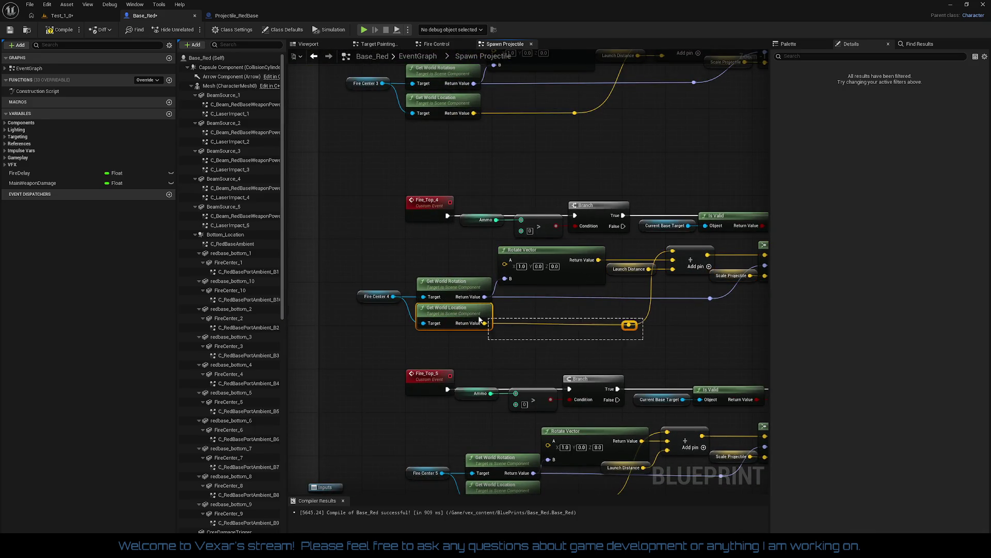
left_click_drag(690, 340, 589, 328)
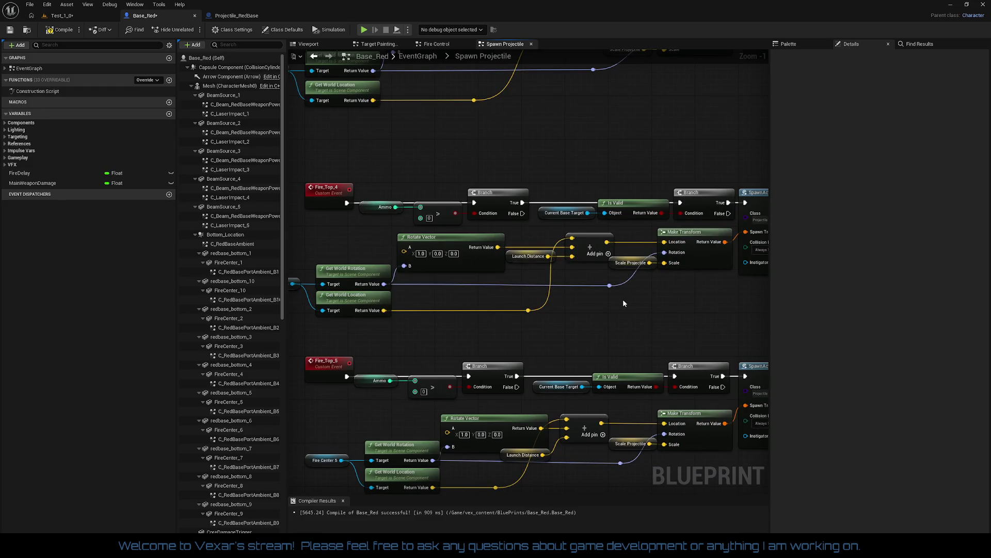
left_click(610, 285)
left_click(362, 276, "ctrl")
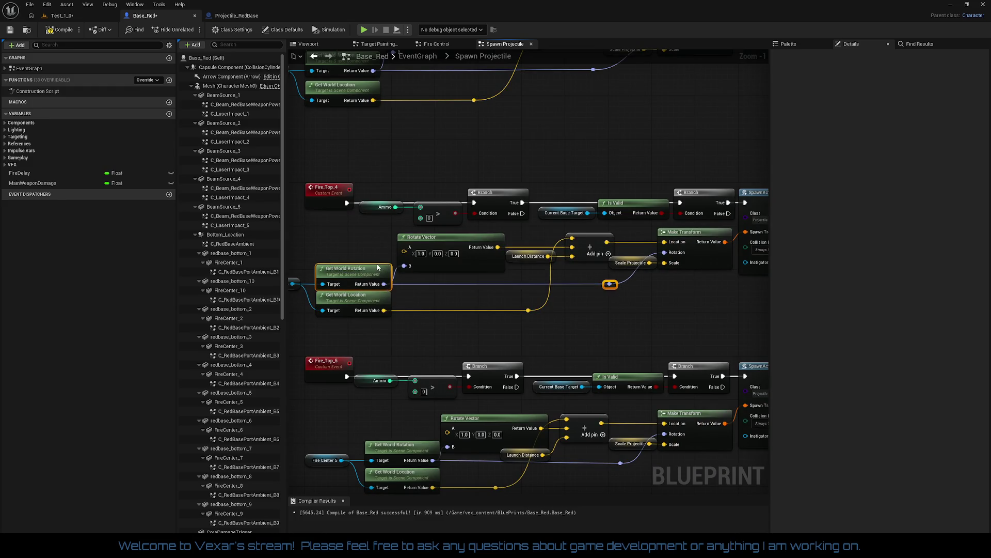
left_click(600, 325)
mouse_move(626, 328)
left_mouse_down()
mouse_move(533, 285)
mouse_move(484, 308)
mouse_move(533, 338)
left_mouse_up()
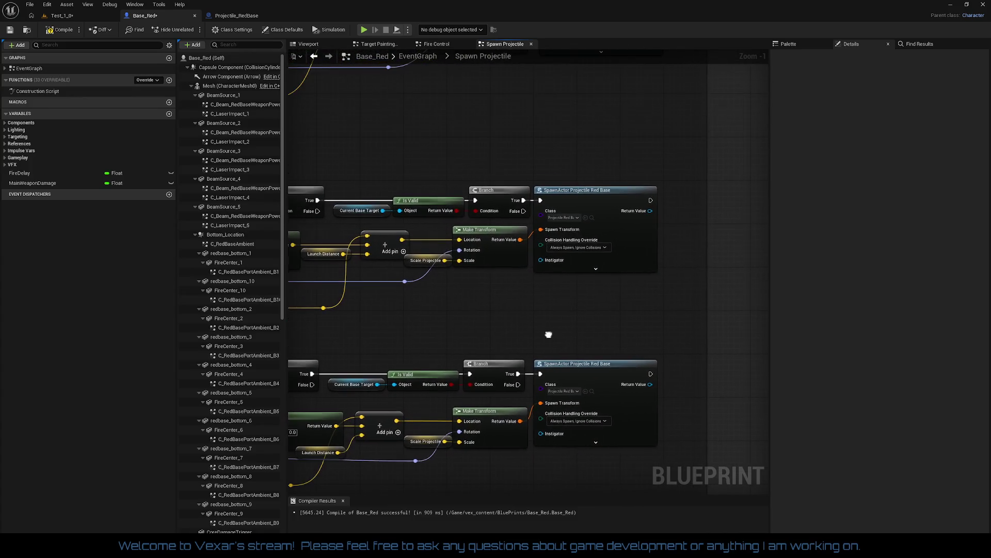
left_click(596, 203)
left_click_drag(572, 307, 621, 247)
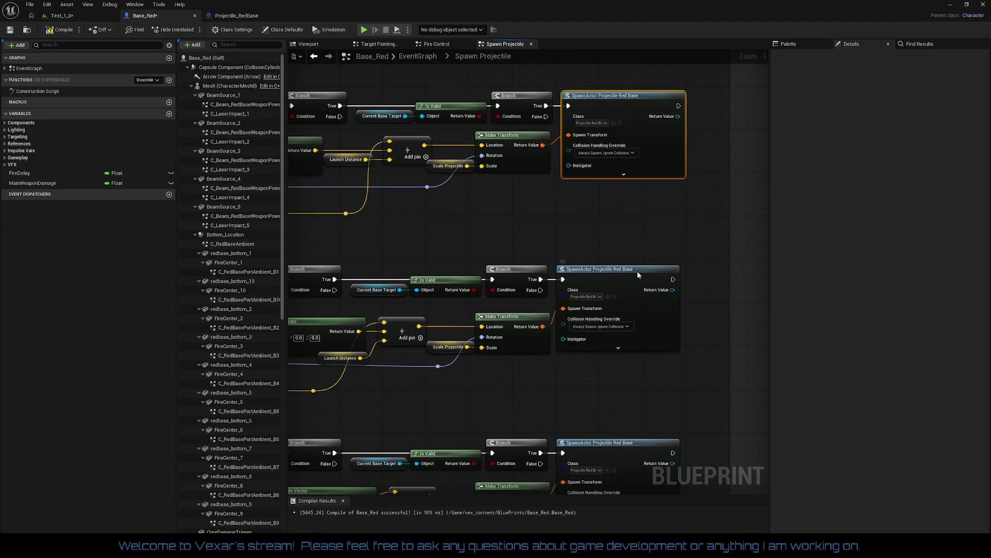
left_click(639, 273)
mouse_move(649, 429)
left_mouse_down()
mouse_move(622, 267)
mouse_move(649, 134)
mouse_move(650, 70)
left_mouse_up()
left_click(633, 281)
left_click(645, 274)
left_click(637, 292)
mouse_move(637, 293)
left_mouse_down()
mouse_move(636, 216)
mouse_move(632, 274)
left_mouse_up()
left_click(623, 229)
Shift Fire_Top_10's Fire Center 10, getter and Rotate Vector nodes left.
mouse_move(362, 244)
left_mouse_down()
mouse_move(550, 328)
mouse_move(564, 345)
left_mouse_up()
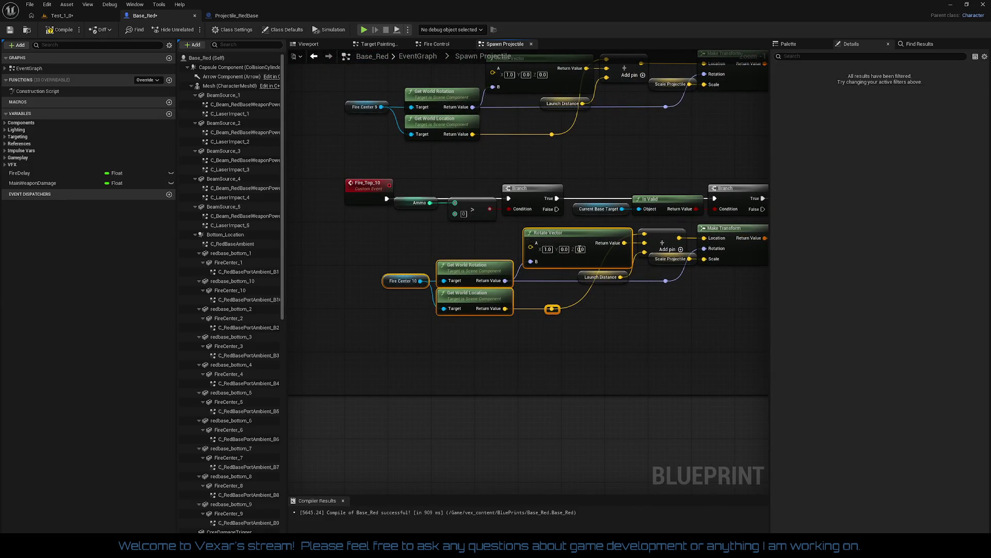
left_click_drag(569, 234, 508, 238)
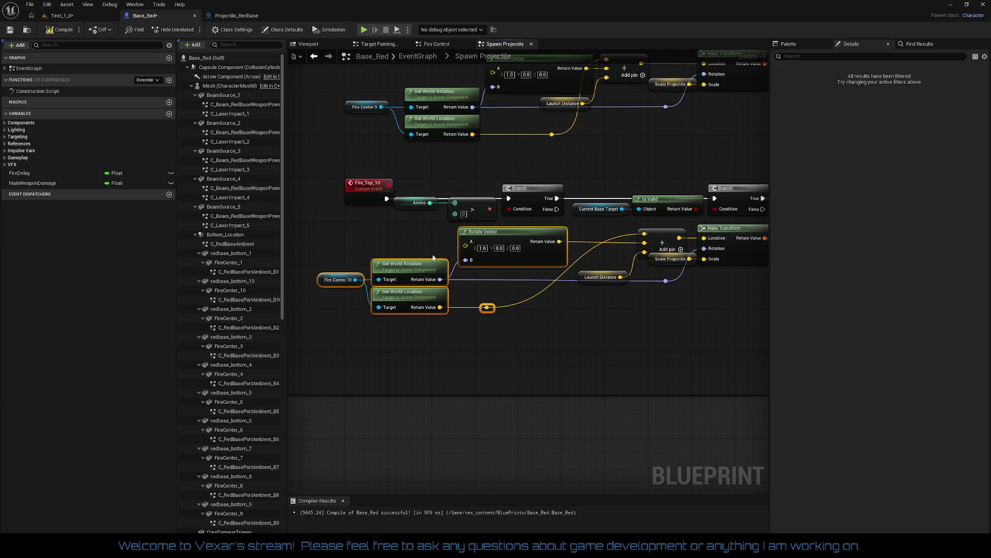
mouse_move(329, 242)
left_mouse_down()
mouse_move(516, 262)
mouse_move(531, 280)
left_mouse_up()
key("q")
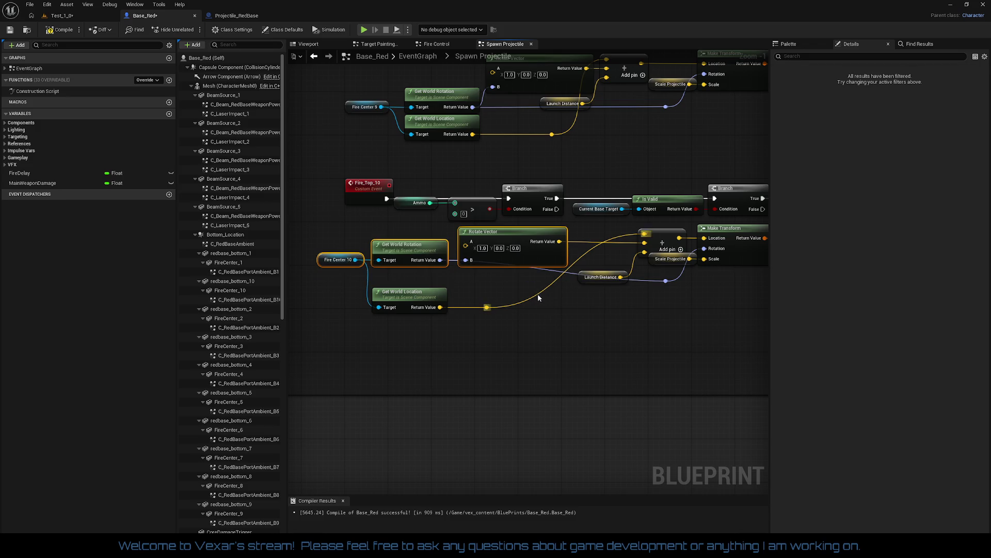
key("ctrl+z")
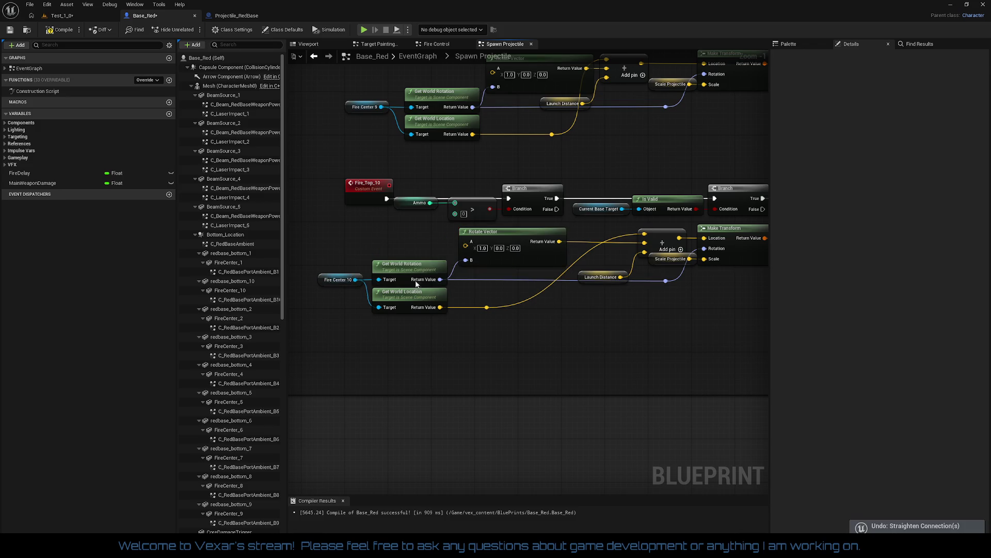
Level Get World Rotation with its reroute knot and move Current Base Target down.
left_click_drag(316, 253, 414, 275)
left_click(667, 281, "ctrl")
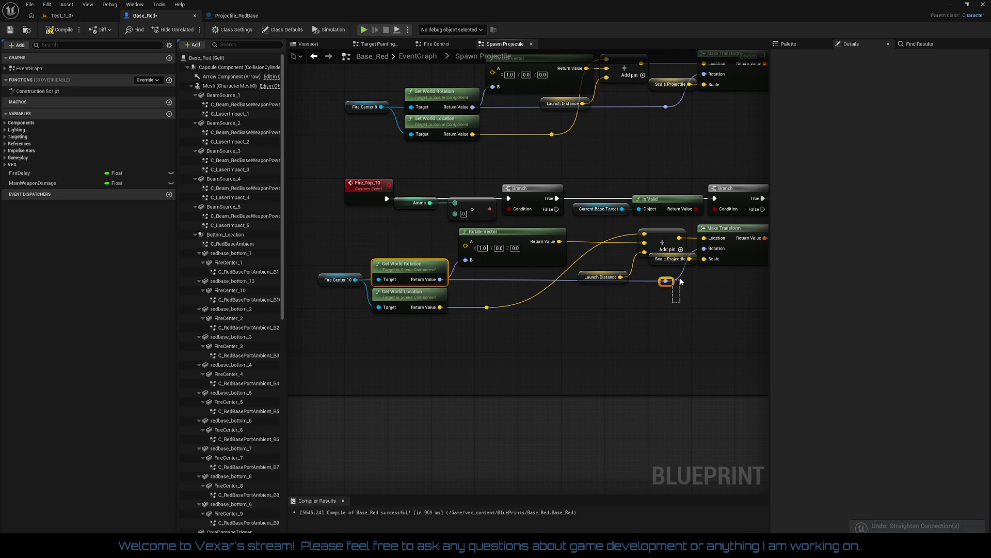
key("q")
left_click(666, 314)
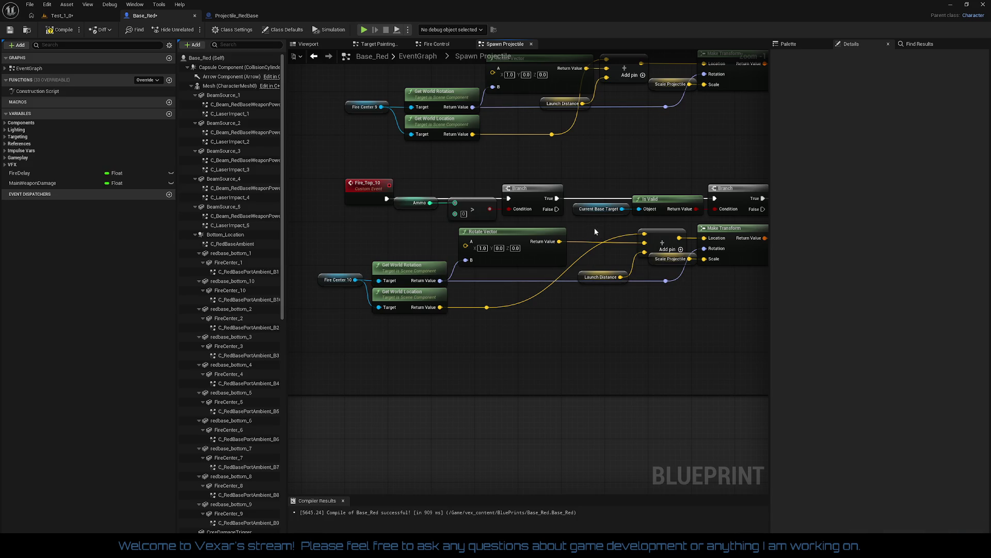
left_click_drag(594, 228, 741, 290)
key("q")
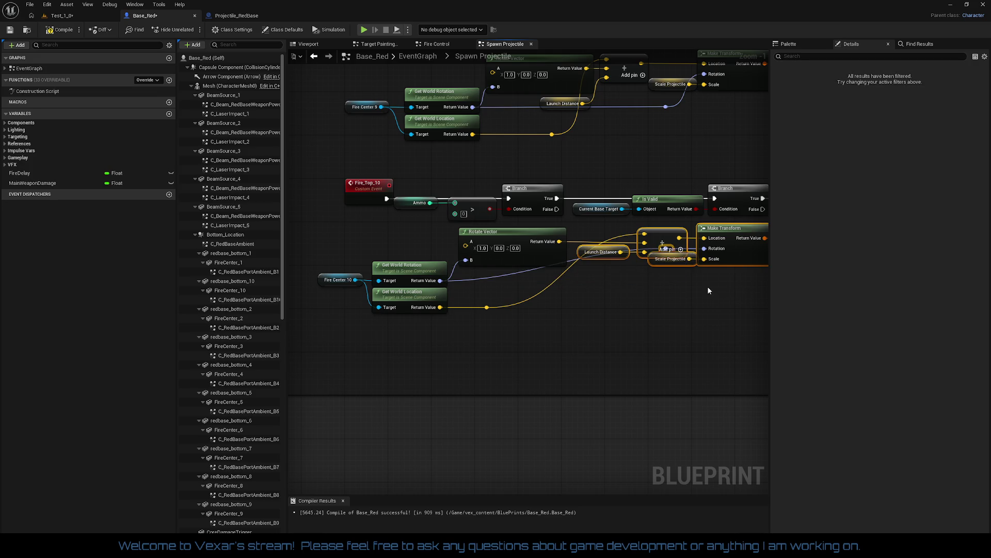
key("ctrl+z")
mouse_move(577, 212)
left_mouse_down()
mouse_move(593, 241)
mouse_move(570, 212)
left_mouse_up()
Straighten Launch Distance's wire and realign the add, Make Transform and Scale Projectile nodes.
mouse_move(346, 174)
left_mouse_down()
mouse_move(764, 259)
mouse_move(738, 220)
left_mouse_up()
left_click(638, 309)
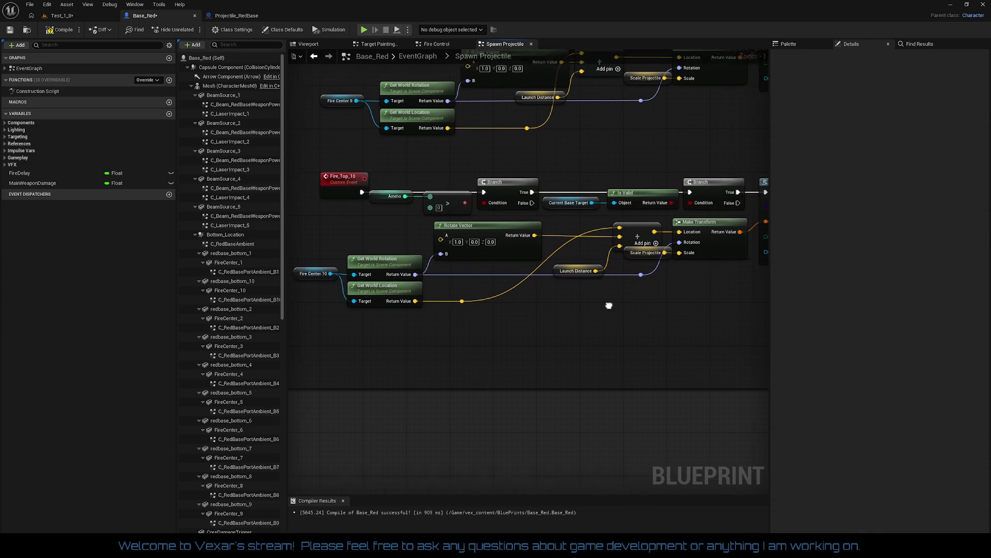
left_click_drag(526, 224, 649, 267)
key("q")
left_click_drag(577, 272, 610, 257)
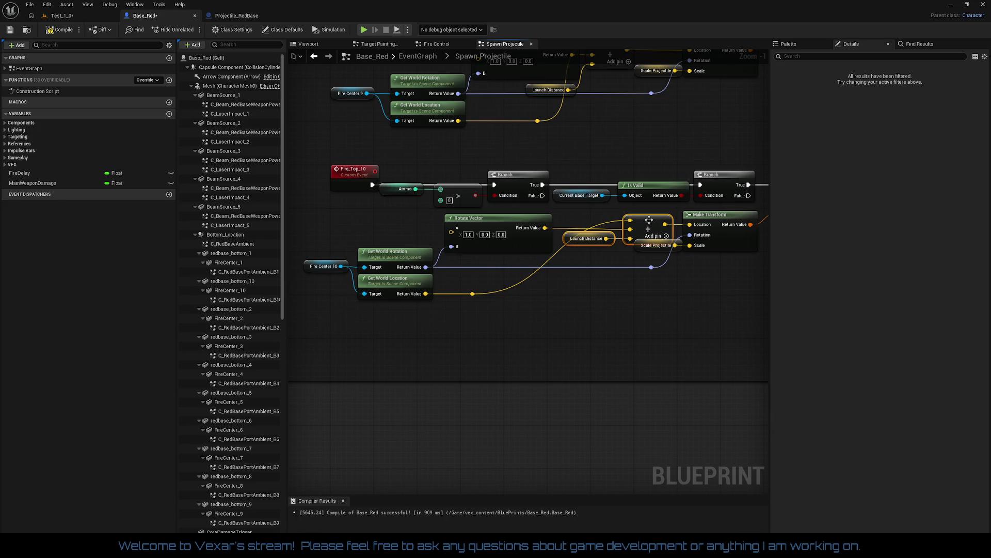
mouse_move(649, 220)
left_mouse_down()
mouse_move(527, 222)
mouse_move(531, 261)
mouse_move(506, 240)
left_mouse_up()
mouse_move(562, 228)
left_mouse_down()
mouse_move(571, 225)
mouse_move(521, 251)
mouse_move(697, 244)
mouse_move(763, 266)
mouse_move(726, 294)
mouse_move(654, 243)
mouse_move(320, 222)
left_mouse_up()
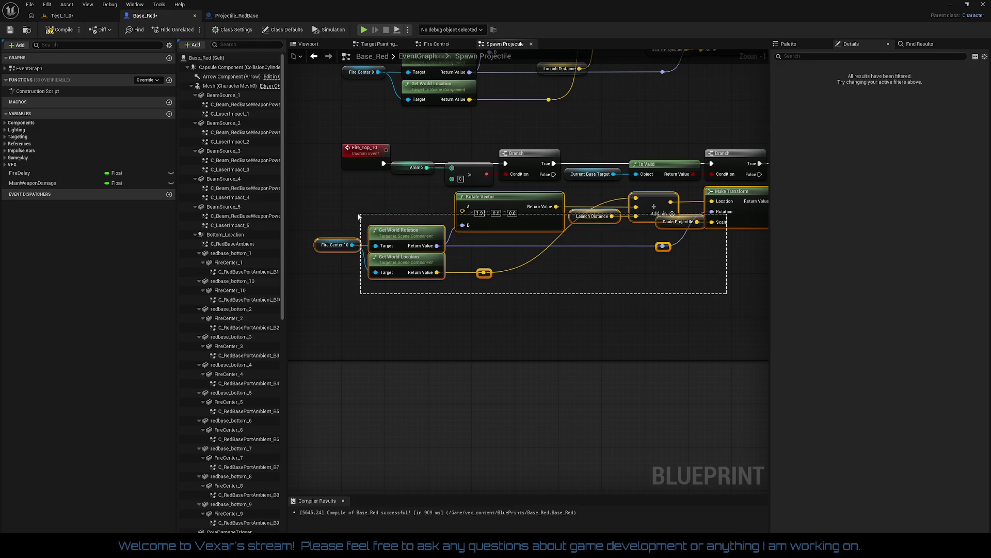
Fine-tune the Fire_Top_10 transform group, nudging Scale Projectile slightly left.
left_click_drag(758, 276, 608, 272)
left_click_drag(568, 209, 568, 209)
mouse_move(364, 202)
left_mouse_down()
mouse_move(579, 209)
mouse_move(552, 211)
left_mouse_up()
left_click_drag(576, 278, 454, 270)
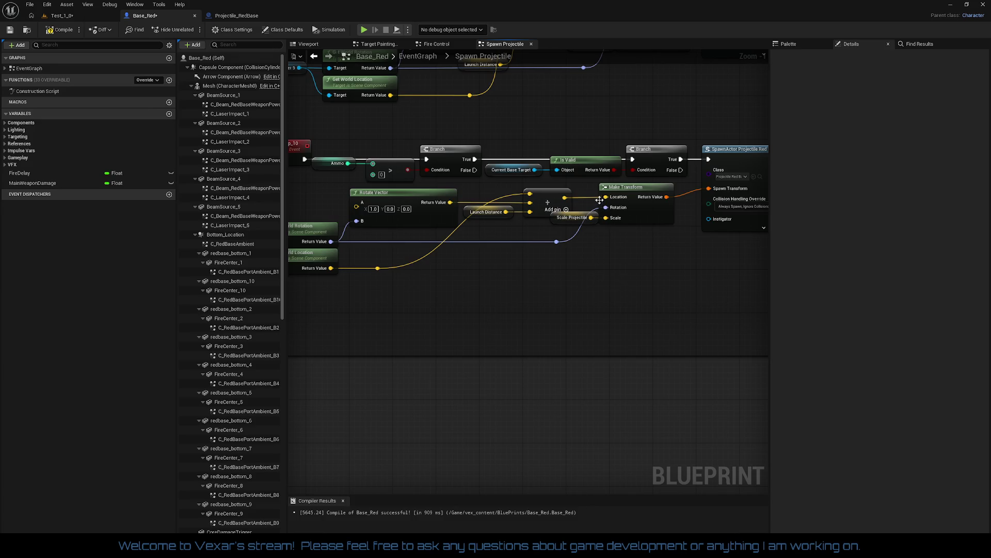
mouse_move(590, 197)
left_mouse_down()
mouse_move(652, 219)
mouse_move(677, 214)
left_mouse_up()
left_click(573, 241)
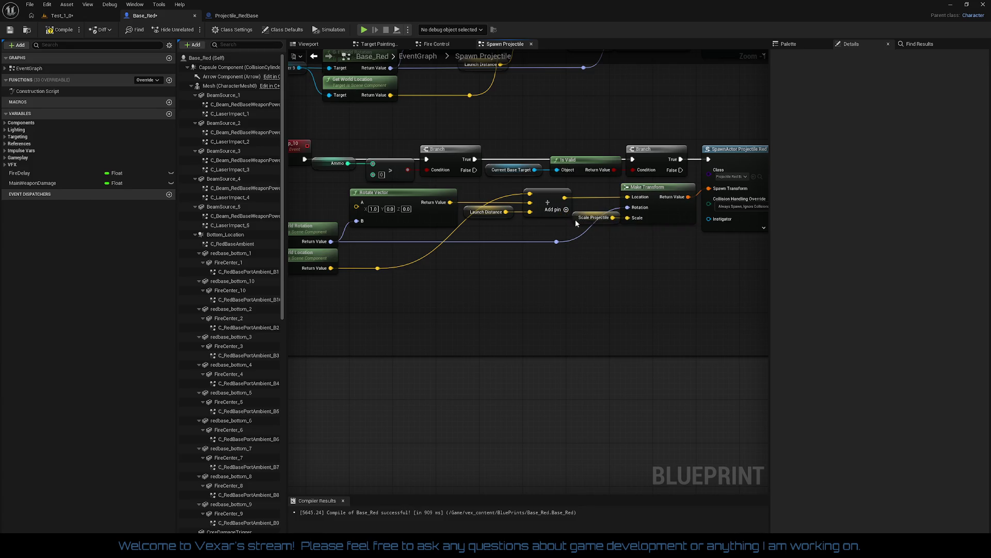
left_click_drag(576, 220, 571, 221)
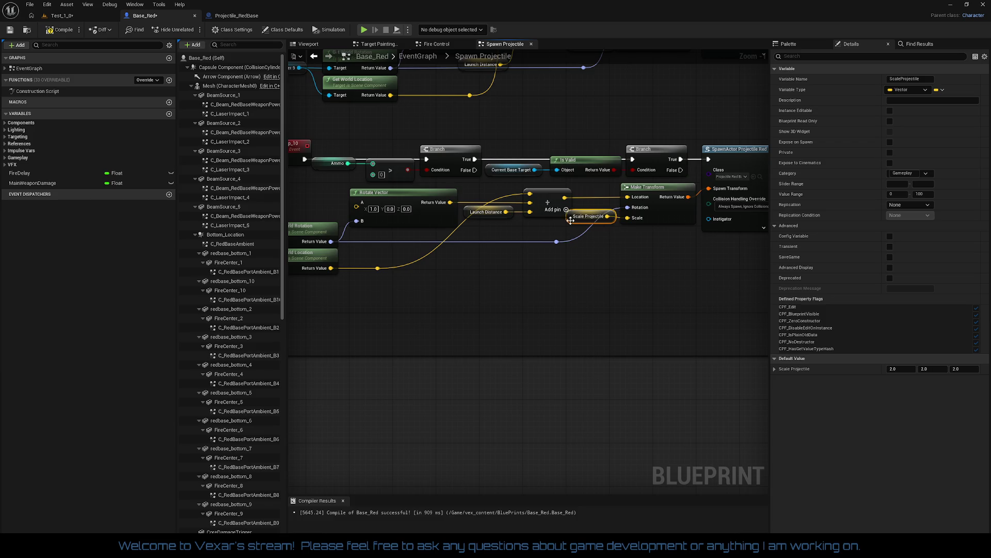
left_click(662, 244)
Add a reroute knot on Fire_Top_10's Get World Location wire and slide it into place.
left_click_drag(629, 270, 690, 261)
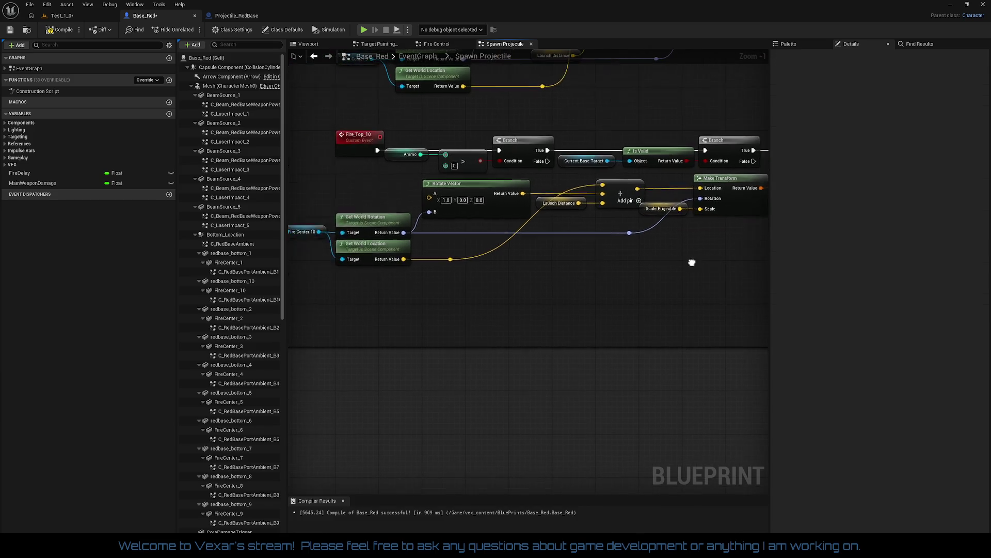
mouse_move(609, 270)
left_mouse_down()
mouse_move(590, 281)
mouse_move(595, 388)
mouse_move(574, 327)
left_mouse_up()
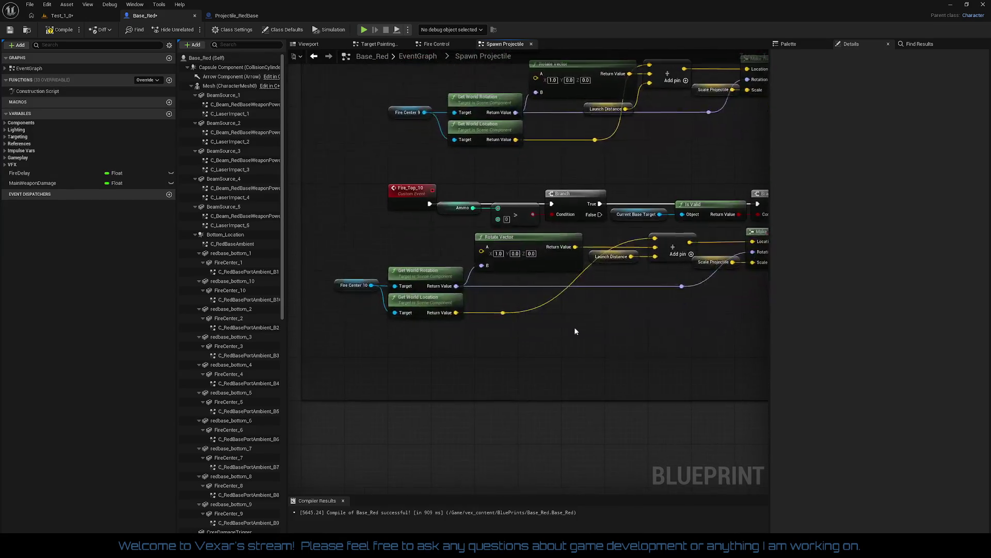
double_click(498, 313)
mouse_move(497, 313)
left_mouse_down()
mouse_move(615, 314)
mouse_move(388, 294)
left_mouse_up()
mouse_move(505, 337)
left_mouse_down()
mouse_move(540, 392)
mouse_move(512, 397)
left_mouse_up()
Nudge the Fire_Top_9 location-wire reroute knot up.
left_click_drag(550, 242, 532, 286)
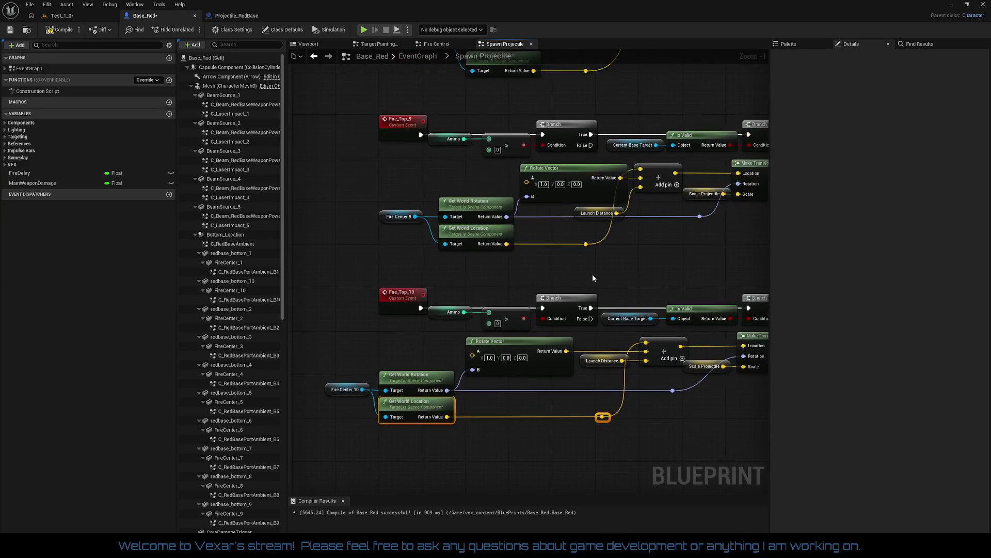
left_click(586, 245)
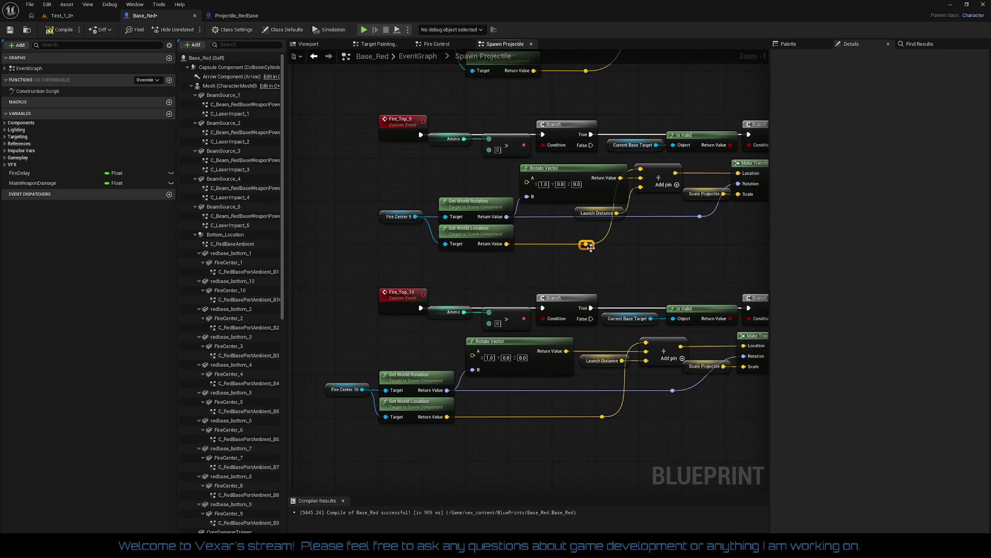
left_click_drag(593, 249, 497, 227)
mouse_move(497, 269)
left_mouse_down()
mouse_move(542, 281)
mouse_move(514, 272)
left_mouse_up()
Move the Fire Center 9 group about 105 px left and raise Launch Distance.
left_click_drag(377, 186, 554, 258)
left_click(610, 247, "shift")
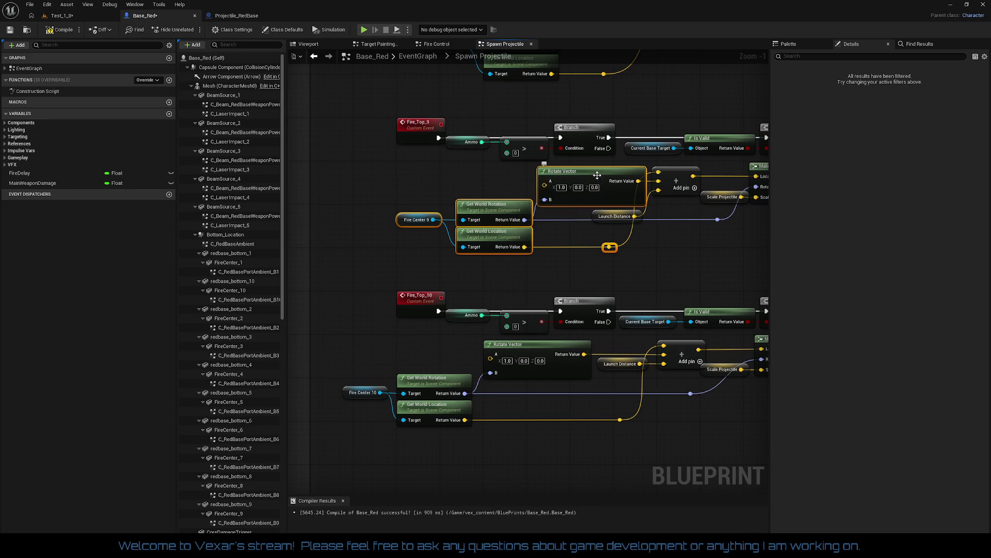
left_click_drag(597, 175, 541, 178)
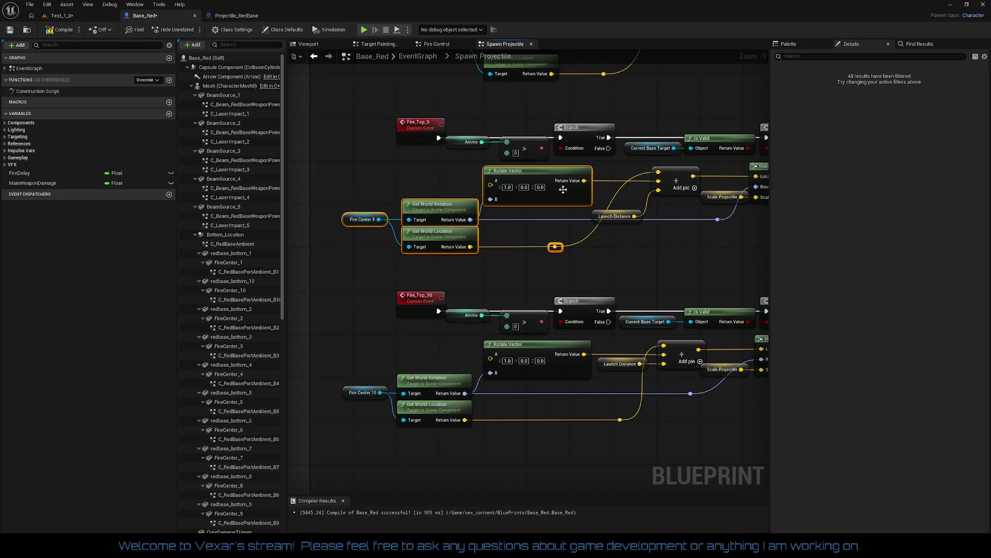
left_click(570, 226)
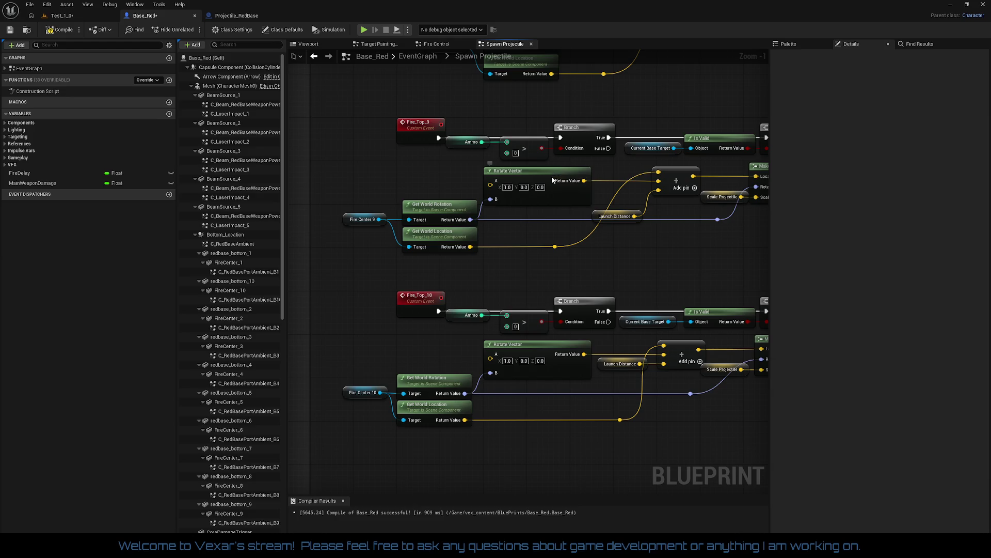
left_click_drag(551, 180, 557, 179)
key("ctrl+z")
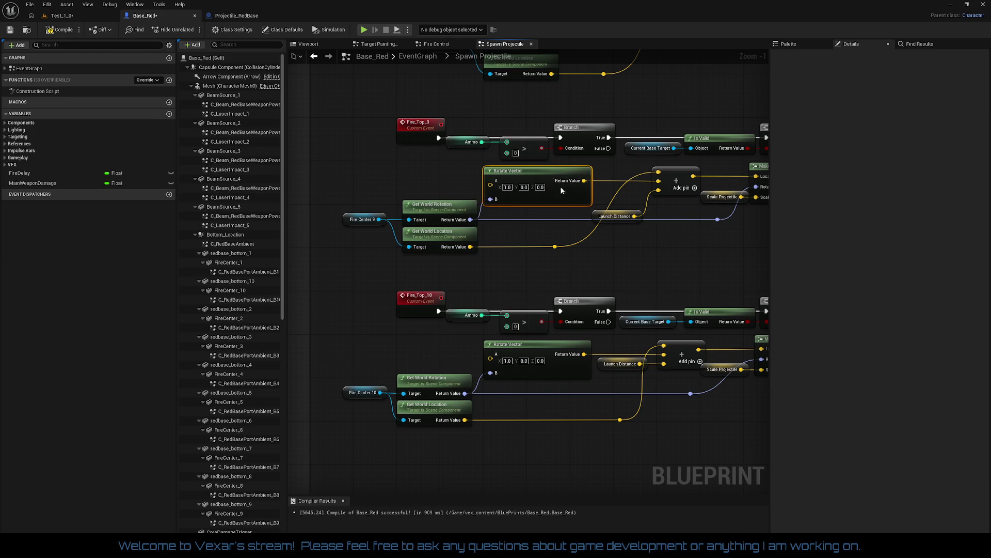
mouse_move(616, 216)
left_mouse_down()
mouse_move(621, 197)
mouse_move(660, 197)
mouse_move(606, 219)
mouse_move(606, 208)
left_mouse_up()
Align the Fire_Top_9 and Fire_Top_10 location-wire reroute knots.
mouse_move(682, 232)
left_mouse_down()
mouse_move(701, 207)
mouse_move(759, 183)
left_mouse_up()
left_click_drag(547, 234, 551, 255)
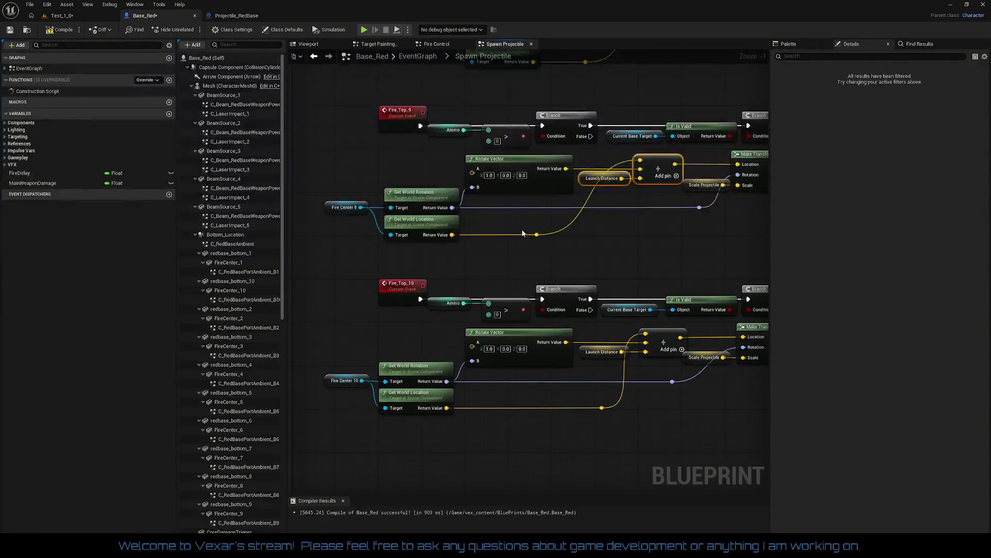
left_click(537, 235)
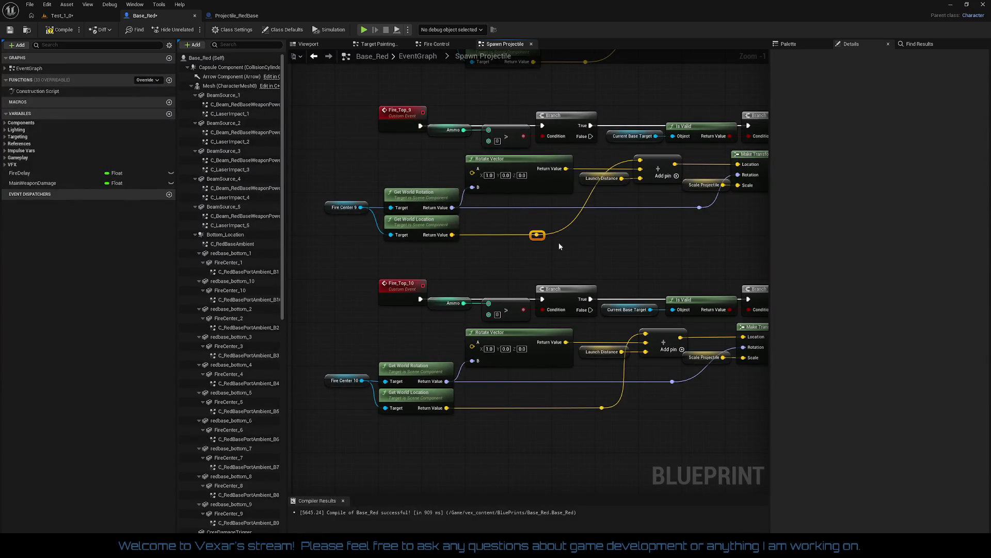
mouse_move(539, 235)
left_mouse_down()
mouse_move(601, 239)
mouse_move(559, 252)
mouse_move(443, 222)
left_mouse_up()
left_click_drag(514, 285, 525, 223)
left_click(612, 346)
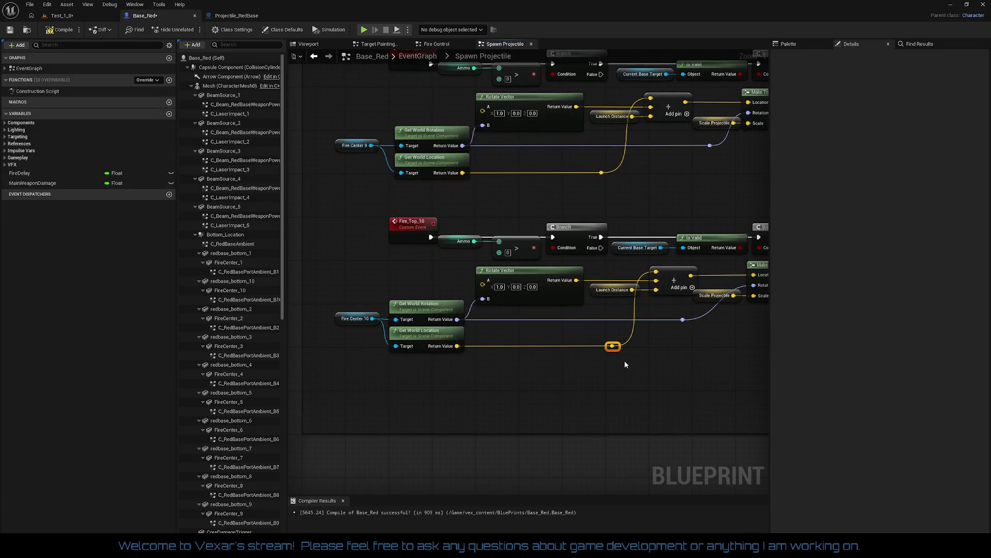
left_click_drag(615, 349, 390, 324)
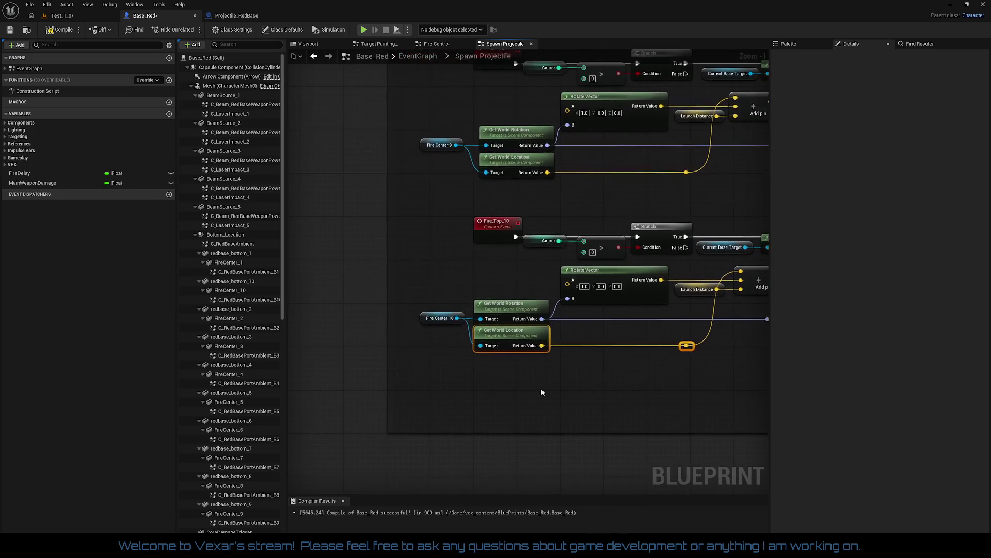
mouse_move(435, 299)
left_mouse_down()
mouse_move(550, 324)
mouse_move(453, 329)
left_mouse_up()
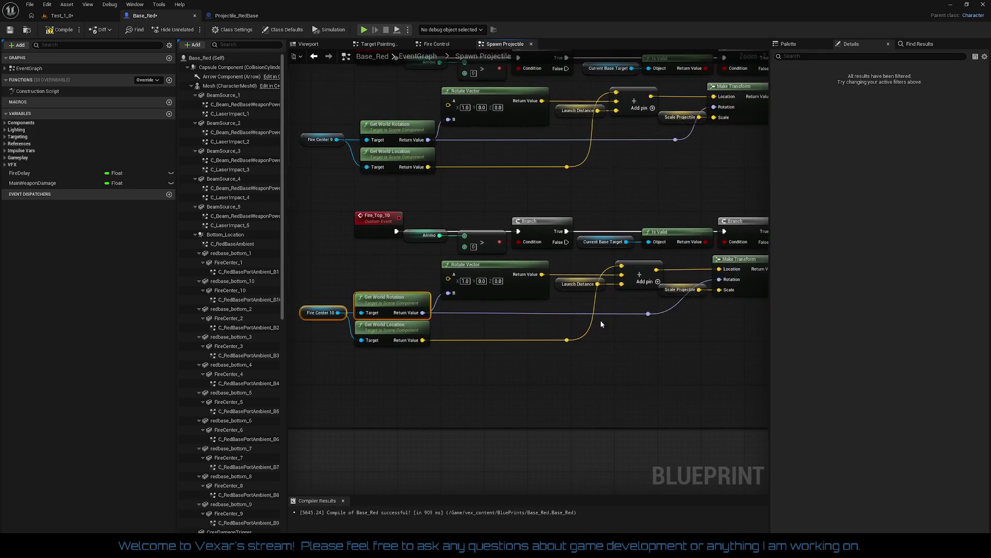
left_click(649, 313)
mouse_move(663, 357)
left_mouse_down()
mouse_move(683, 471)
mouse_move(613, 386)
mouse_move(589, 320)
mouse_move(615, 335)
left_mouse_up()
Move Fire_Top_8's Fire Center 8, getters and Rotate Vector about 126 px left.
key("ctrl+z")
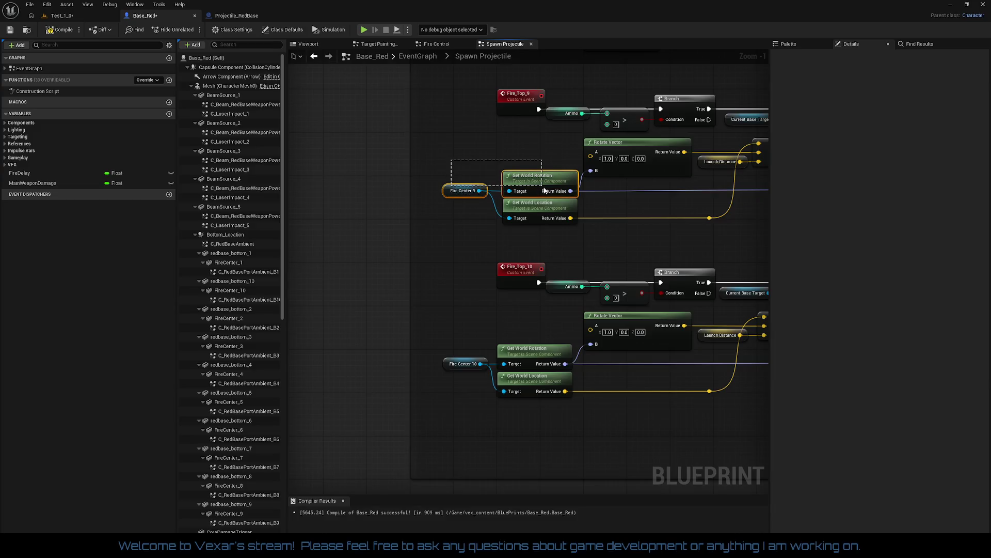
left_click_drag(639, 248, 519, 253)
left_click(519, 253)
mouse_move(614, 257)
left_mouse_down()
mouse_move(595, 320)
mouse_move(591, 460)
left_mouse_up()
left_click_drag(563, 286, 603, 307)
mouse_move(441, 227)
left_mouse_down()
mouse_move(600, 279)
mouse_move(569, 270)
mouse_move(571, 284)
left_mouse_up()
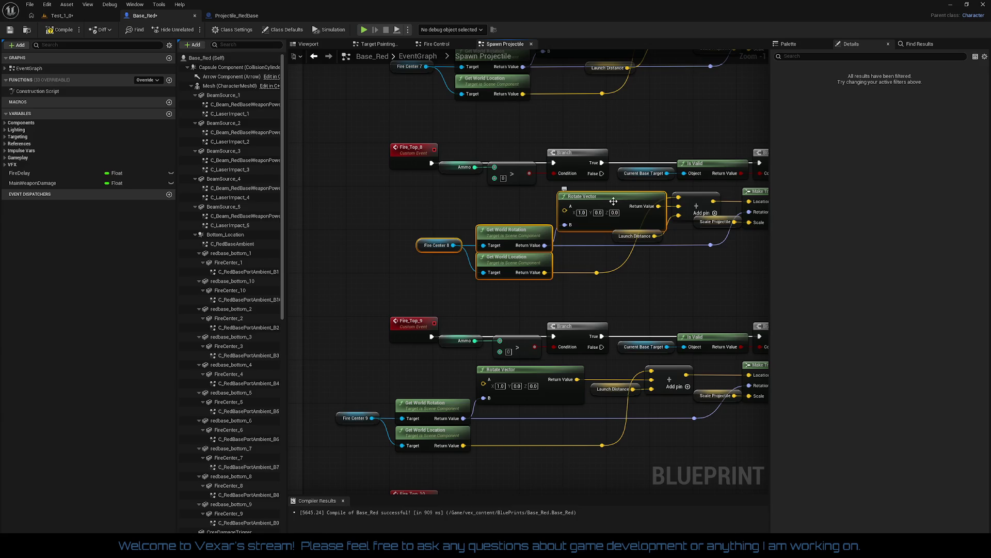
left_click_drag(614, 200, 541, 203)
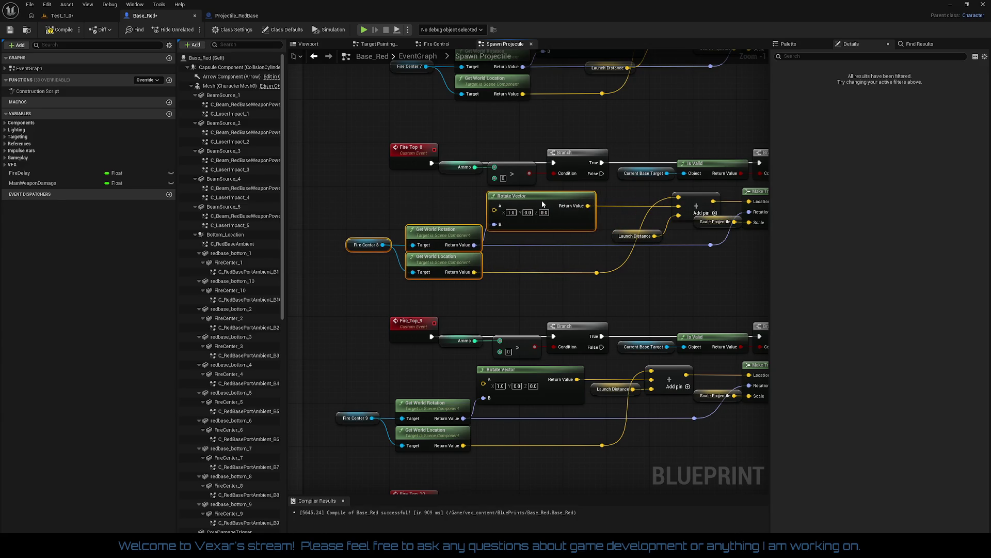
Line up Fire_Top_8's Launch Distance with the add node.
mouse_move(542, 204)
left_mouse_down()
mouse_move(545, 229)
mouse_move(677, 229)
mouse_move(690, 246)
left_mouse_up()
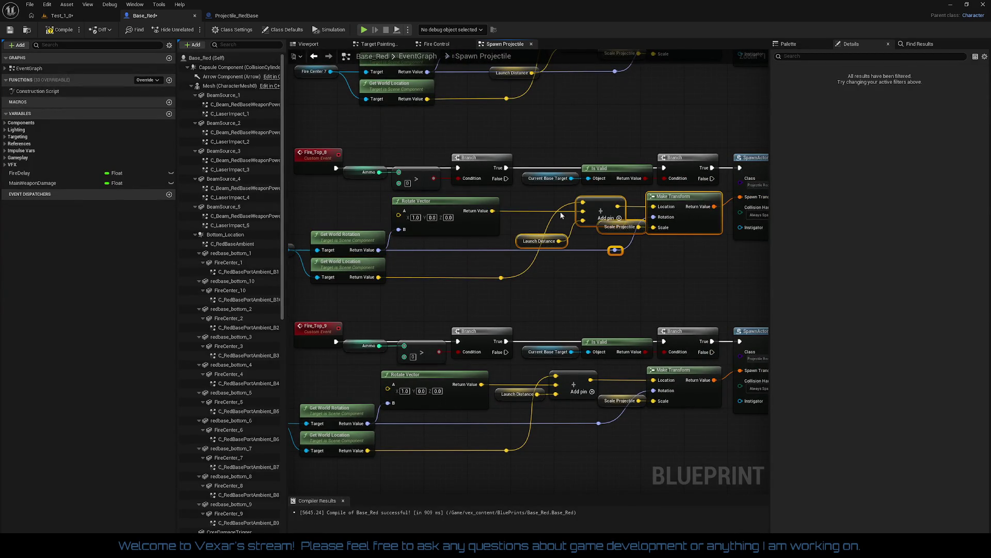
key("q")
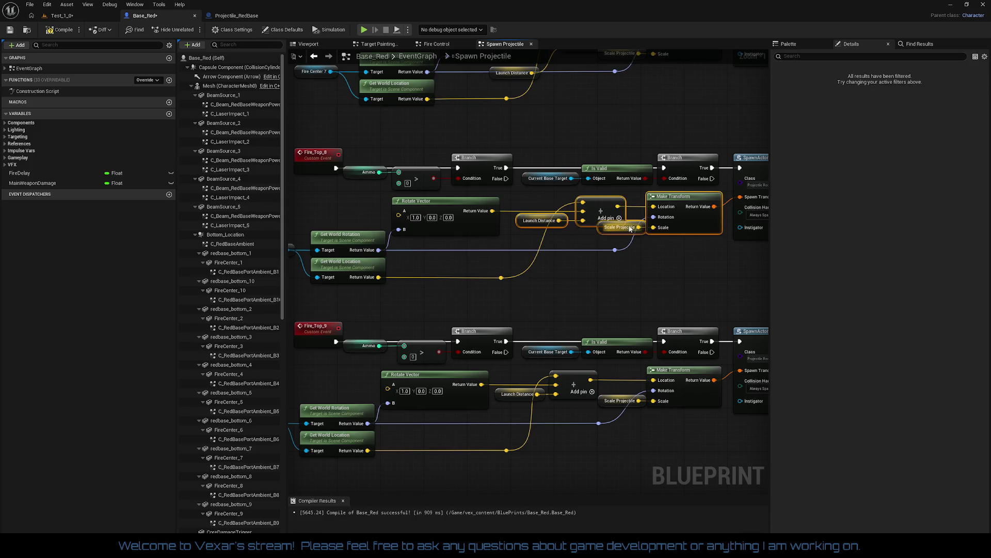
left_click(691, 253)
mouse_move(526, 196)
left_mouse_down()
mouse_move(587, 232)
mouse_move(581, 202)
mouse_move(498, 194)
left_mouse_up()
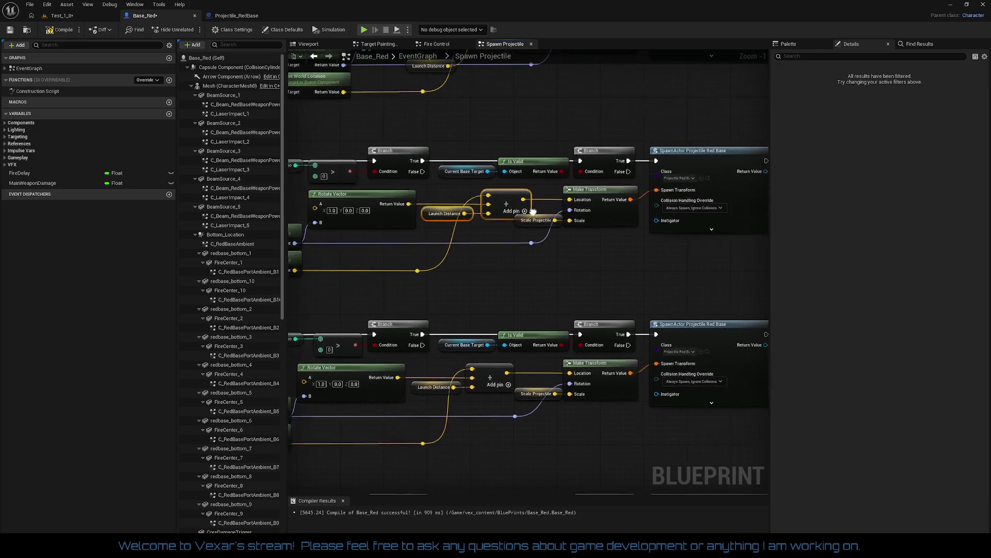
Drag Fire_Top_8's location-wire reroute knot to straighten the Get World Location wire.
left_click_drag(541, 255, 659, 238)
left_click_drag(555, 254, 562, 244)
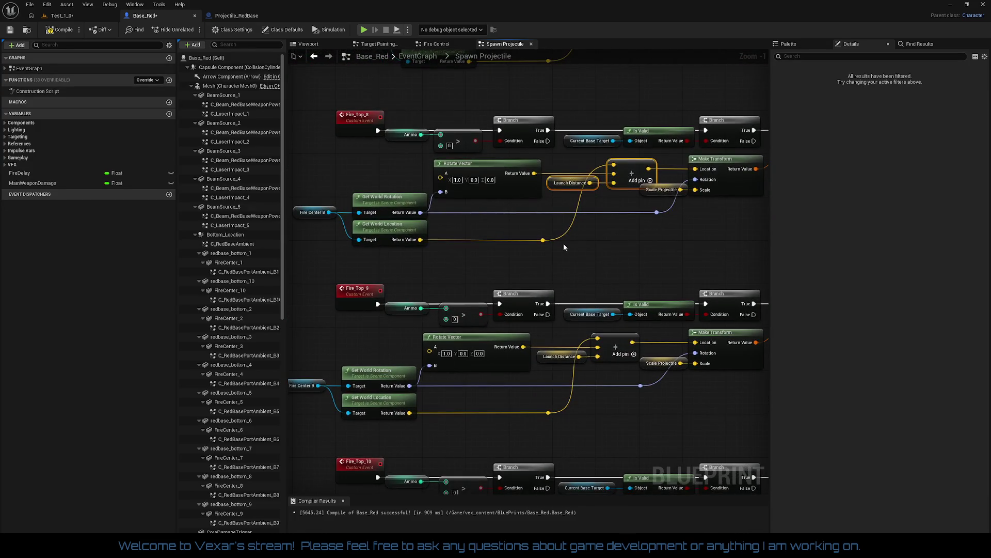
left_click(543, 240)
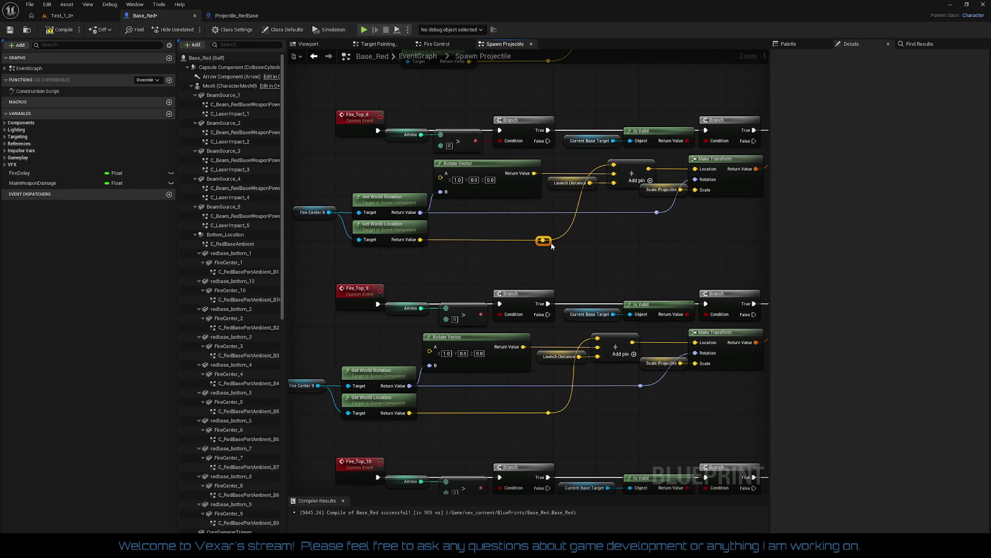
left_click_drag(550, 246, 354, 220)
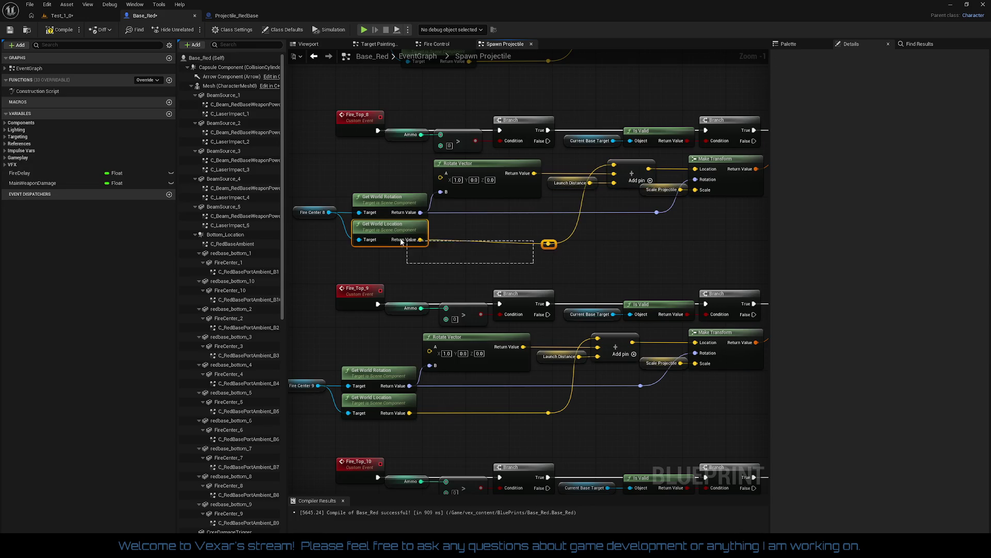
left_click_drag(581, 277, 575, 206)
mouse_move(527, 333)
left_mouse_down()
mouse_move(547, 139)
mouse_move(545, 343)
mouse_move(557, 460)
mouse_move(584, 556)
mouse_move(584, 524)
left_mouse_up()
Shift Fire Center 7, Get World Rotation/Location and Rotate Vector left as one group.
left_click_drag(390, 166, 566, 240)
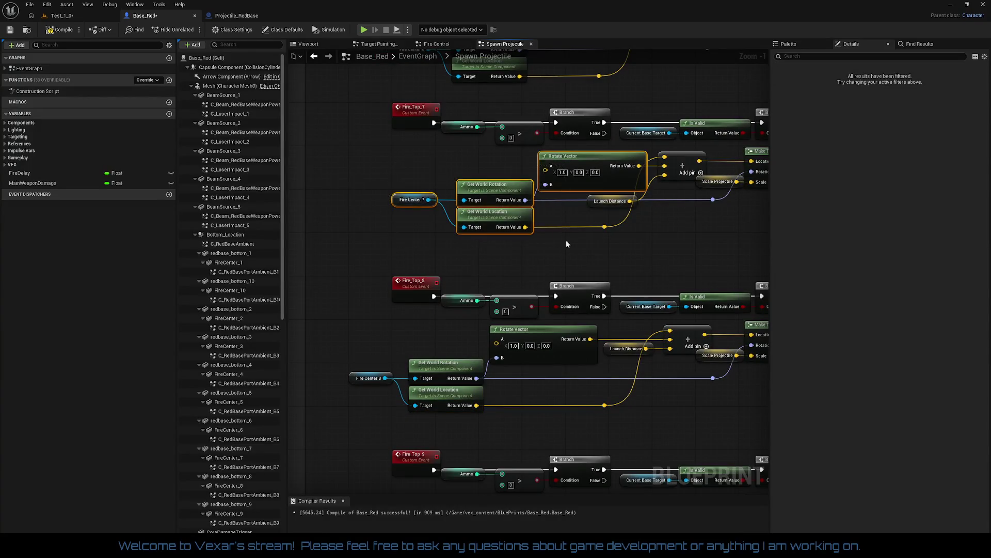
mouse_move(590, 160)
left_mouse_down()
mouse_move(537, 157)
mouse_move(549, 159)
mouse_move(456, 174)
left_mouse_up()
left_click_drag(572, 200, 689, 216)
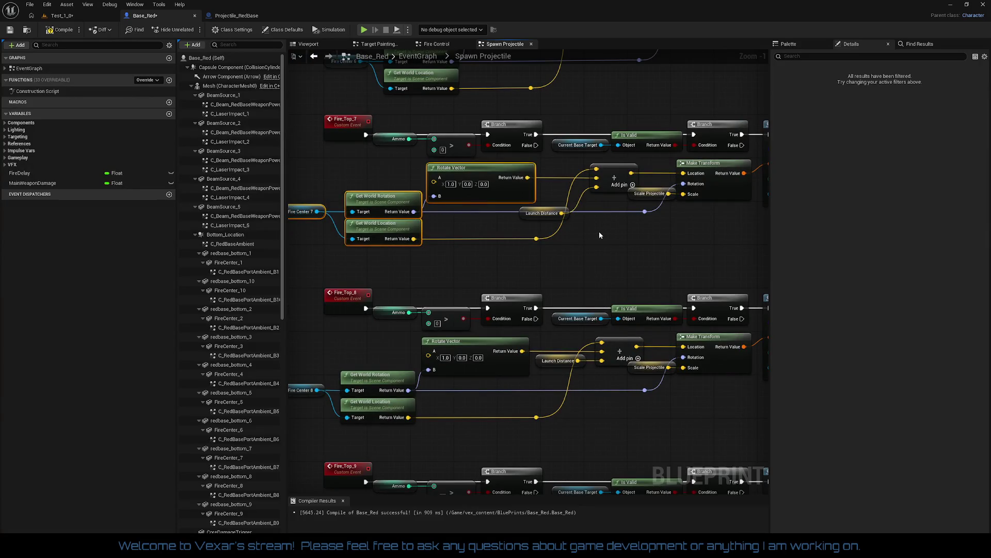
left_click_drag(605, 246, 694, 256)
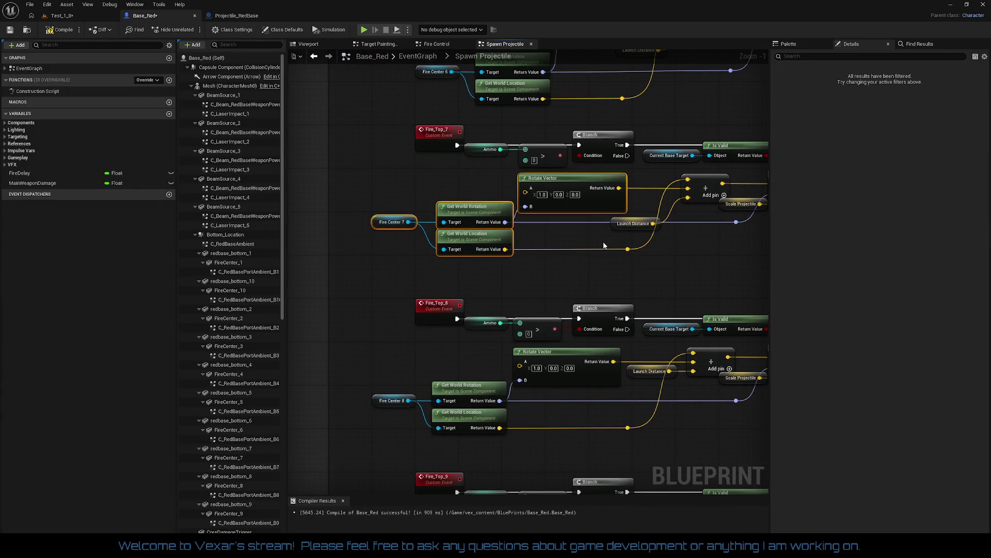
mouse_move(586, 237)
left_mouse_down()
mouse_move(513, 243)
mouse_move(538, 207)
mouse_move(696, 222)
left_mouse_up()
mouse_move(704, 257)
left_mouse_down()
mouse_move(617, 263)
mouse_move(669, 256)
mouse_move(685, 266)
mouse_move(654, 361)
left_mouse_up()
left_click(617, 264)
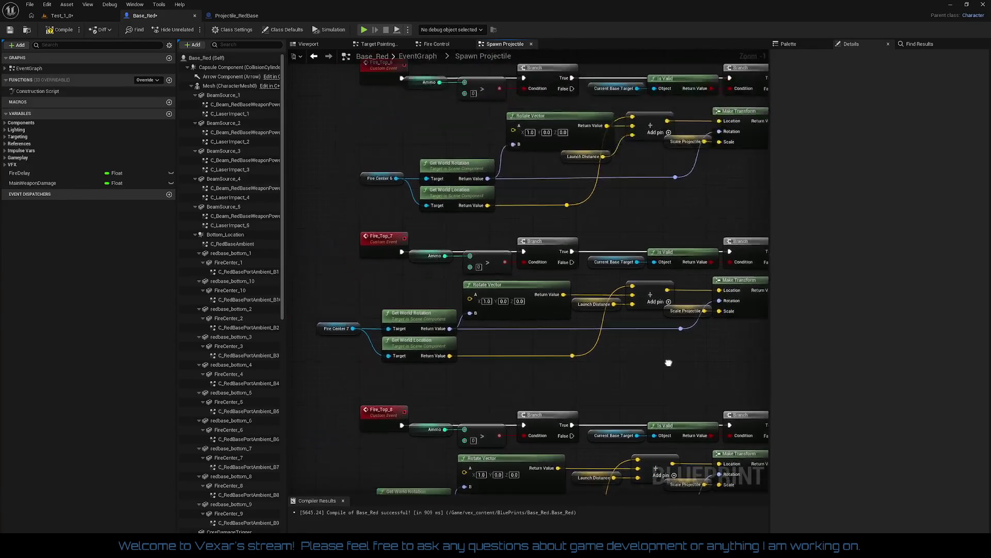
Select Fire_Top_6's Fire Center 6, world nodes and Rotate Vector, plus its location reroute knot.
left_click_drag(606, 236, 673, 286)
mouse_move(446, 187)
left_mouse_down()
mouse_move(565, 265)
mouse_move(668, 266)
mouse_move(619, 259)
mouse_move(644, 274)
mouse_move(636, 262)
left_mouse_up()
left_click(630, 260)
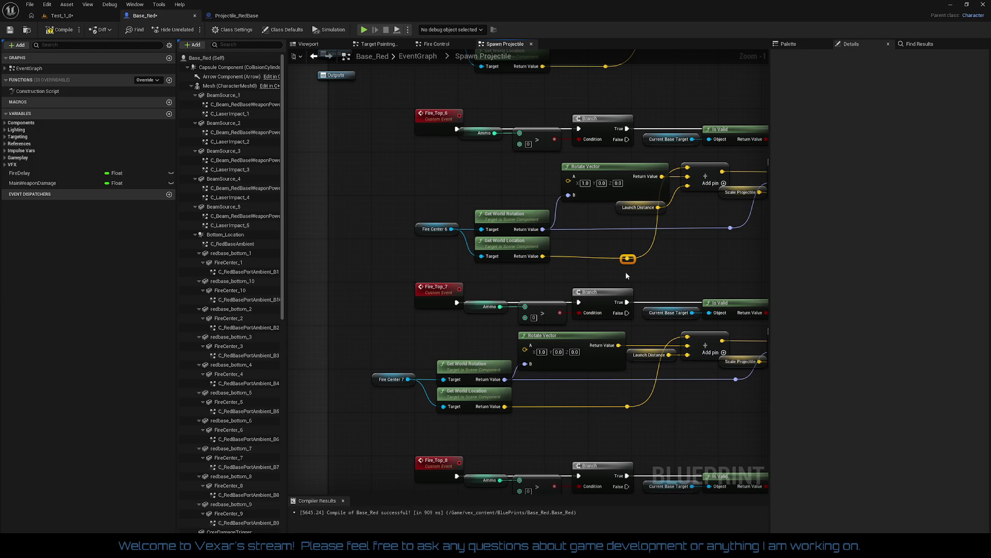
Move Fire_Top_6's Fire Center, Get World nodes and Rotate Vector to the left.
left_click(433, 172)
left_click_drag(432, 172, 578, 247)
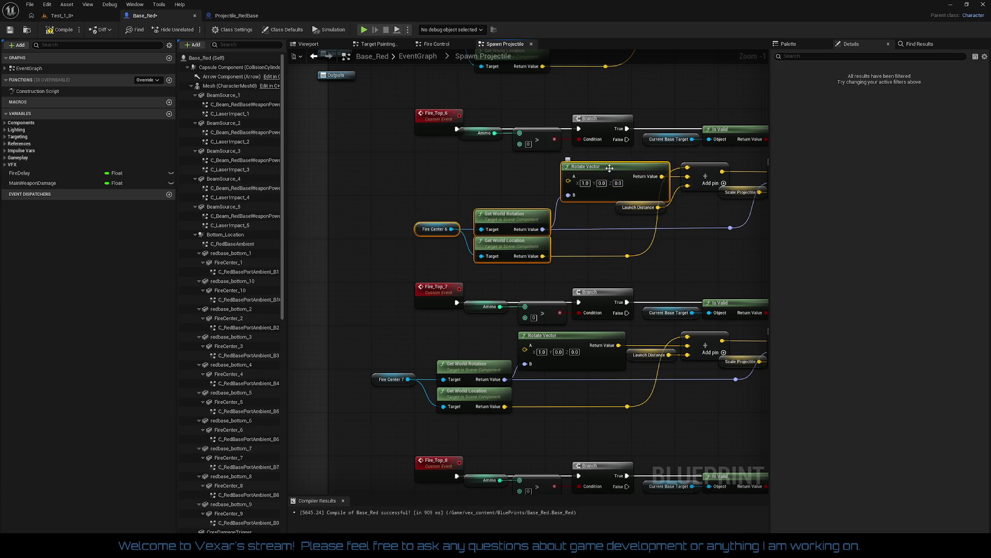
mouse_move(609, 168)
left_mouse_down()
mouse_move(540, 167)
mouse_move(557, 169)
left_mouse_up()
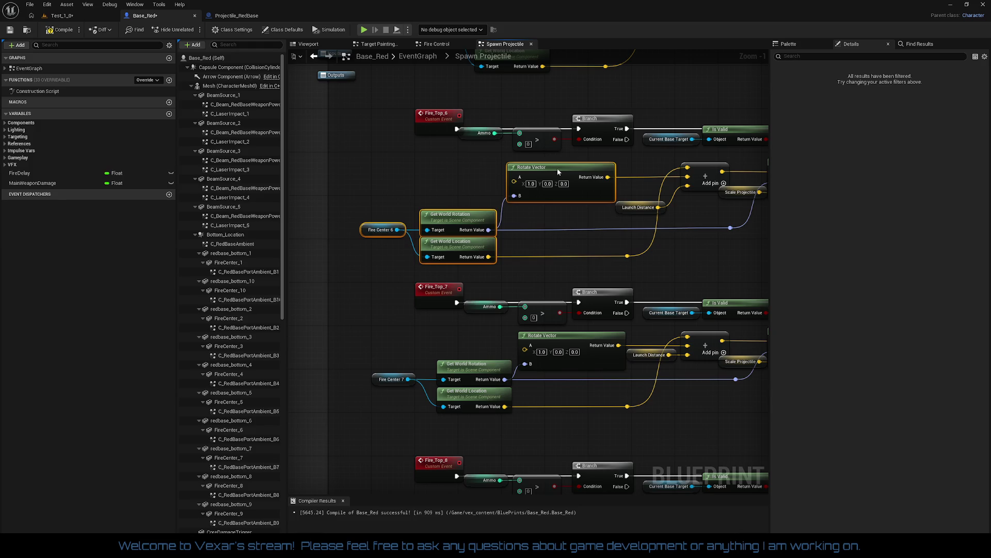
Raise Fire_Top_6's Launch Distance node into line beside its Add node.
left_click_drag(553, 168, 551, 169)
left_click_drag(633, 210, 646, 188)
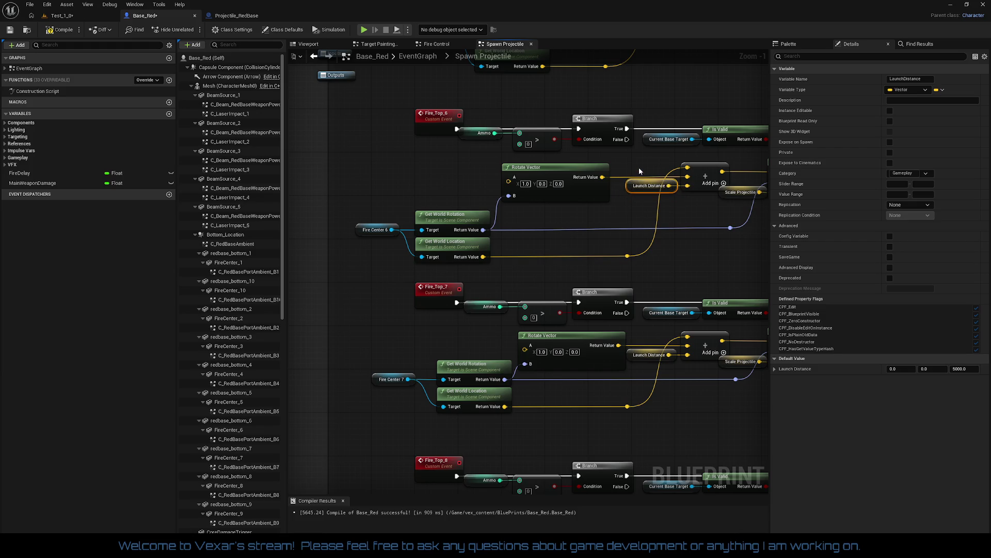
left_click(694, 190, "ctrl")
mouse_move(701, 203)
left_mouse_down()
mouse_move(551, 206)
mouse_move(571, 206)
left_mouse_up()
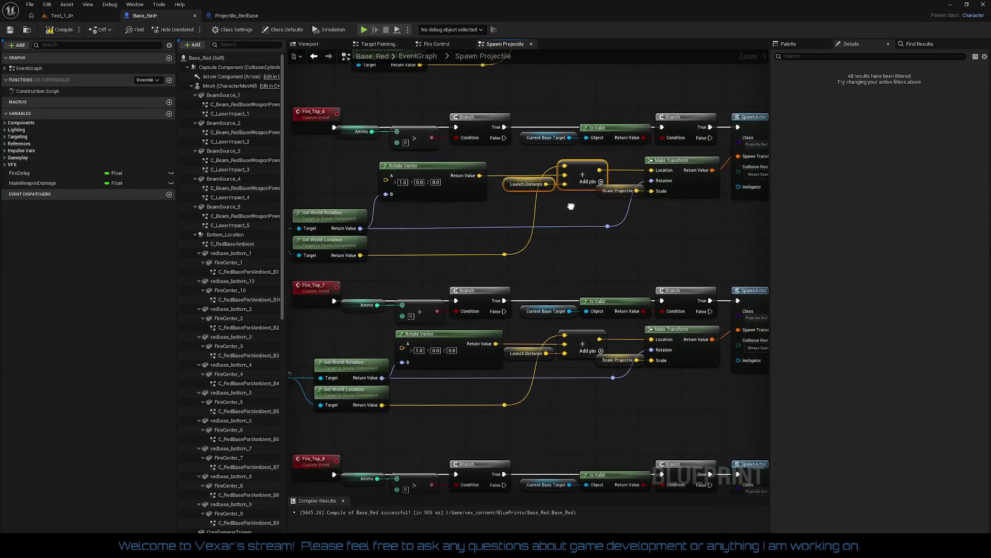
left_click(449, 163)
mouse_move(466, 154)
left_mouse_down()
mouse_move(695, 200)
mouse_move(731, 218)
left_mouse_up()
left_click_drag(640, 234, 720, 210)
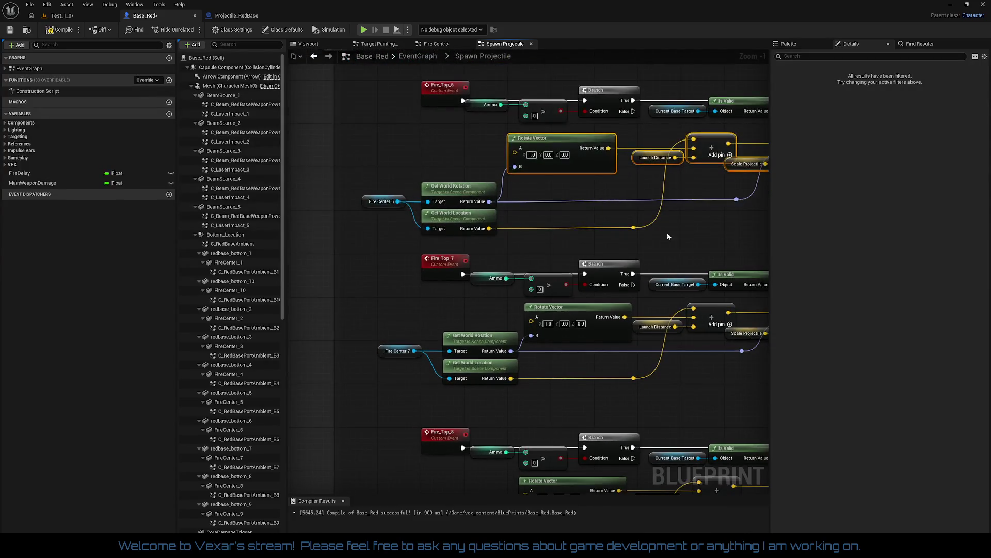
Shift Fire_Top_5's Fire Center, world nodes and Rotate Vector left, then raise its Launch Distance.
left_click(404, 225)
mouse_move(529, 225)
left_mouse_down()
mouse_move(536, 356)
mouse_move(504, 281)
left_mouse_up()
left_click_drag(358, 234, 470, 265)
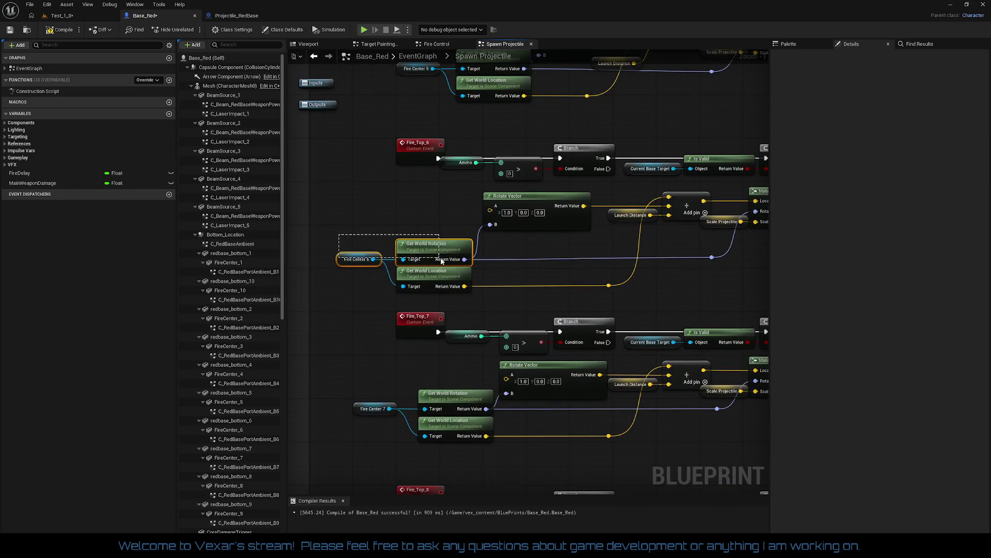
left_click(677, 302)
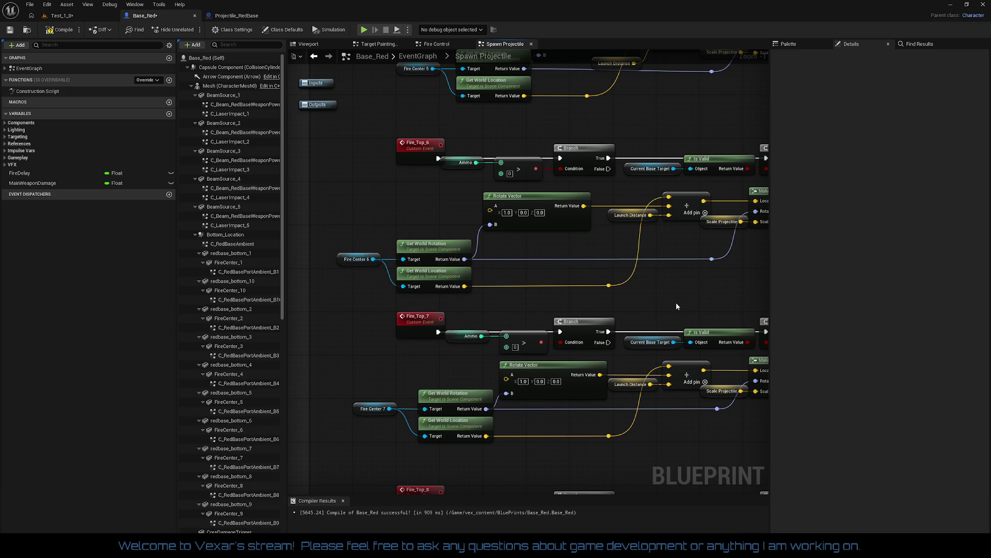
left_click_drag(677, 302, 673, 419)
mouse_move(435, 160)
left_mouse_down()
mouse_move(430, 206)
mouse_move(561, 273)
left_mouse_up()
left_click_drag(601, 191, 565, 202)
left_click_drag(632, 227, 631, 214)
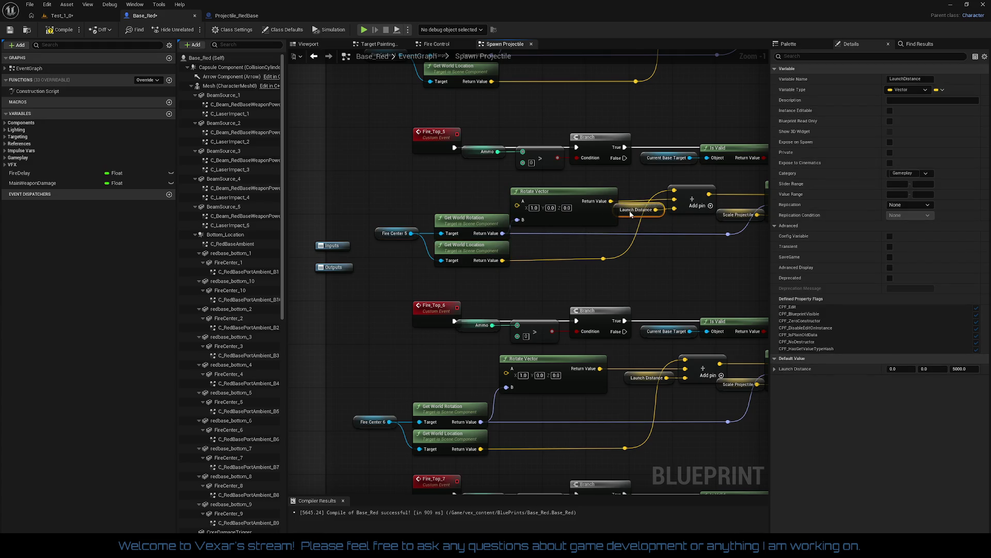
Nudge Fire Center 5 and Get World Rotation up-left, undoing a stray location move.
mouse_move(695, 213)
left_mouse_down()
mouse_move(759, 217)
mouse_move(700, 221)
mouse_move(732, 240)
left_mouse_up()
mouse_move(382, 195)
left_mouse_down()
mouse_move(491, 231)
mouse_move(475, 211)
left_mouse_up()
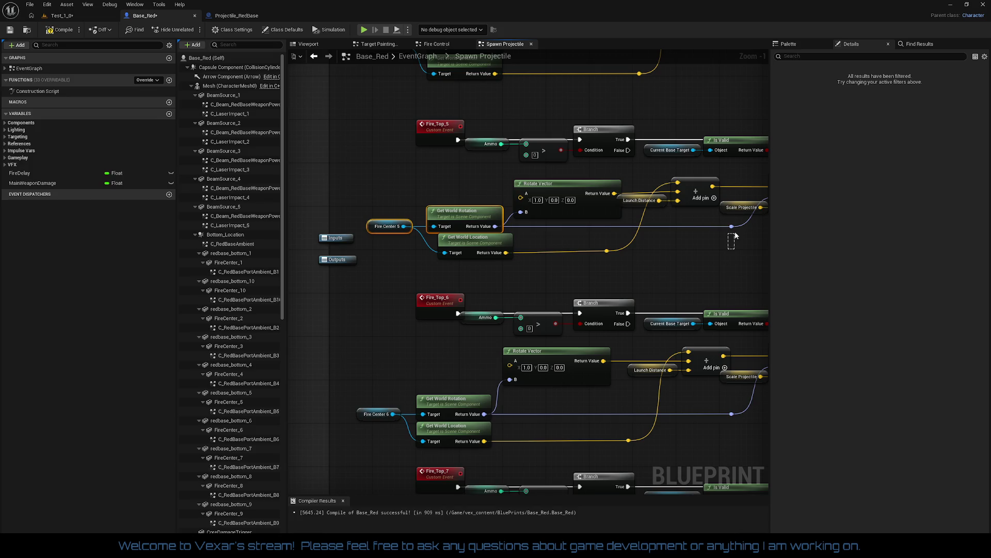
left_click_drag(736, 236, 735, 236)
mouse_move(620, 243)
left_mouse_down()
mouse_move(507, 267)
mouse_move(476, 251)
left_mouse_up()
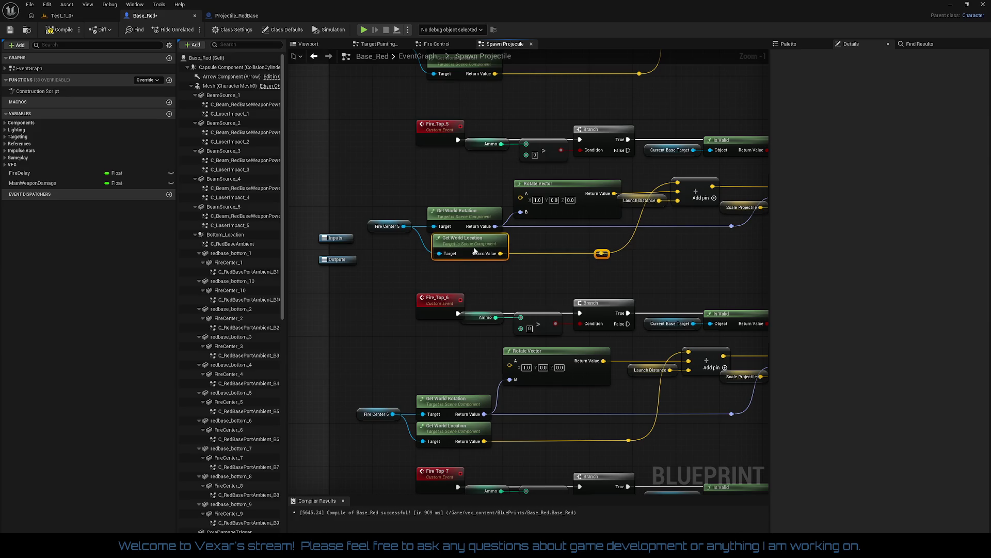
key("ctrl+z")
Slide Fire_Top_5's reroute knot right along the Get World Location wire into line.
mouse_move(475, 251)
left_mouse_down()
mouse_move(478, 227)
mouse_move(501, 328)
left_mouse_up()
left_click_drag(526, 191, 519, 216)
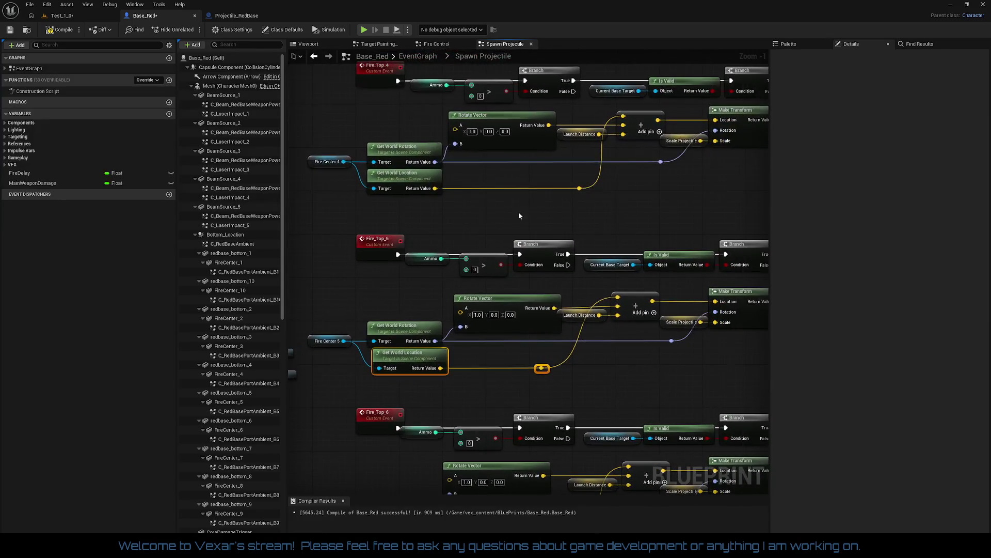
left_click_drag(533, 253, 533, 204)
left_click(541, 319)
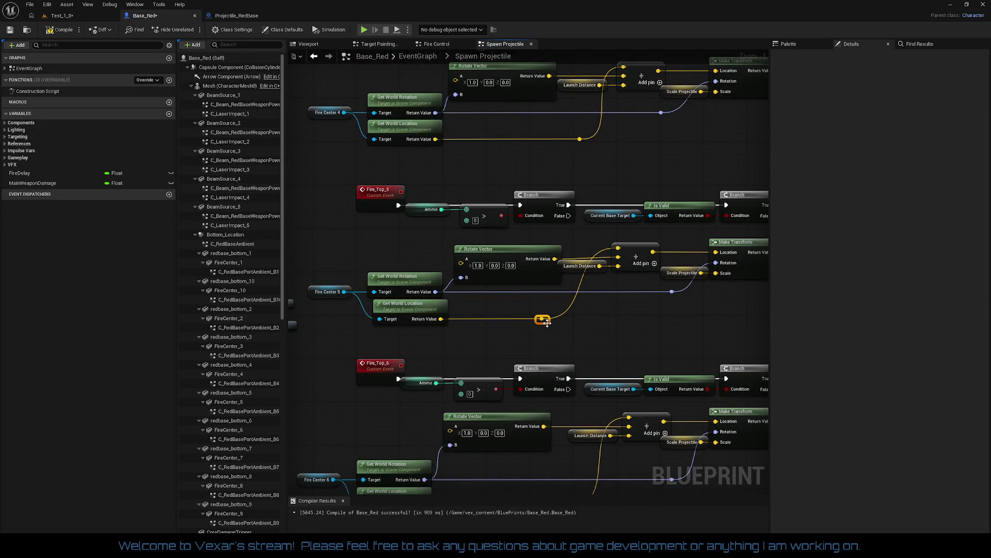
left_click_drag(542, 319, 577, 324)
left_click_drag(607, 422, 597, 175)
mouse_move(317, 253)
left_mouse_down()
mouse_move(596, 275)
mouse_move(617, 420)
left_mouse_up()
mouse_move(648, 302)
left_mouse_down()
mouse_move(627, 388)
mouse_move(544, 204)
mouse_move(619, 212)
mouse_move(622, 231)
mouse_move(563, 264)
left_mouse_up()
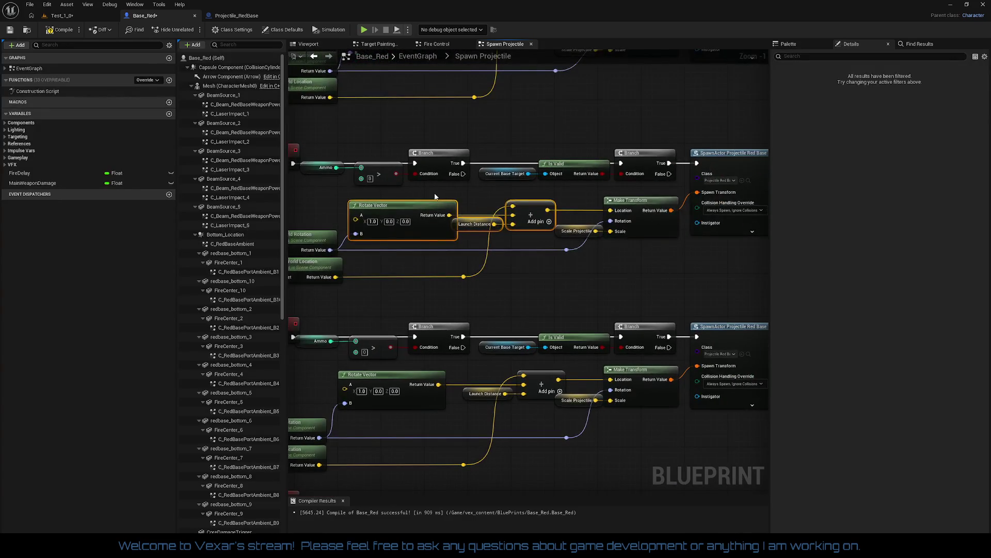
mouse_move(436, 193)
left_mouse_down()
mouse_move(560, 241)
mouse_move(679, 240)
mouse_move(664, 251)
left_mouse_up()
left_click(663, 248)
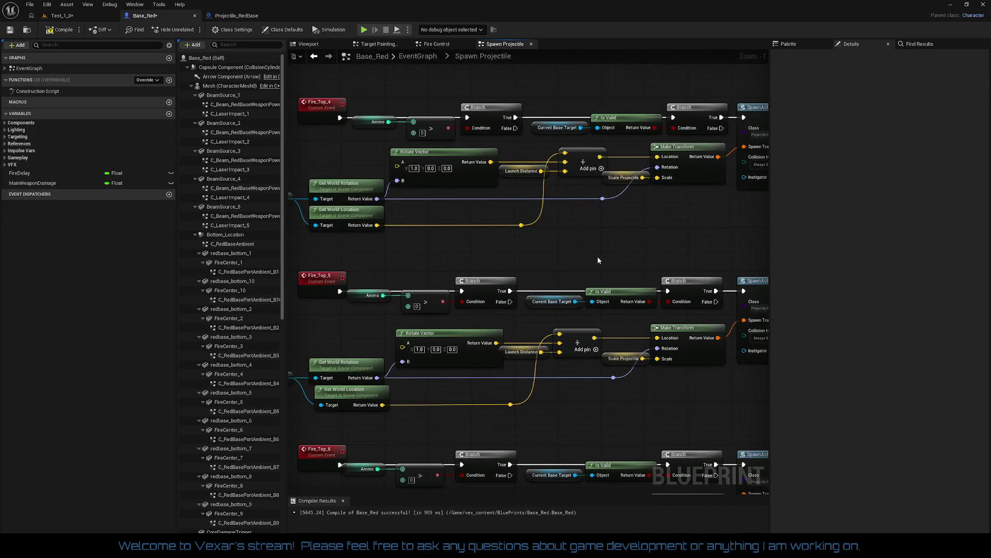
mouse_move(597, 256)
left_mouse_down()
mouse_move(642, 287)
mouse_move(621, 420)
left_mouse_up()
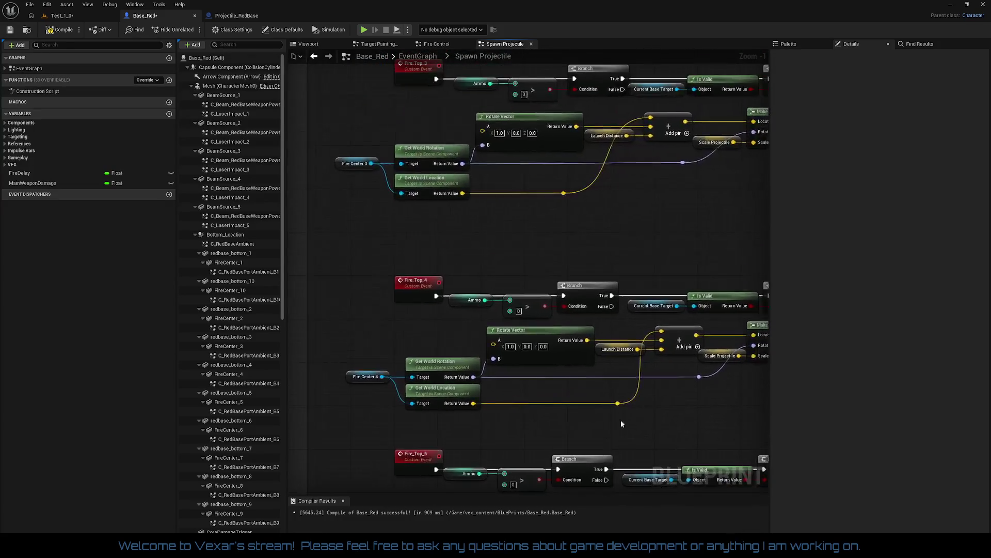
mouse_move(625, 250)
left_mouse_down()
mouse_move(558, 266)
mouse_move(531, 230)
mouse_move(563, 242)
left_mouse_up()
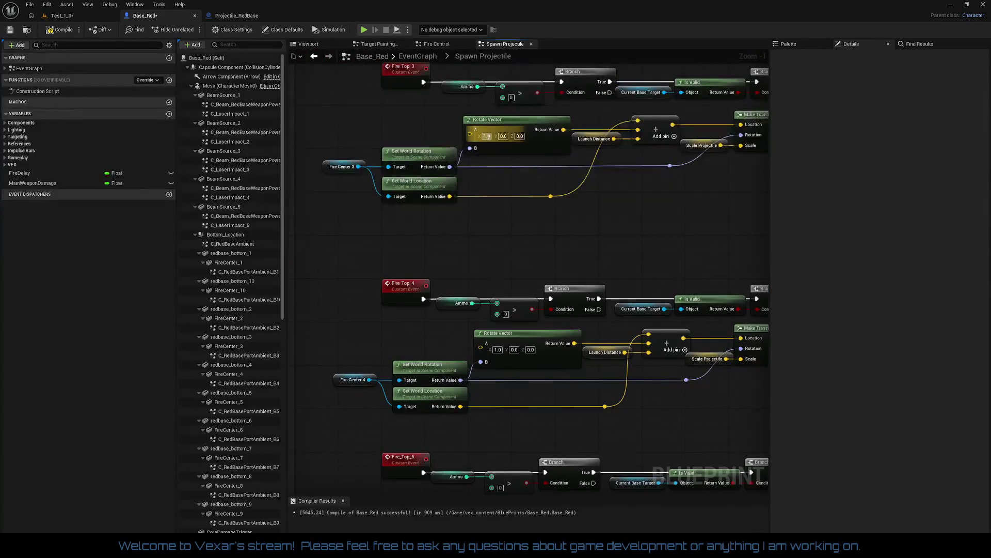
left_click(486, 136)
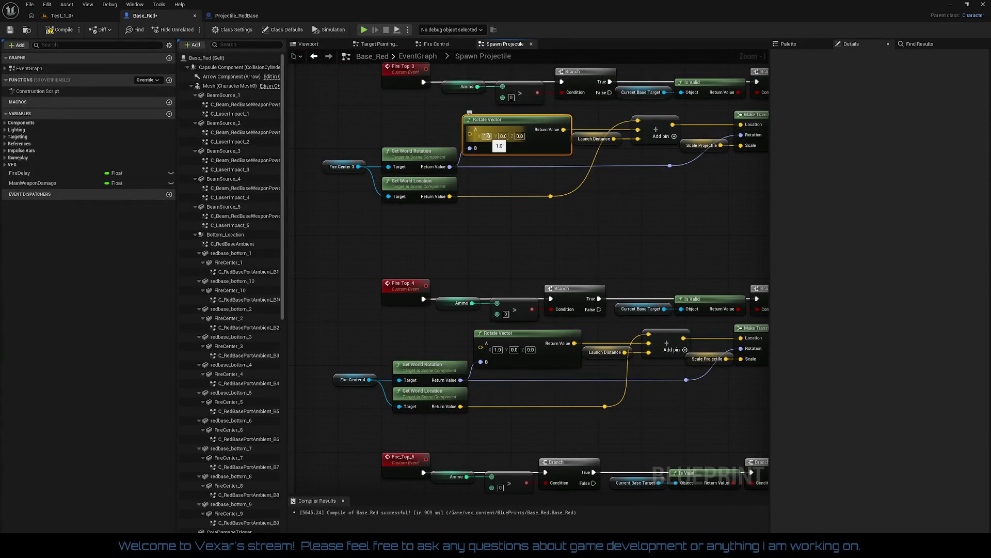
mouse_move(565, 160)
left_mouse_down()
mouse_move(562, 272)
mouse_move(506, 287)
left_mouse_up()
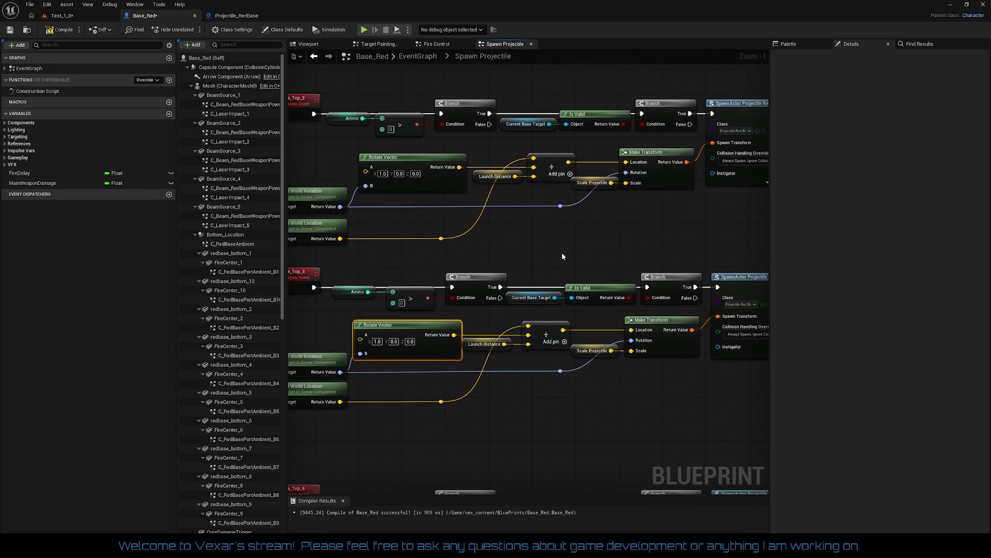
left_click_drag(691, 195, 584, 227)
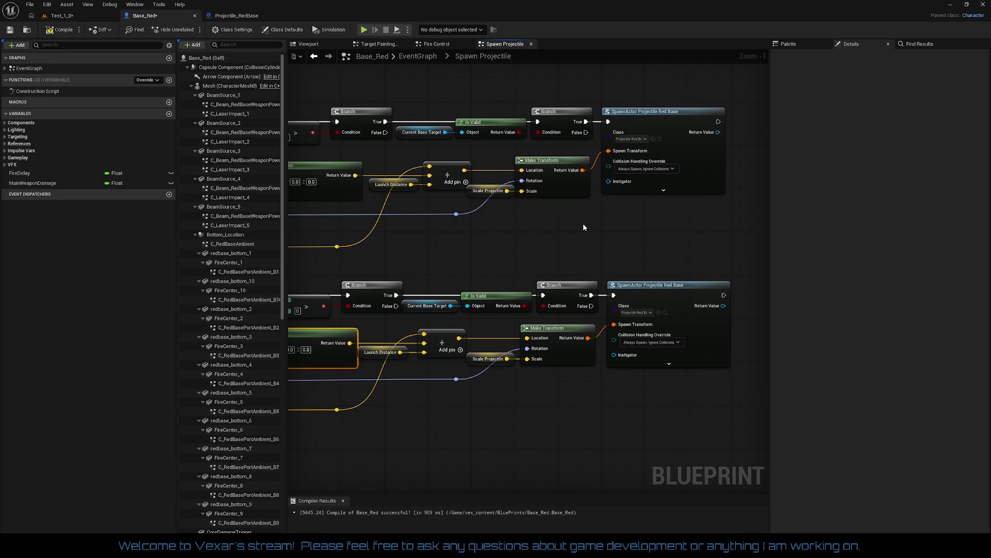
left_click_drag(583, 227, 622, 219)
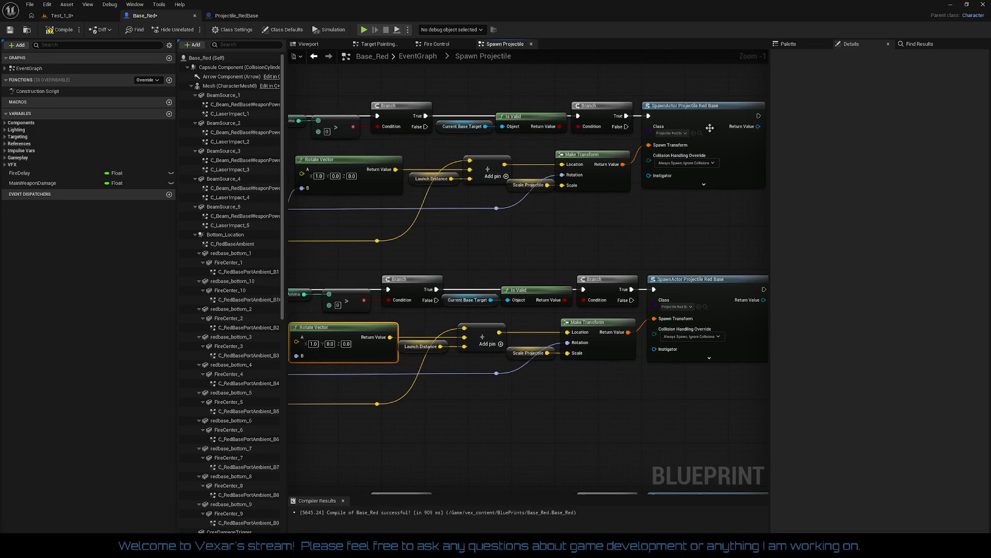
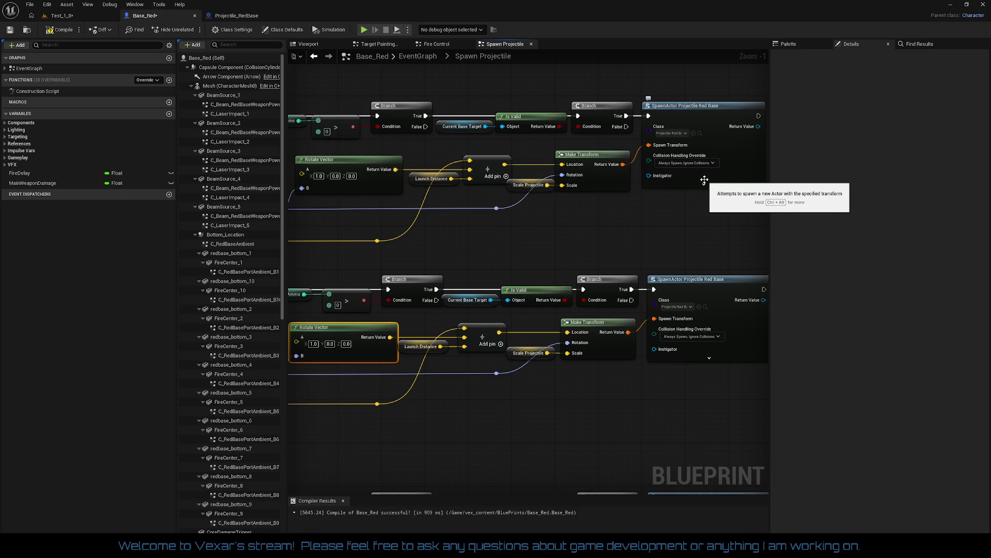
Inspect the Launch Distance and Rotate Vector nodes among the Fire_Top events, then view the Base_Red Viewport.
left_click_drag(608, 240, 720, 280)
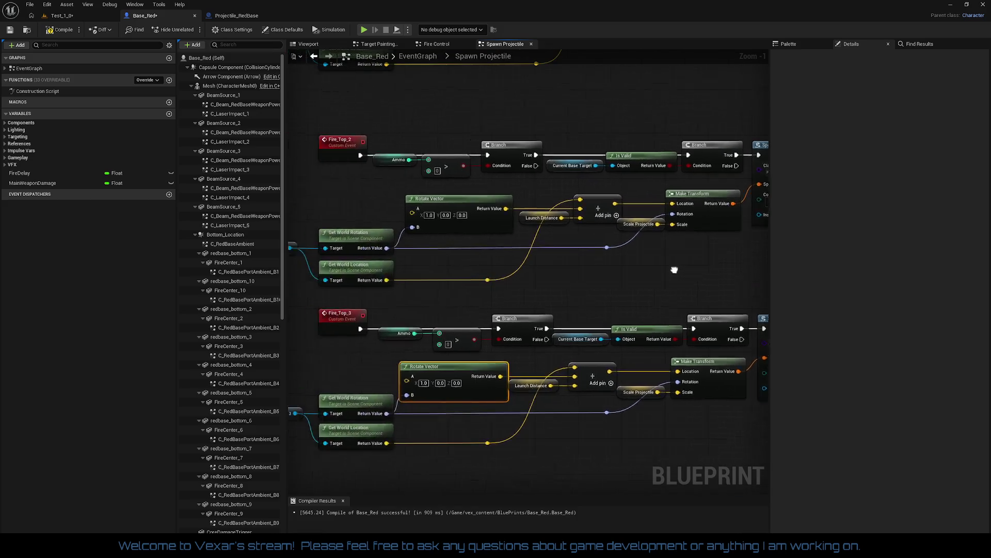
left_click(533, 218)
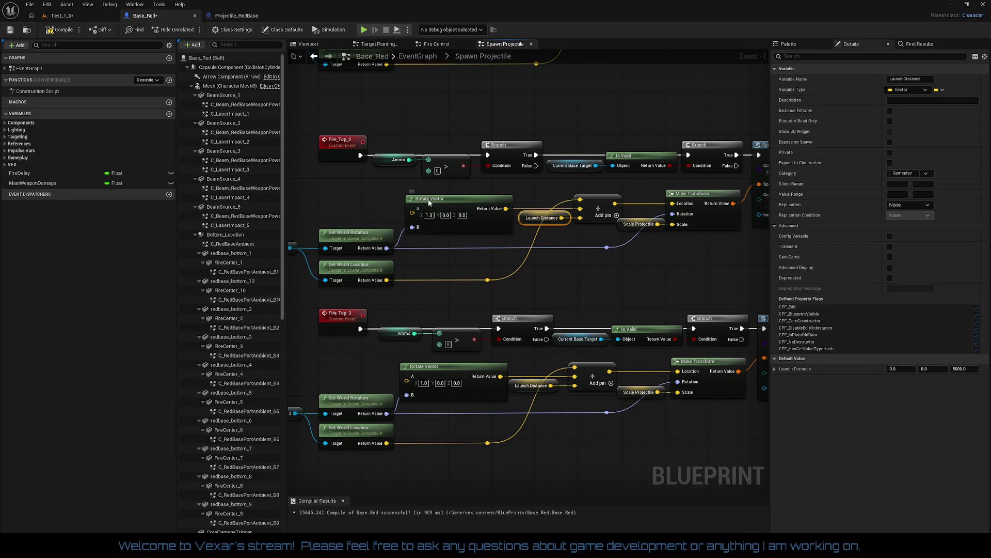
left_click(428, 199)
left_click(318, 45)
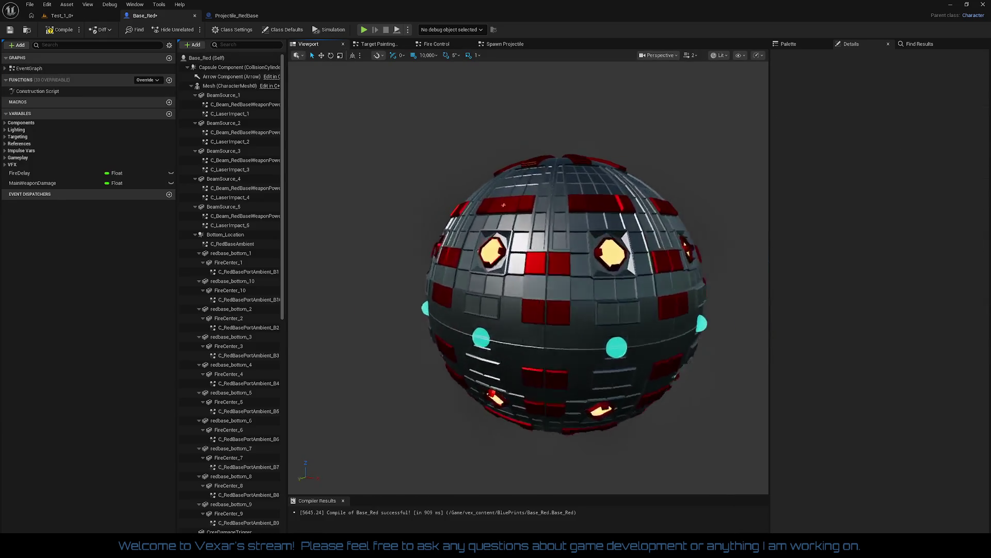
Inspect the FireCenter_1, FireCenter_2 and FireCenter_10 spheres inside the base, then go to Projectile_RedBase.
scroll(528, 276, "up", 10)
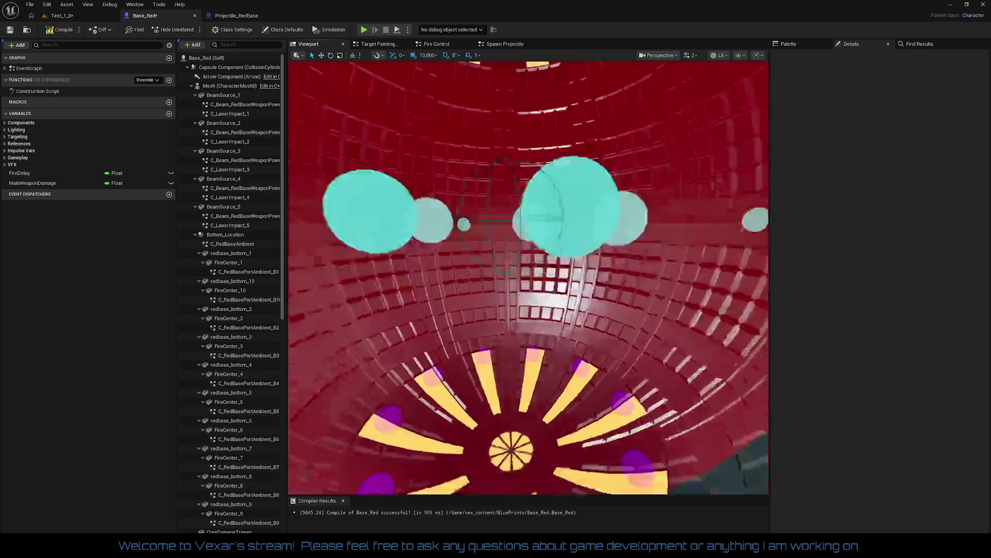
mouse_move(528, 277)
left_mouse_down()
mouse_move(528, 289)
mouse_move(532, 279)
mouse_move(547, 294)
mouse_move(516, 351)
mouse_move(557, 343)
mouse_move(512, 347)
mouse_move(542, 358)
mouse_move(550, 405)
left_mouse_up()
left_click(516, 356)
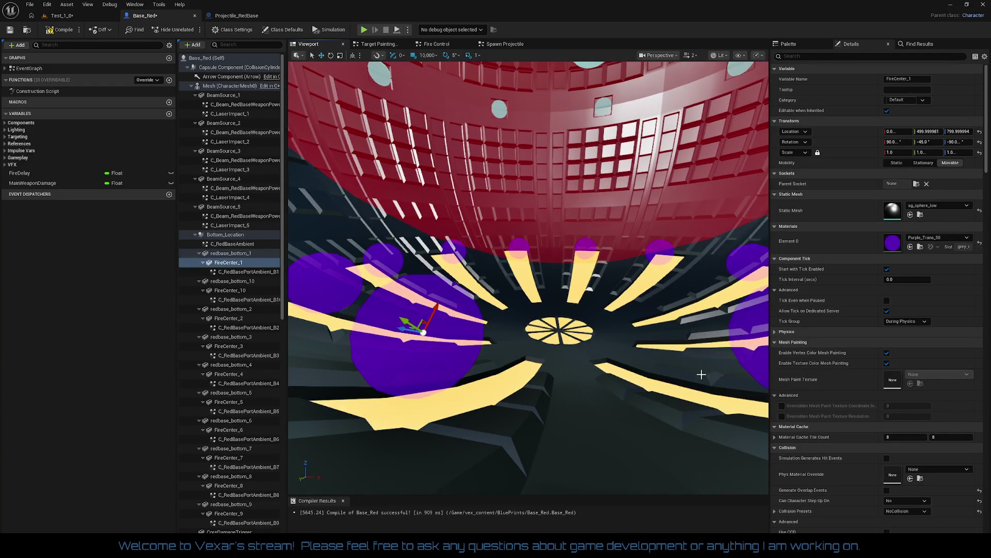
left_click_drag(712, 353, 692, 349)
left_click(636, 294)
left_click_drag(617, 293, 625, 297)
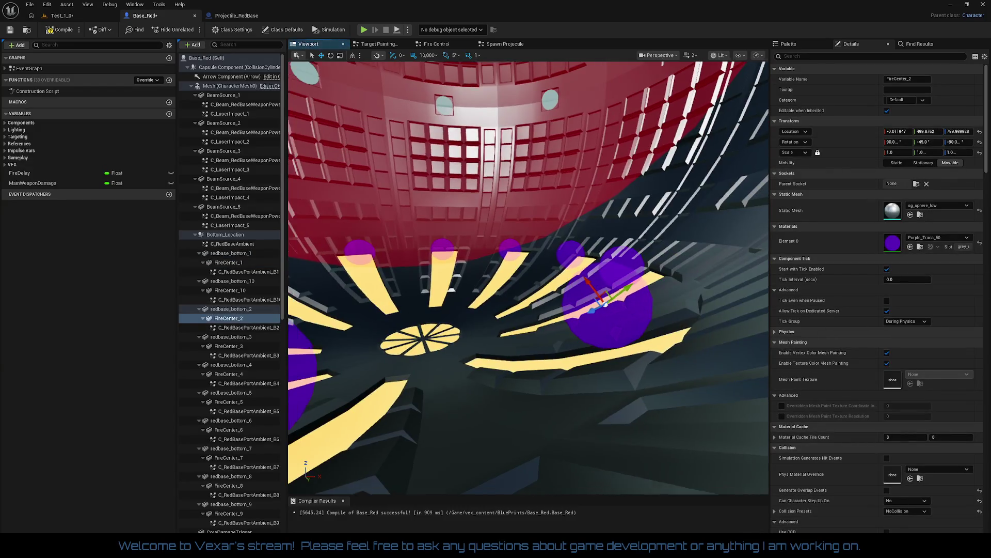
mouse_move(517, 336)
left_mouse_down()
mouse_move(481, 330)
mouse_move(532, 314)
left_mouse_up()
left_click(481, 330)
left_click(532, 314)
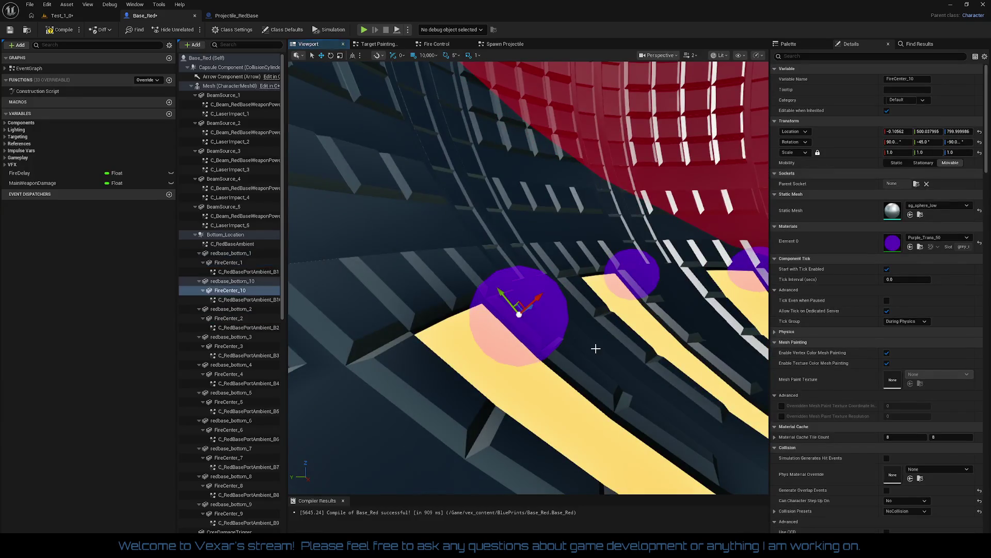
left_click_drag(596, 348, 638, 434)
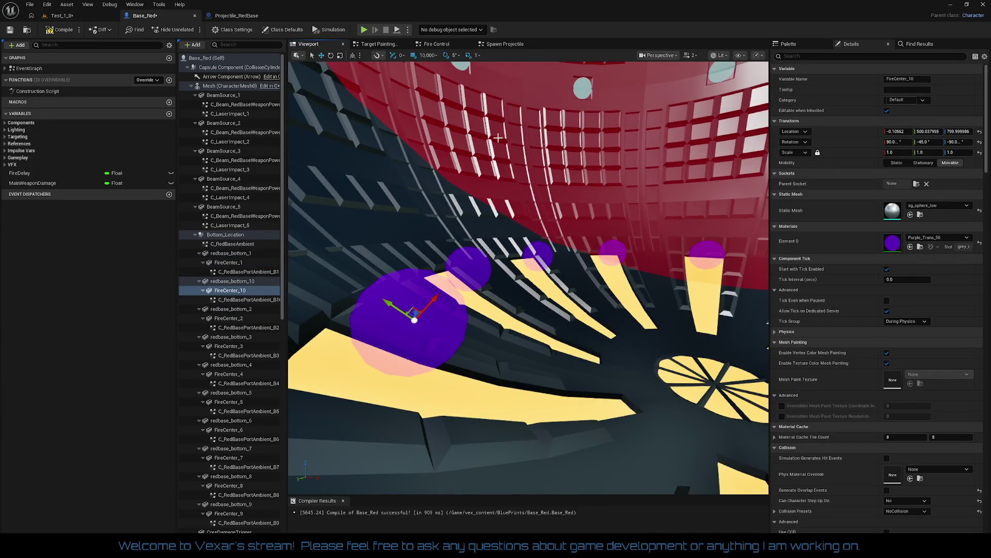
left_click(236, 16)
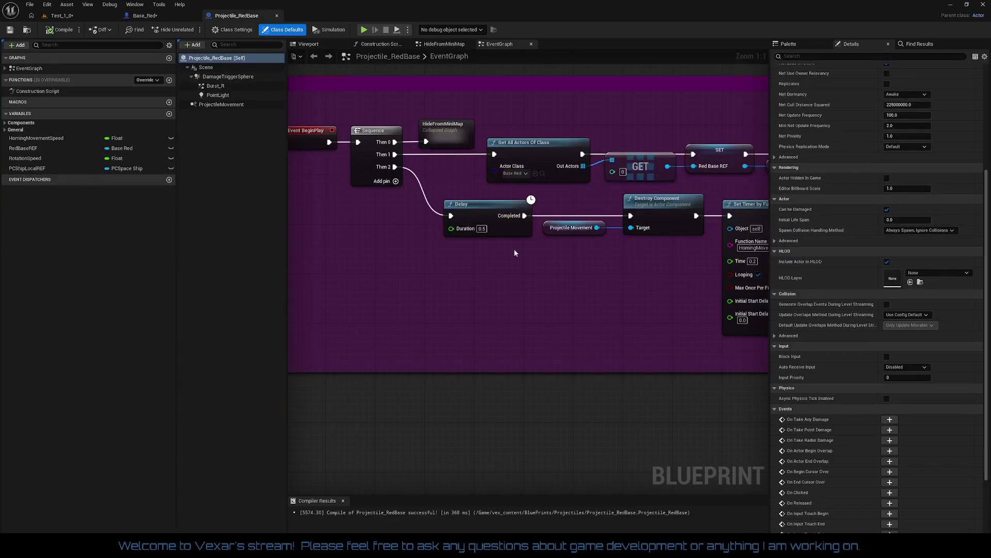
Set the ProjectileMovement Velocity to X 10000 and Z 0.
left_click_drag(514, 253, 420, 278)
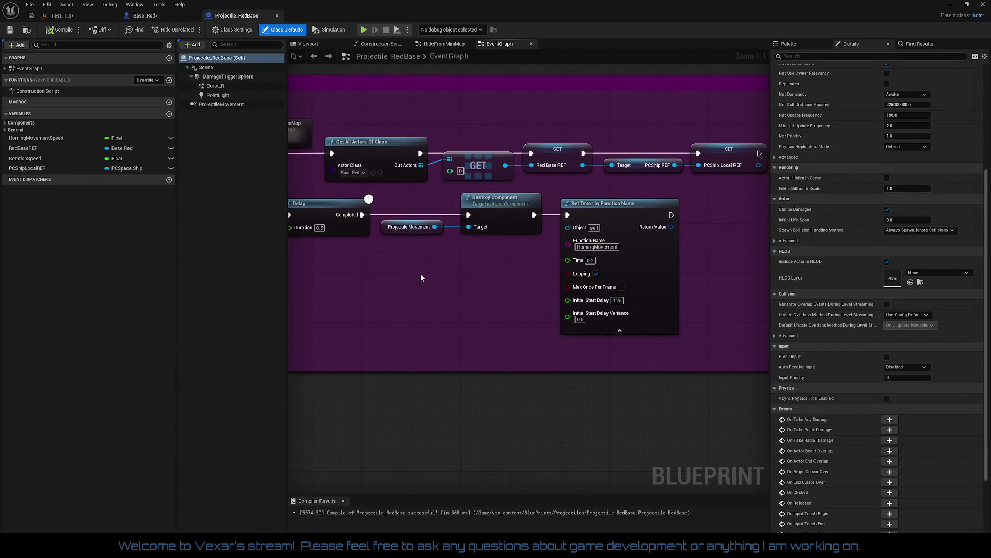
left_click(243, 106)
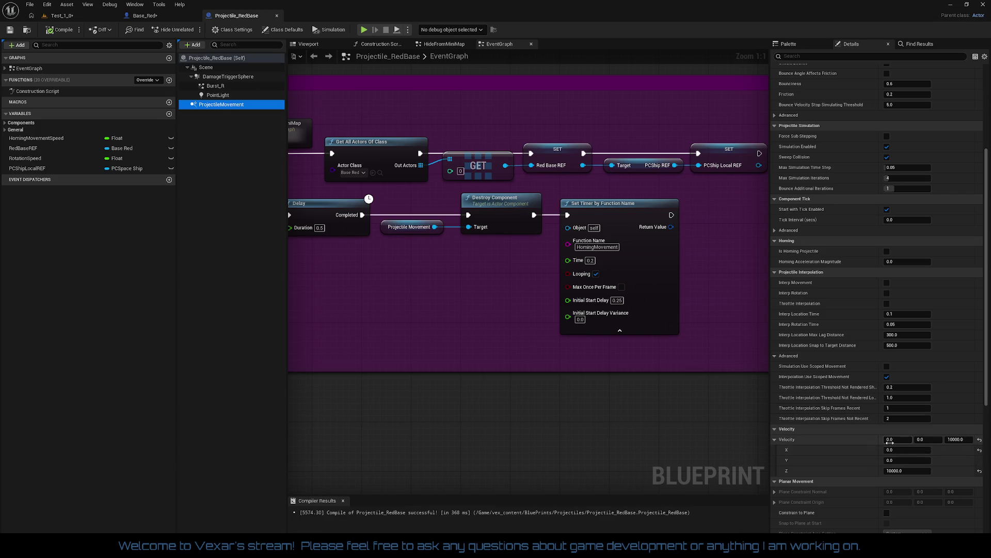
left_click(890, 439)
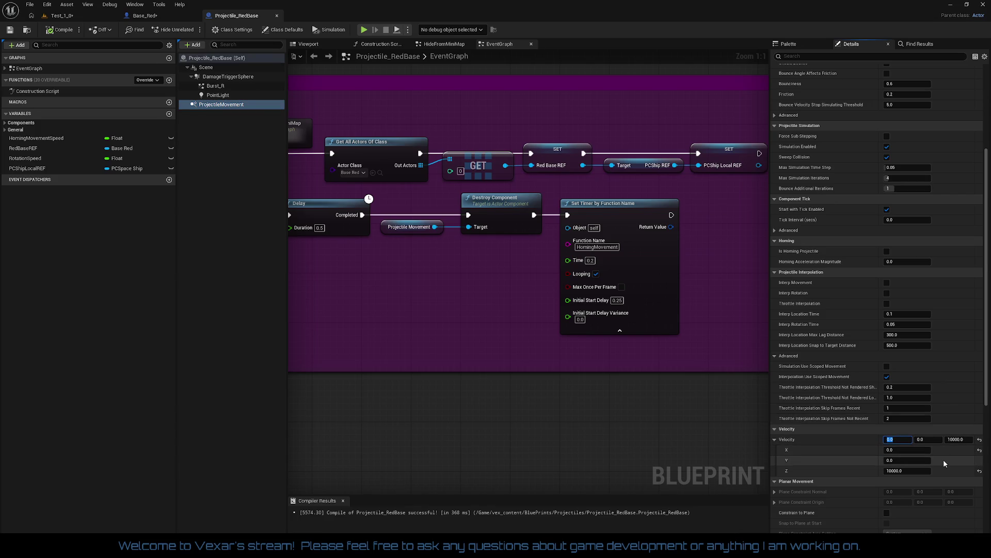
type("10000")
key("Tab")
key("Tab")
type("0")
key("Return")
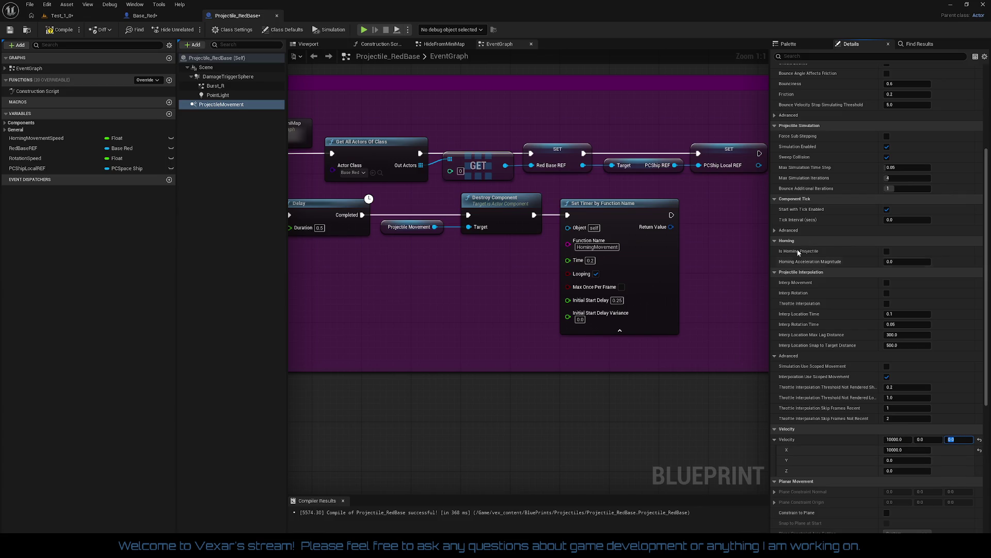
Set Initial Speed to 100 and Max Speed to 15000, then compile and save.
scroll(919, 206, "up", 5)
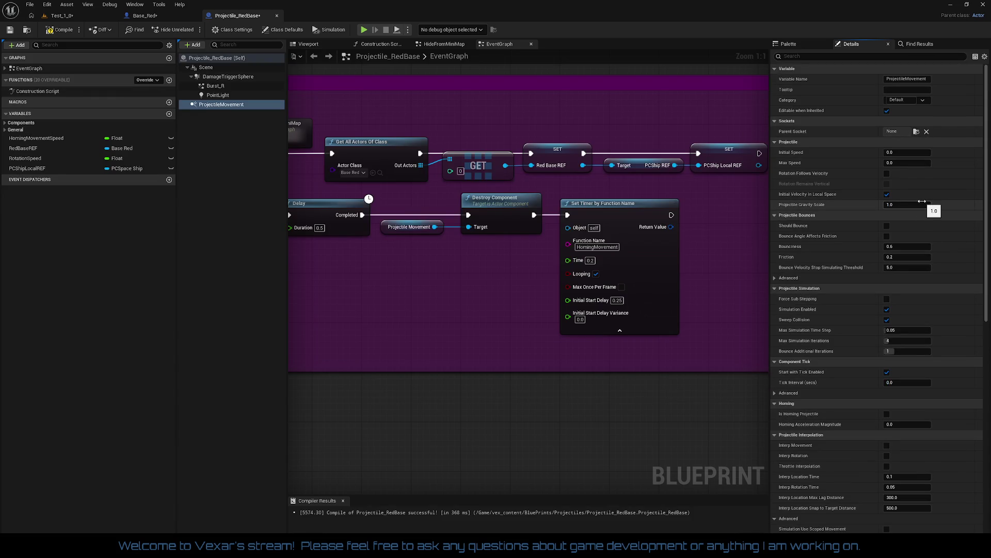
scroll(924, 232, "down", 5)
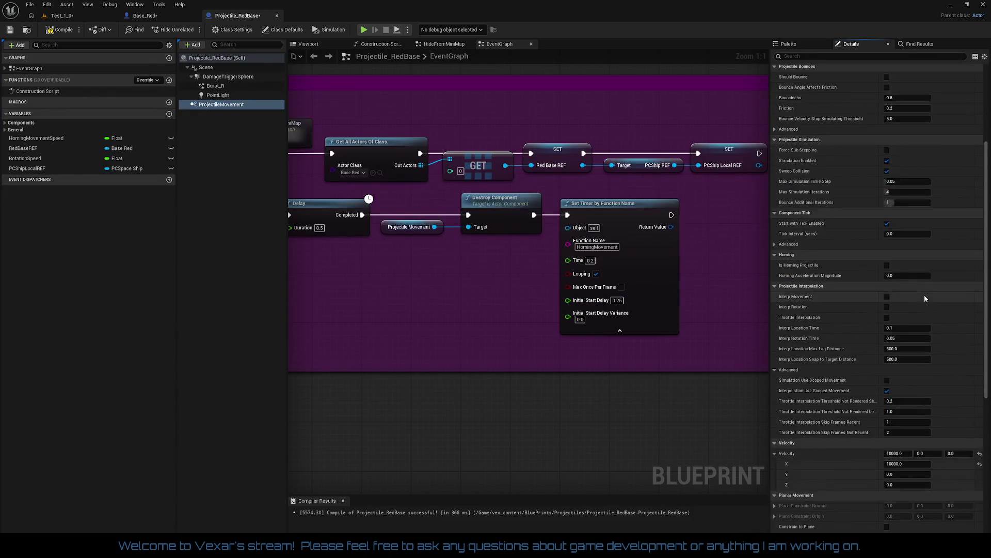
scroll(926, 258, "up", 4)
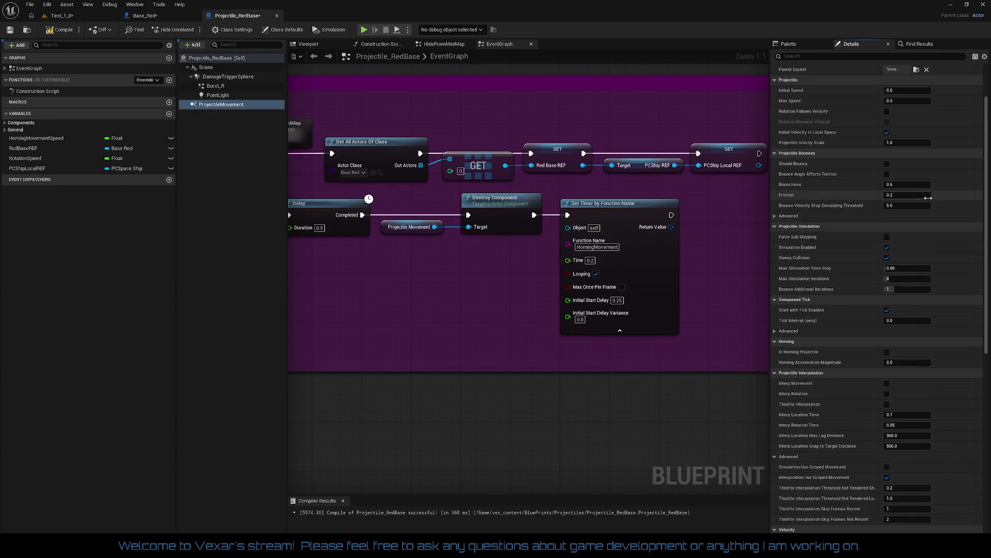
scroll(928, 197, "up", 3)
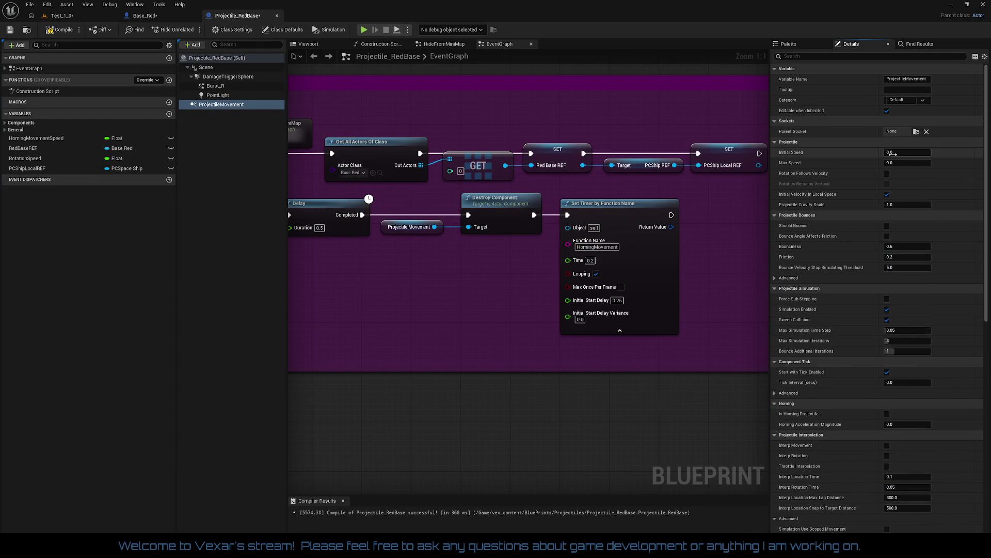
left_click(893, 154)
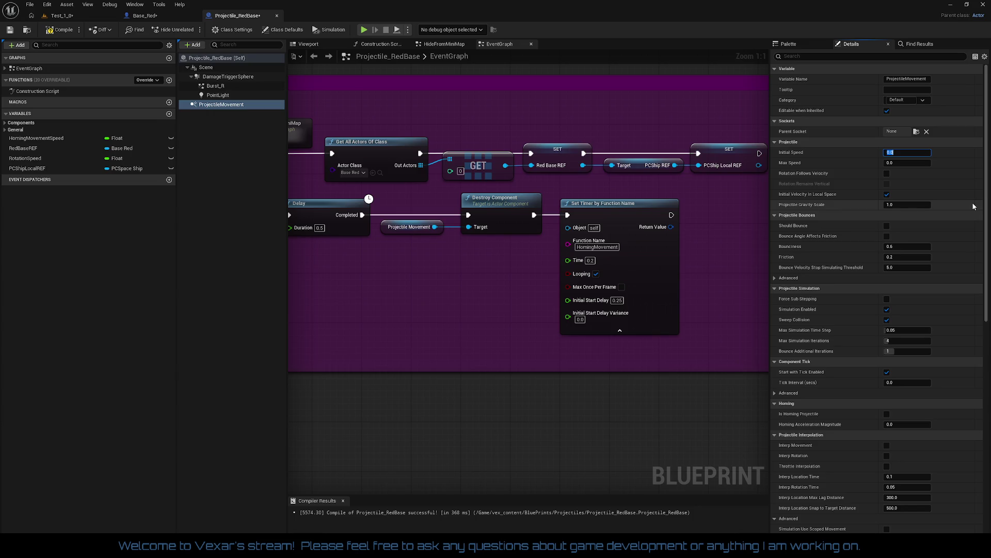
type("100")
key("Tab")
type("150")
key("Return")
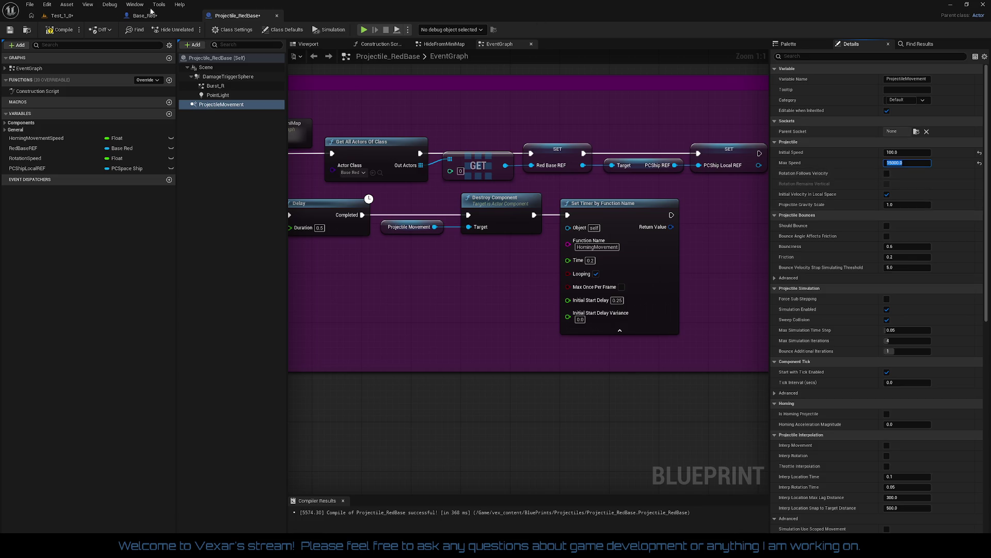
left_click(62, 31)
left_click(61, 31)
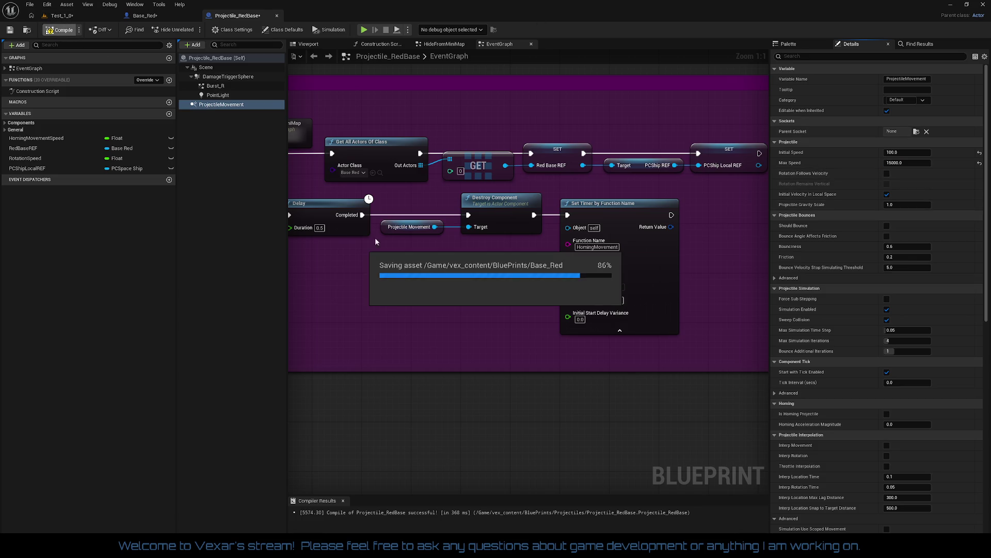
Raise the projectile's Initial Speed to 1000 and recompile.
mouse_move(414, 336)
left_mouse_down()
mouse_move(538, 330)
mouse_move(460, 318)
left_mouse_up()
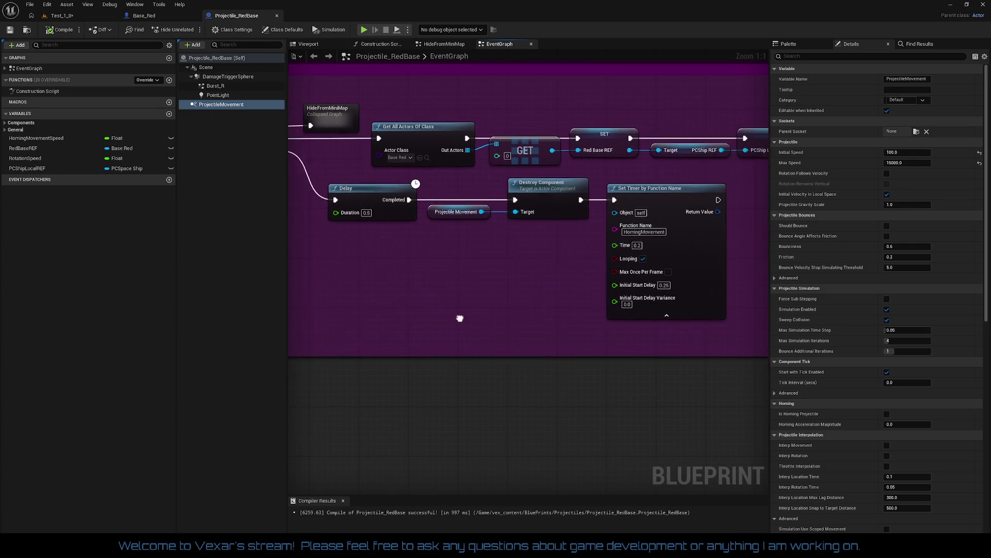
left_click(902, 153)
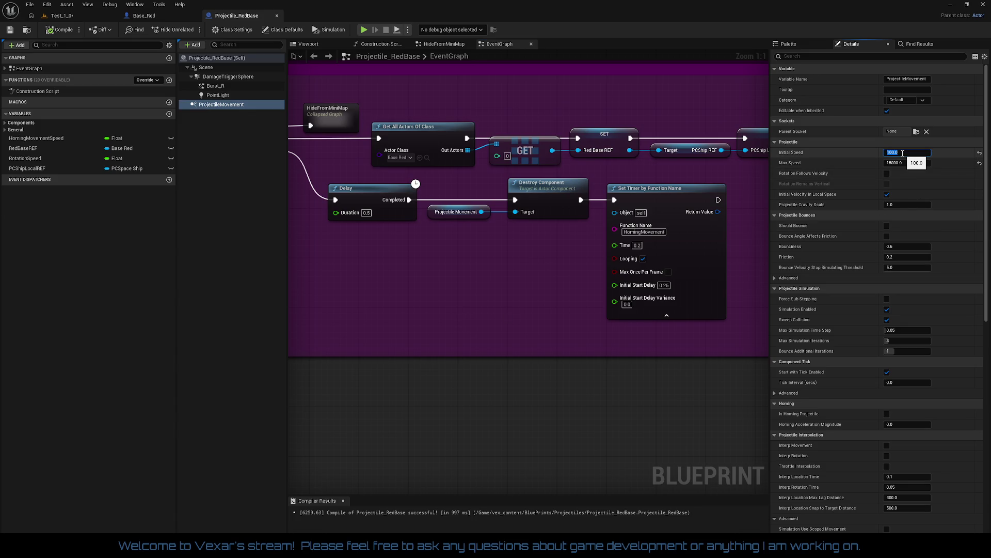
type("1000")
key("Return")
left_click_drag(476, 282, 507, 272)
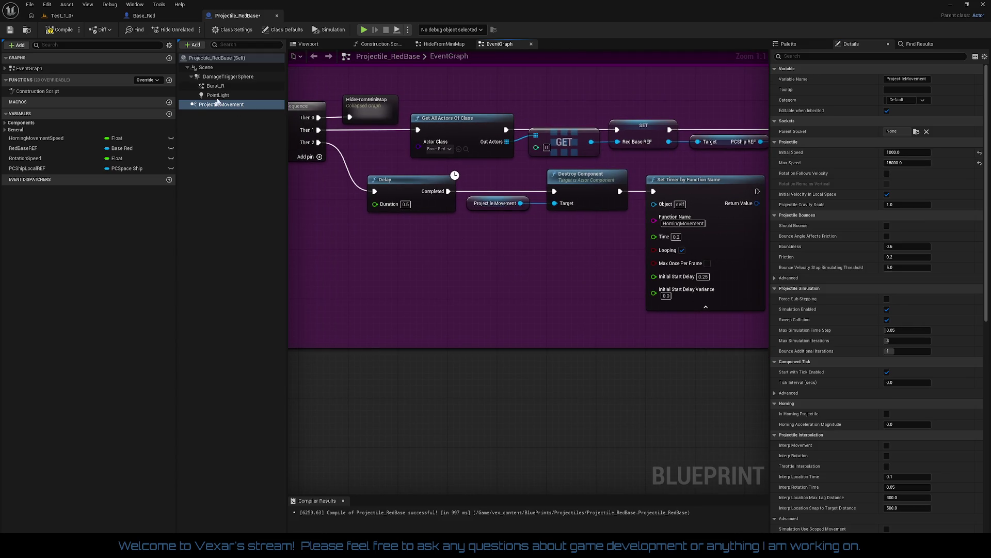
left_click(59, 29)
Review the Is Valid, Do Once and Hit branches, enable Auto Activate, and compile.
scroll(458, 266, "down", 5)
scroll(927, 277, "down", 2)
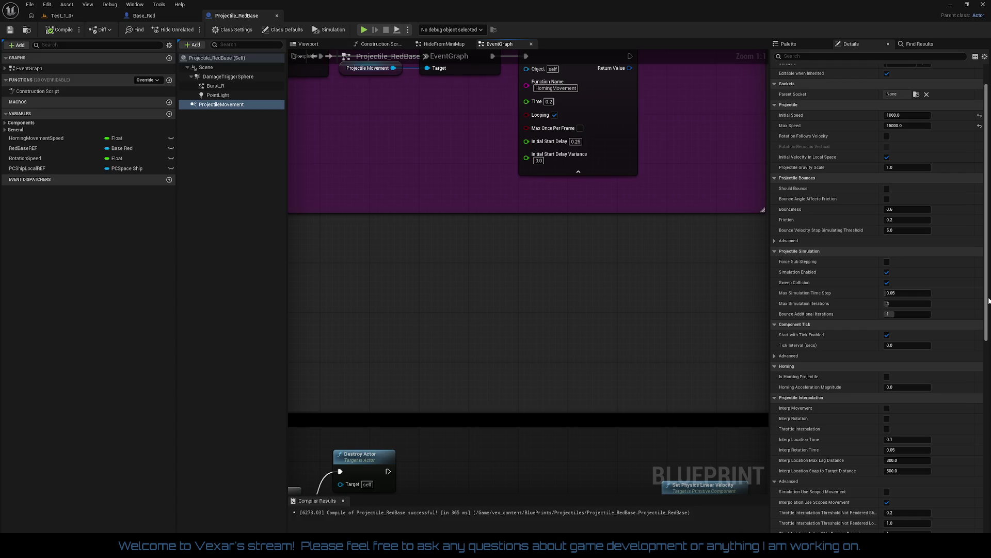
scroll(988, 301, "down", 15)
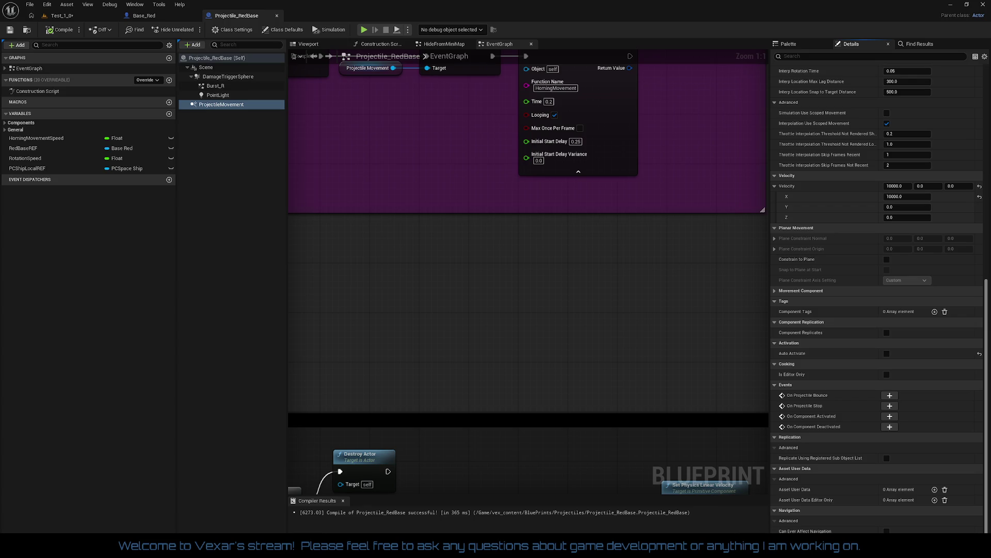
scroll(491, 302, "down", 3)
scroll(513, 332, "up", 3)
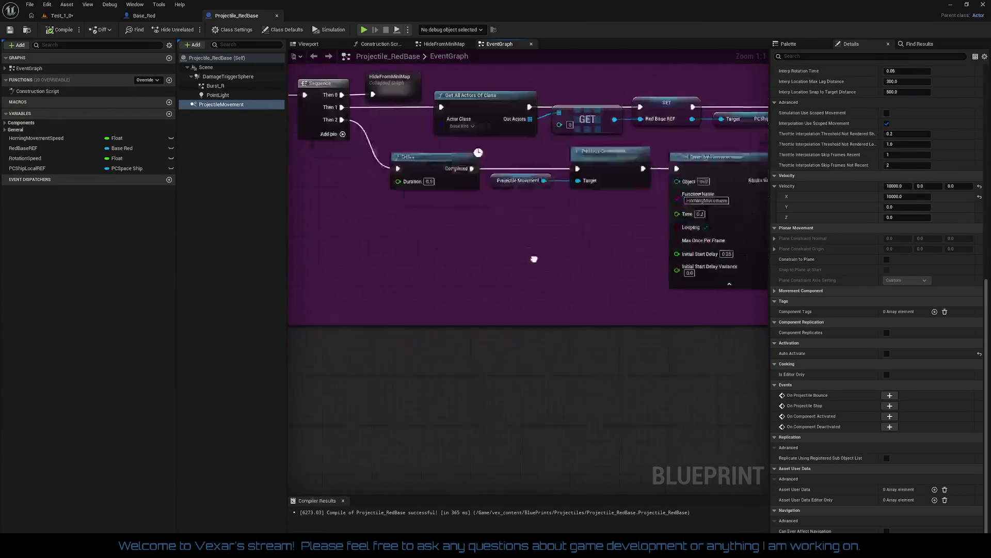
left_click_drag(557, 329, 574, 67)
mouse_move(596, 163)
left_mouse_down()
mouse_move(591, 31)
mouse_move(413, 107)
left_mouse_up()
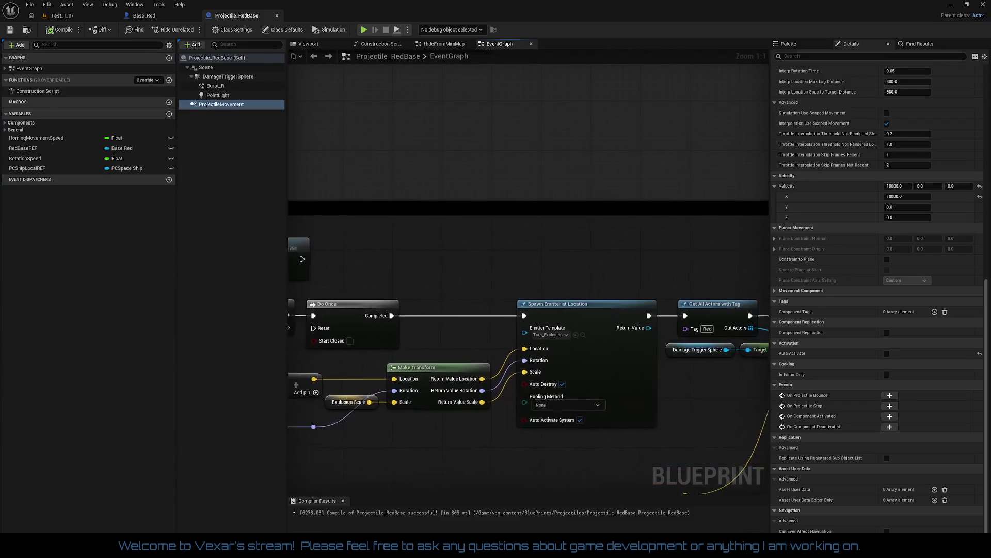
left_click(887, 353)
mouse_move(519, 189)
left_mouse_down()
mouse_move(606, 335)
mouse_move(688, 390)
mouse_move(647, 324)
mouse_move(578, 255)
left_mouse_up()
scroll(630, 307, "up", 1)
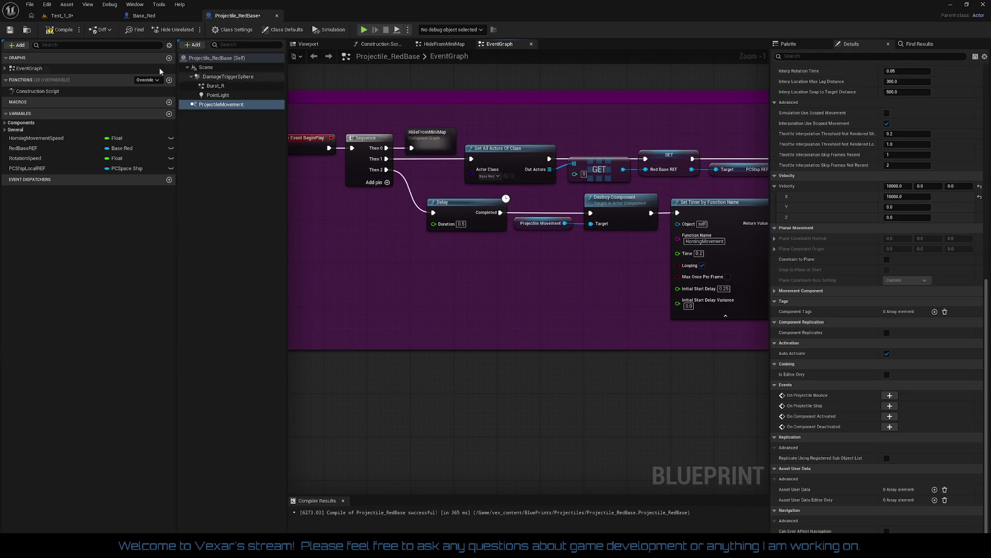
left_click(61, 30)
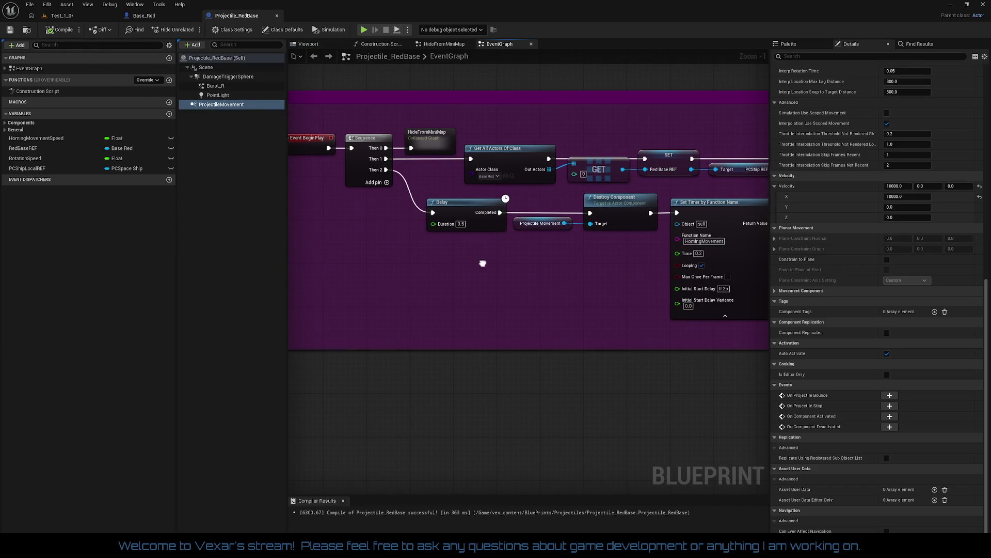
Set the Set Timer's Initial Start Delay to 0.0, compile, and box-select the Delay, Destroy and Set Timer nodes.
left_click_drag(480, 263, 409, 276)
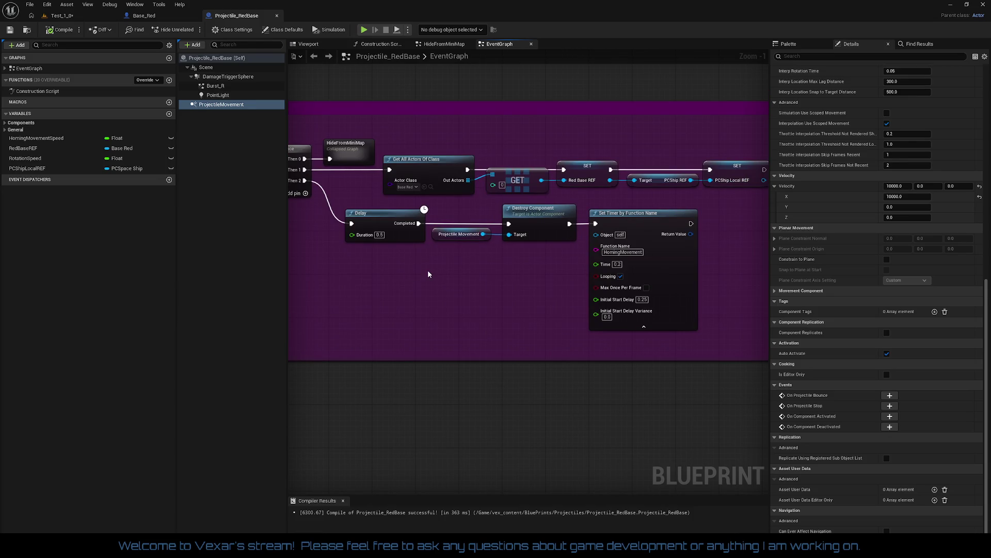
left_click(643, 300)
key("BackSpace")
key("Return")
left_click(60, 34)
left_click_drag(420, 236, 498, 269)
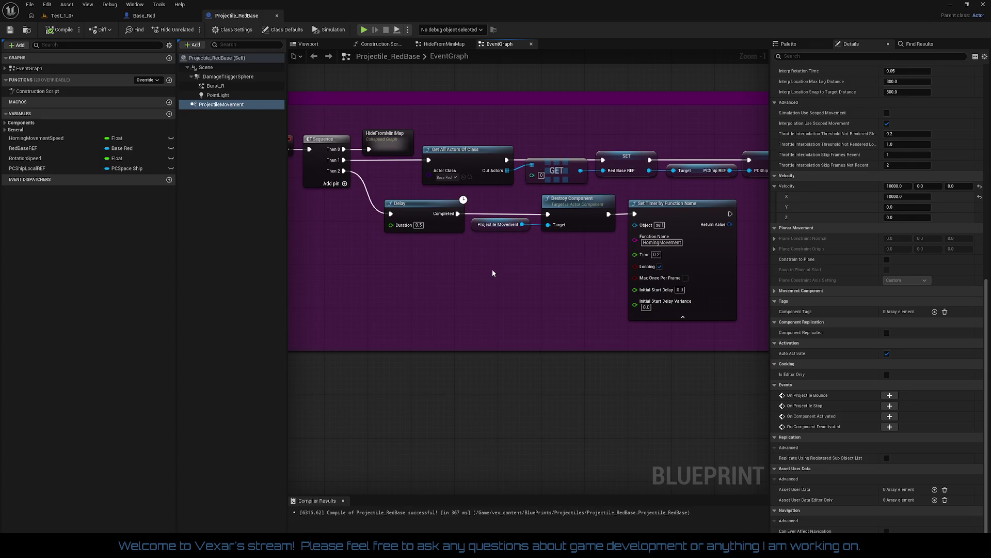
mouse_move(364, 210)
left_mouse_down()
mouse_move(617, 271)
mouse_move(741, 325)
left_mouse_up()
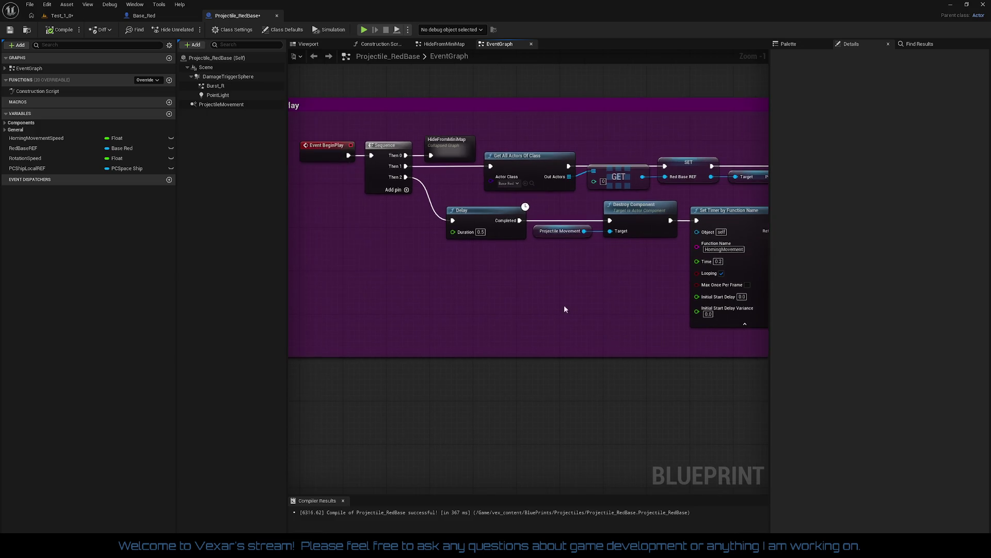
left_click(74, 19)
Save the Test_1_0 level, play-test it in the editor, then stop the session with Esc.
left_click(10, 29)
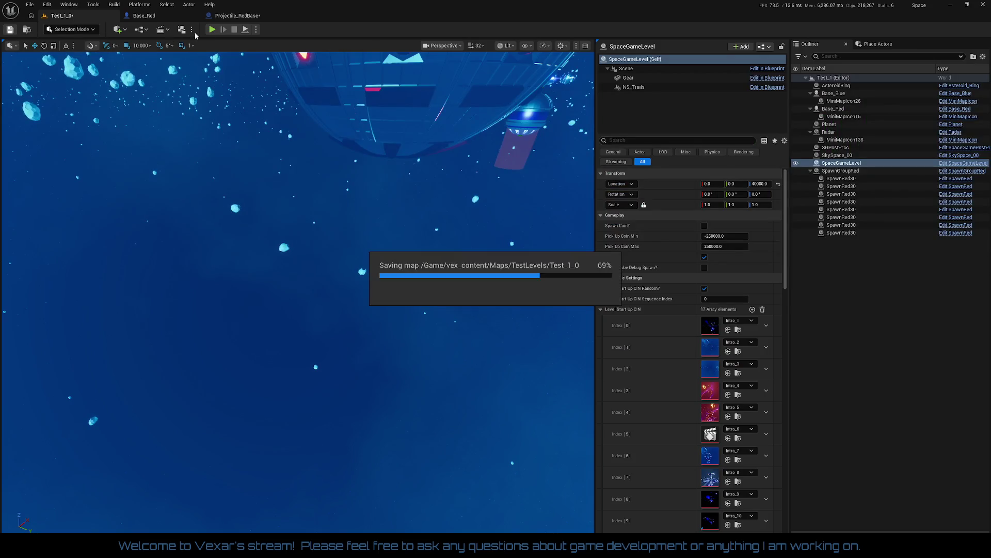
left_click(237, 16)
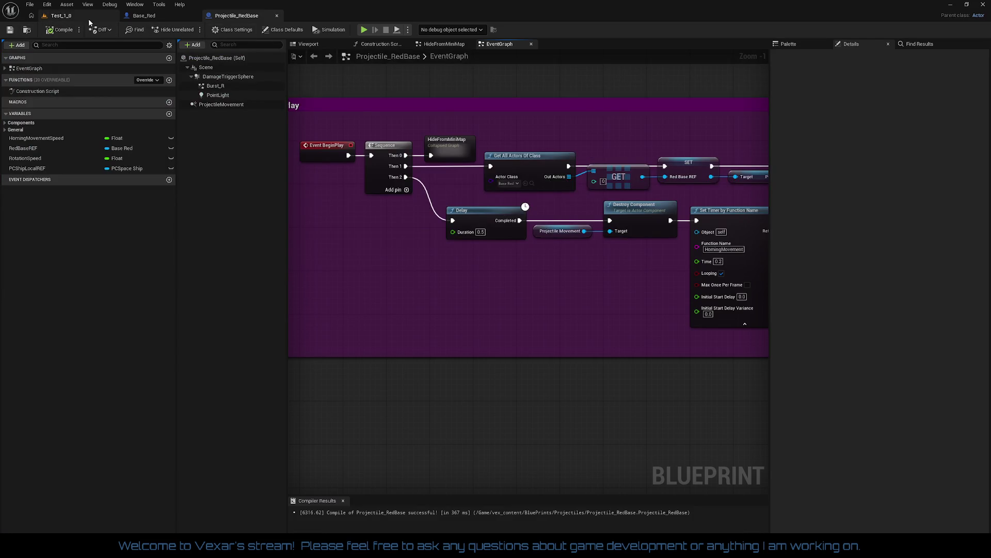
left_click(59, 16)
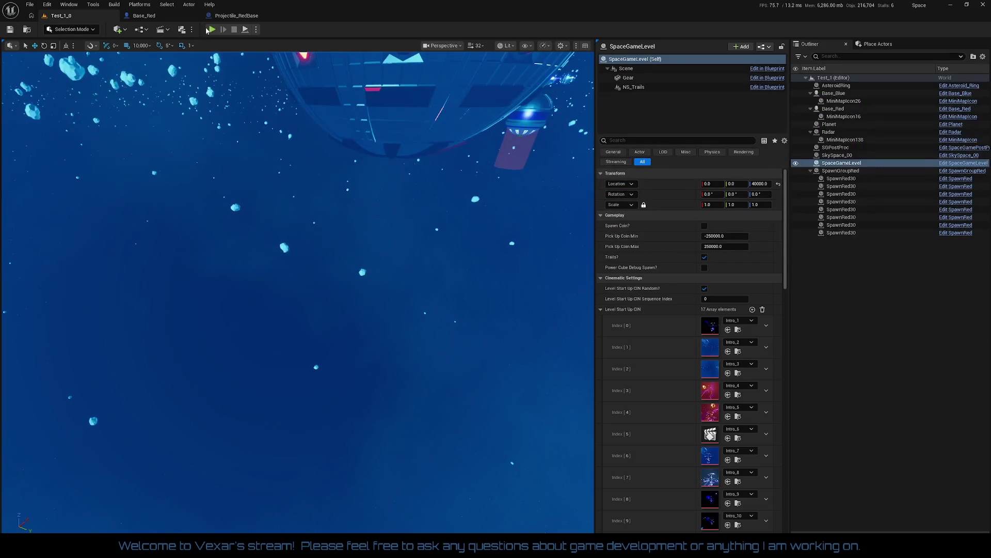
left_click(211, 30)
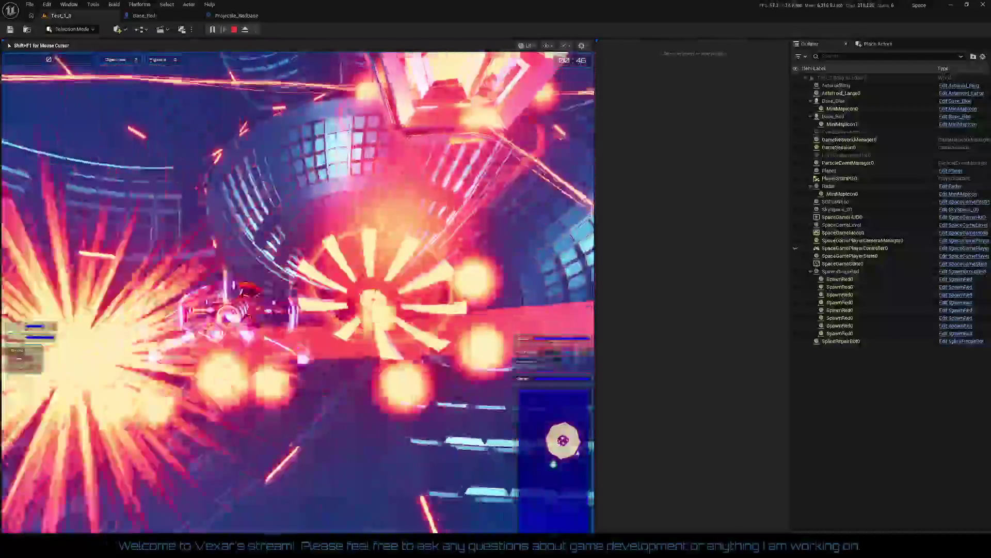
key("Escape")
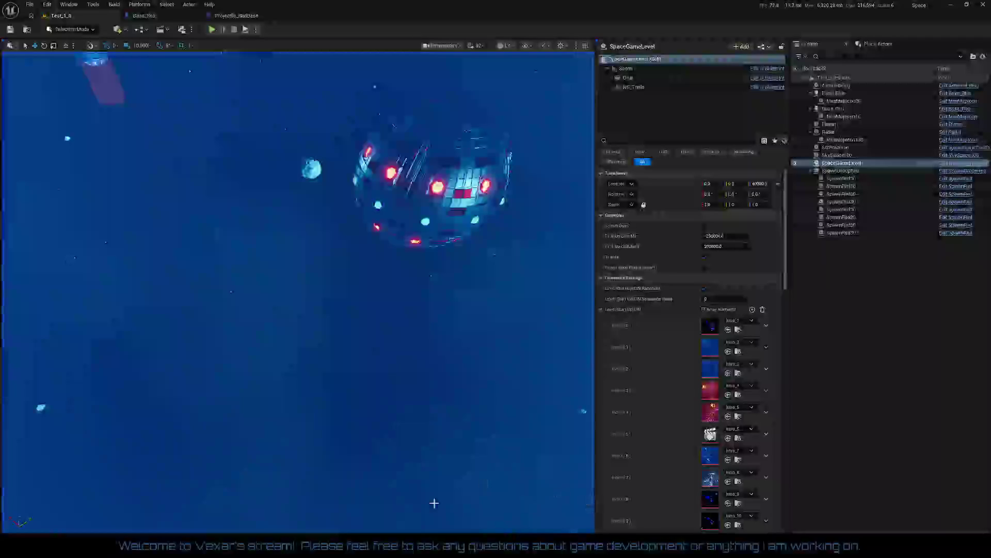
Browse Base_Red's Spawn Projectile graph through the SpawnActor, Ammo and Fire_Top_4 to 7 nodes.
left_click(147, 15)
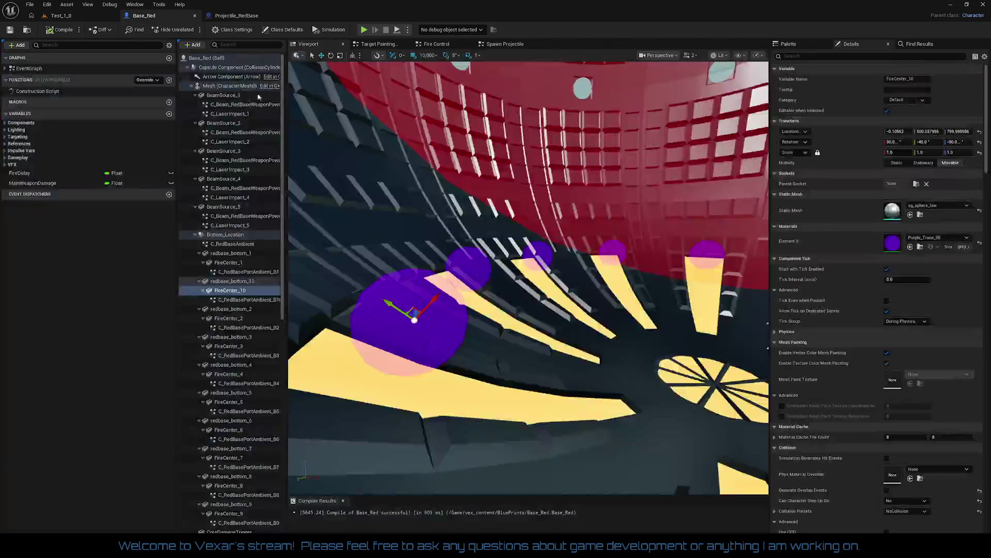
left_click(506, 45)
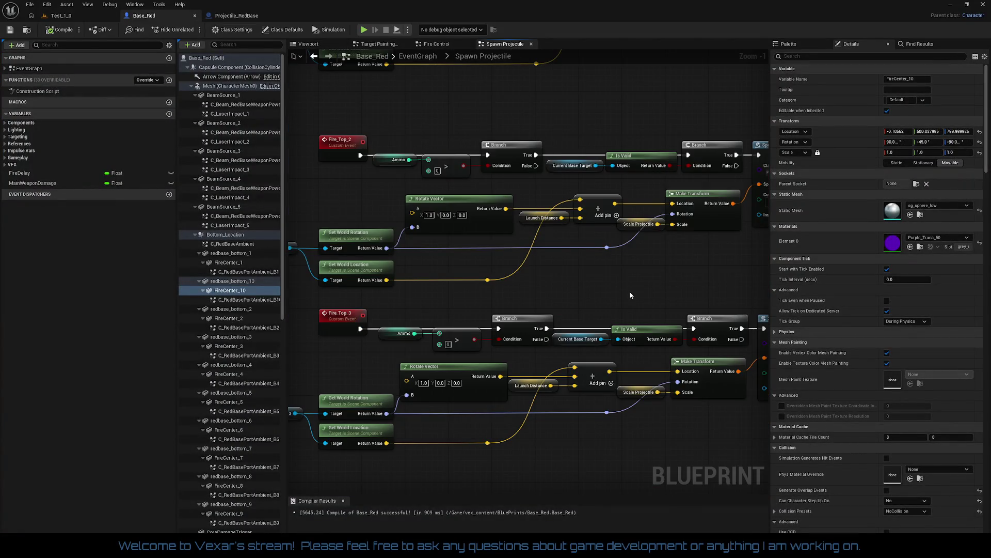
mouse_move(630, 295)
left_mouse_down()
mouse_move(592, 316)
mouse_move(426, 308)
left_mouse_up()
left_click_drag(494, 315, 585, 305)
scroll(628, 306, "down", 2)
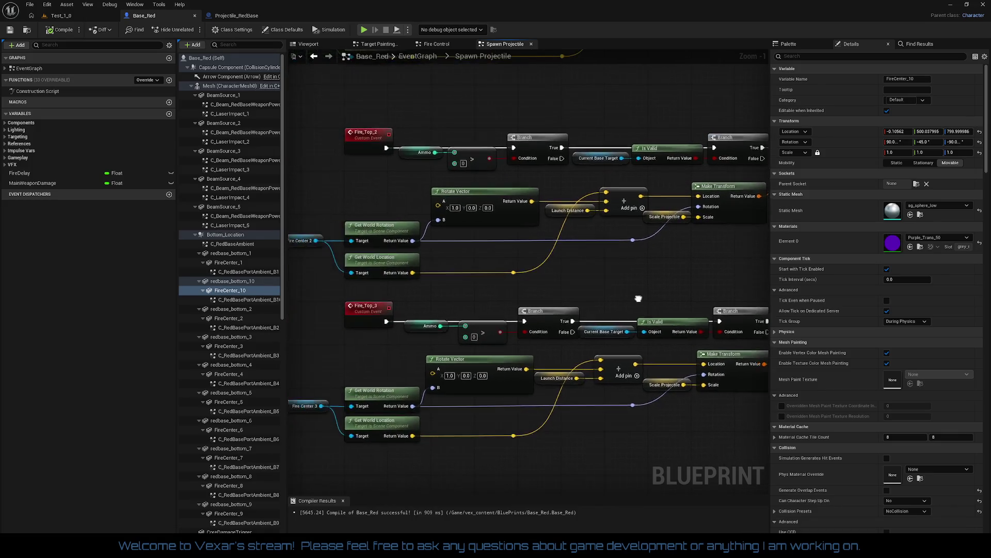
mouse_move(629, 306)
left_mouse_down()
mouse_move(593, 255)
mouse_move(573, 139)
mouse_move(568, 162)
mouse_move(589, 20)
mouse_move(632, 472)
left_mouse_up()
scroll(563, 326, "up", 1)
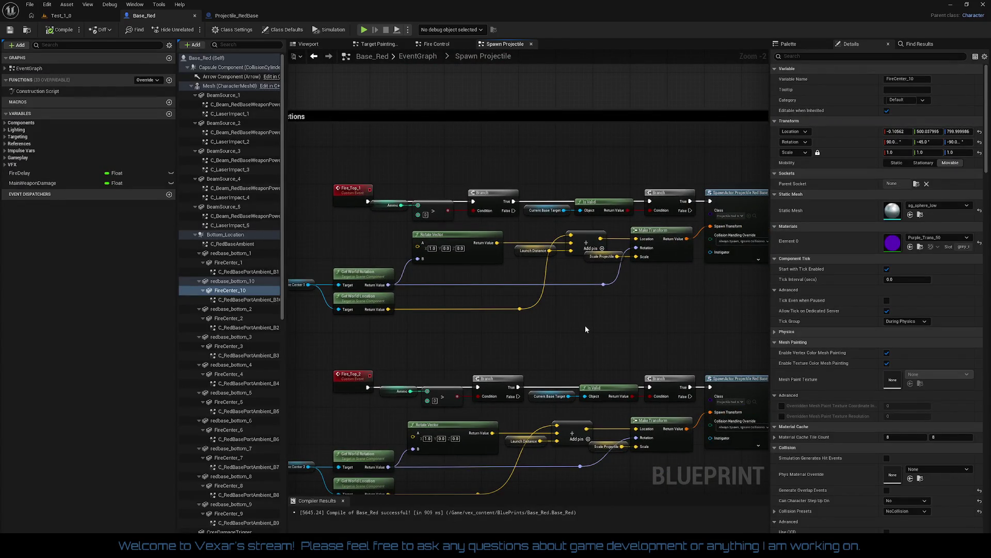
mouse_move(586, 329)
left_mouse_down()
mouse_move(480, 325)
mouse_move(571, 318)
mouse_move(543, 311)
mouse_move(624, 289)
mouse_move(534, 48)
left_mouse_up()
scroll(624, 289, "down", 1)
left_click_drag(465, 158, 468, 133)
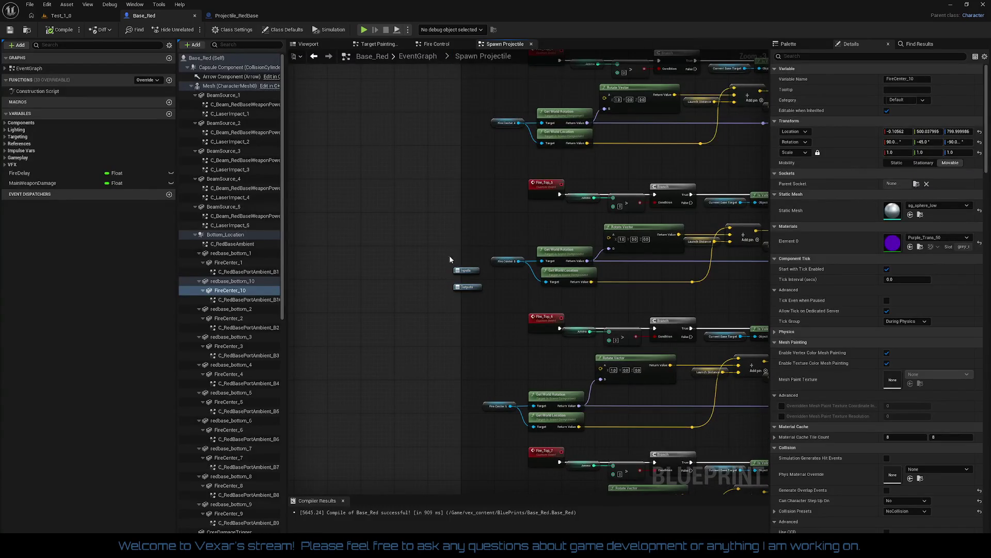
Move the stray Inputs and Outputs nodes further left and widen the shaded region.
mouse_move(449, 259)
left_mouse_down()
mouse_move(463, 299)
mouse_move(335, 286)
mouse_move(337, 277)
mouse_move(456, 275)
mouse_move(454, 207)
mouse_move(493, 313)
left_mouse_up()
left_click(336, 303)
left_click(482, 309)
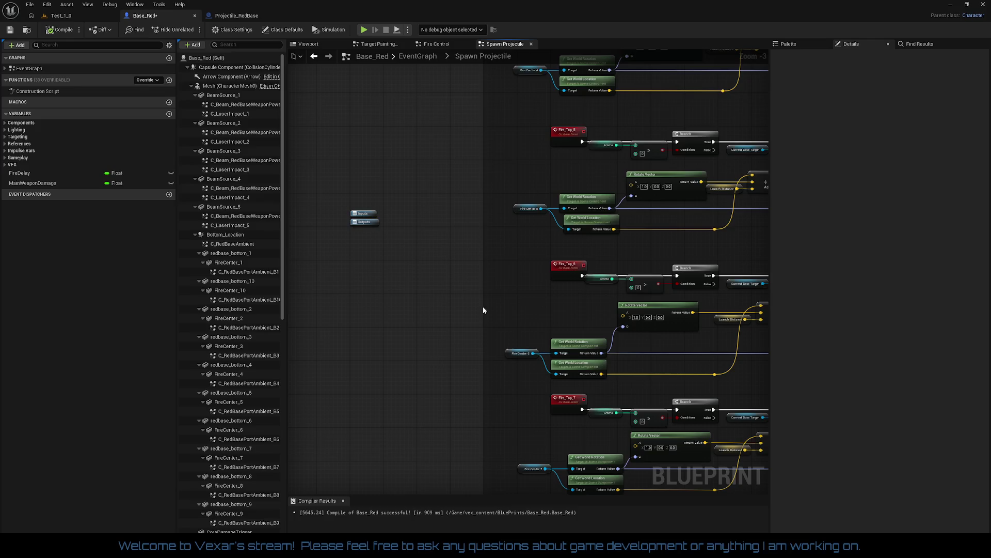
mouse_move(471, 308)
left_mouse_down()
mouse_move(445, 309)
mouse_move(473, 355)
mouse_move(471, 278)
mouse_move(451, 354)
left_mouse_up()
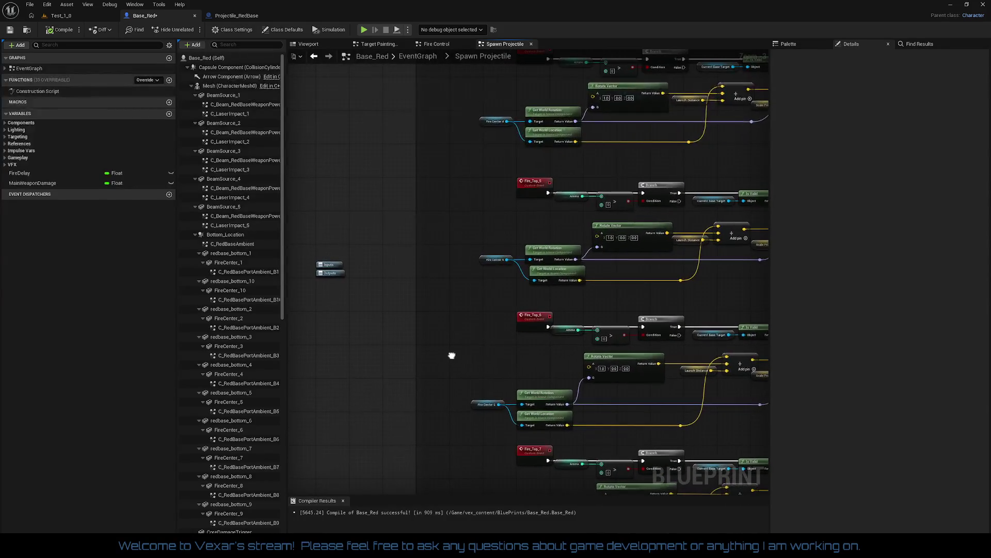
scroll(452, 354, "up", 2)
mouse_move(451, 103)
left_mouse_down()
mouse_move(470, 369)
mouse_move(459, 478)
mouse_move(428, 350)
mouse_move(367, 379)
left_mouse_up()
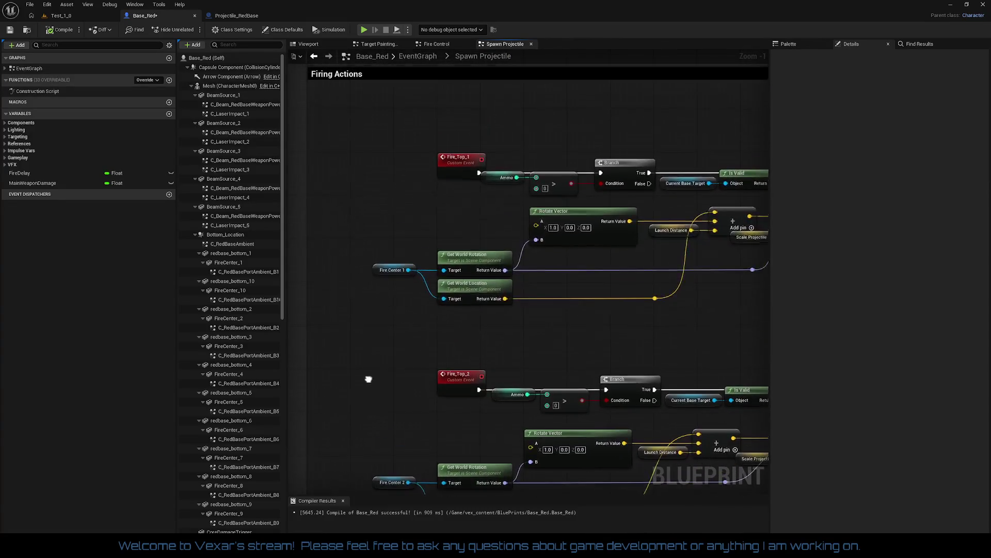
scroll(507, 343, "down", 2)
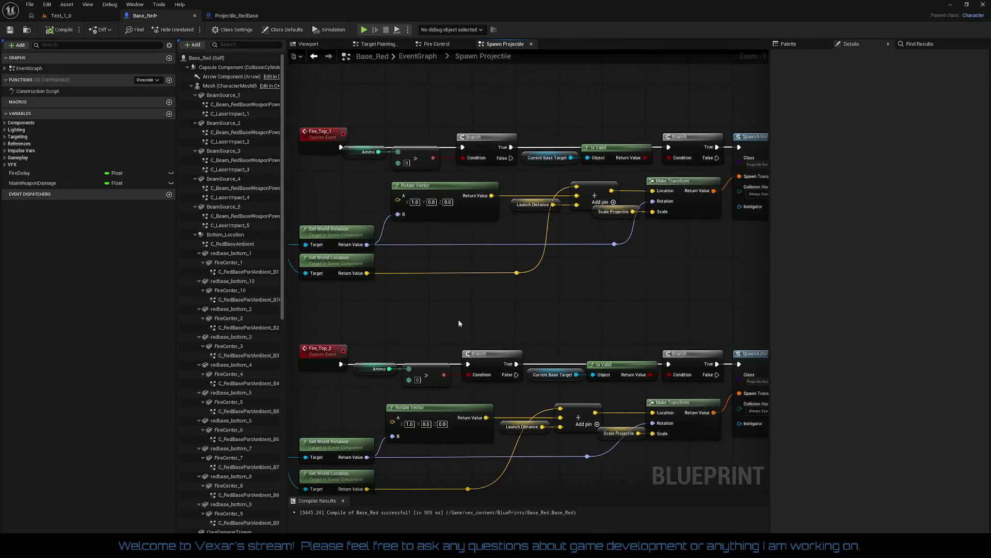
mouse_move(494, 206)
left_mouse_down()
mouse_move(543, 248)
mouse_move(602, 215)
mouse_move(424, 201)
mouse_move(610, 194)
left_mouse_up()
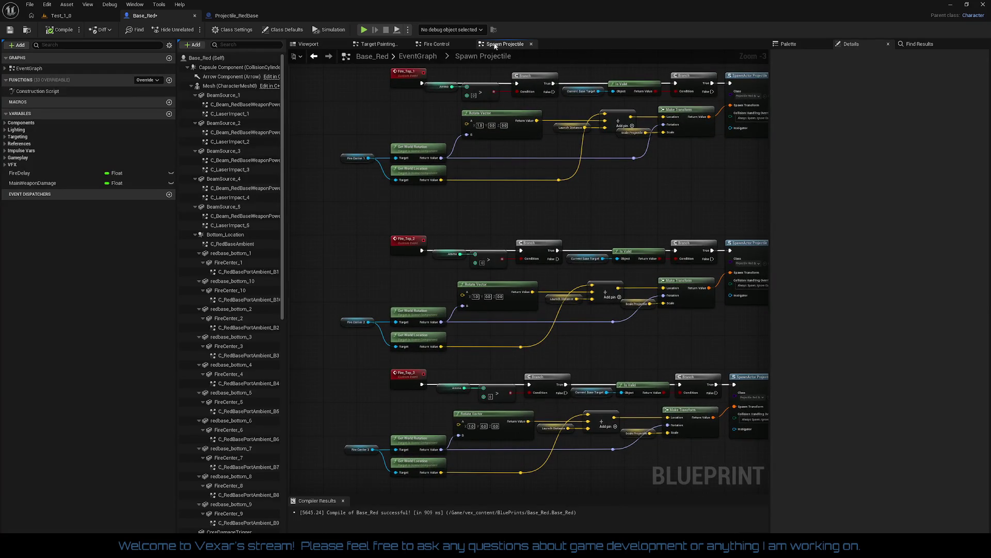
In the Fire Control graph, check the FireDelay variable and select all the Fire Top nodes.
left_click(429, 44)
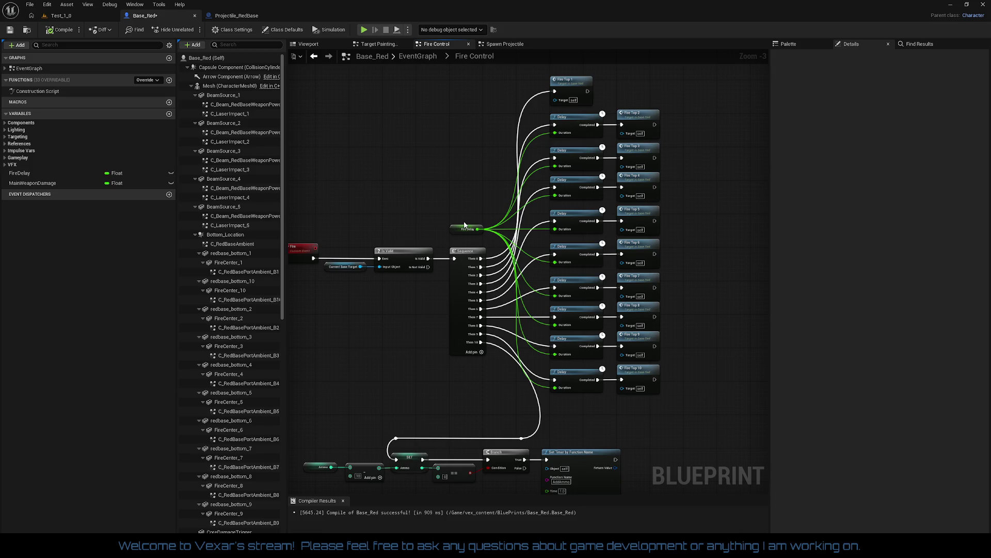
left_click_drag(464, 226, 480, 127)
mouse_move(416, 239)
left_mouse_down()
mouse_move(427, 194)
mouse_move(411, 242)
mouse_move(431, 306)
left_mouse_up()
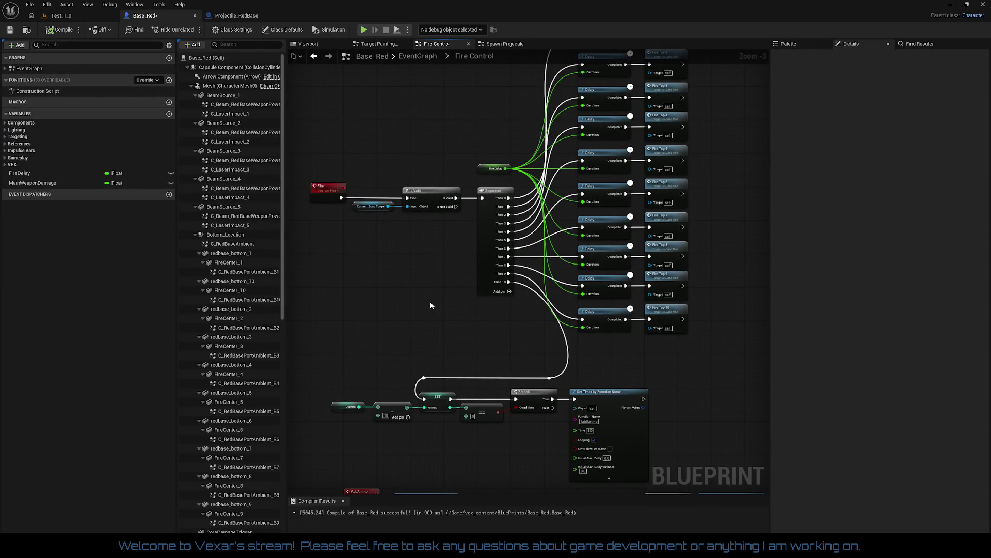
left_click_drag(431, 305, 428, 247)
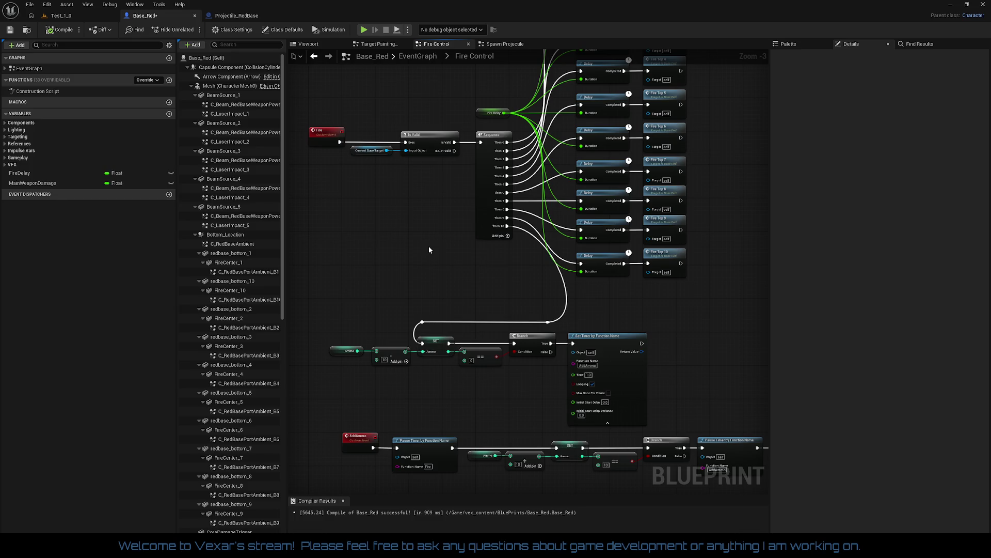
mouse_move(428, 250)
left_mouse_down()
mouse_move(402, 322)
mouse_move(364, 341)
left_mouse_up()
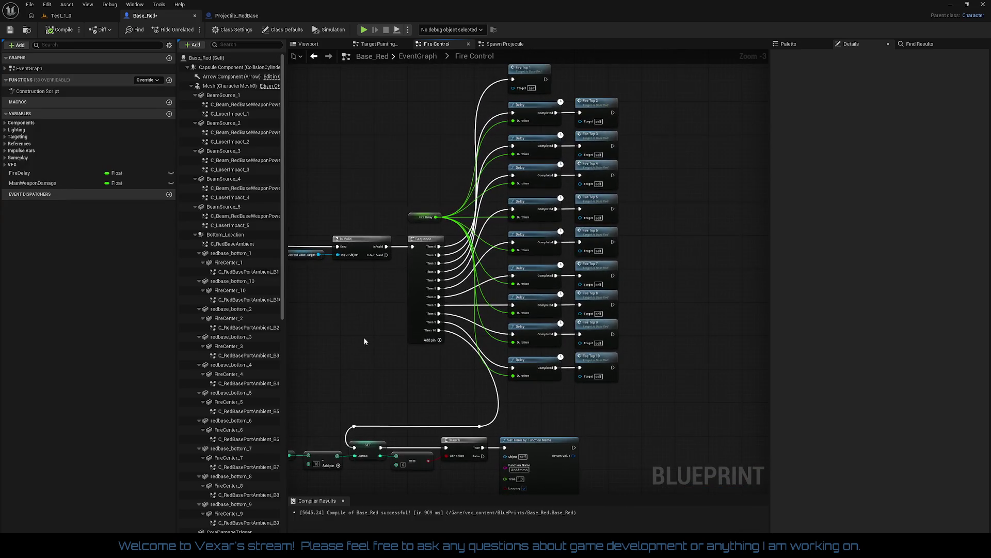
left_click(414, 217)
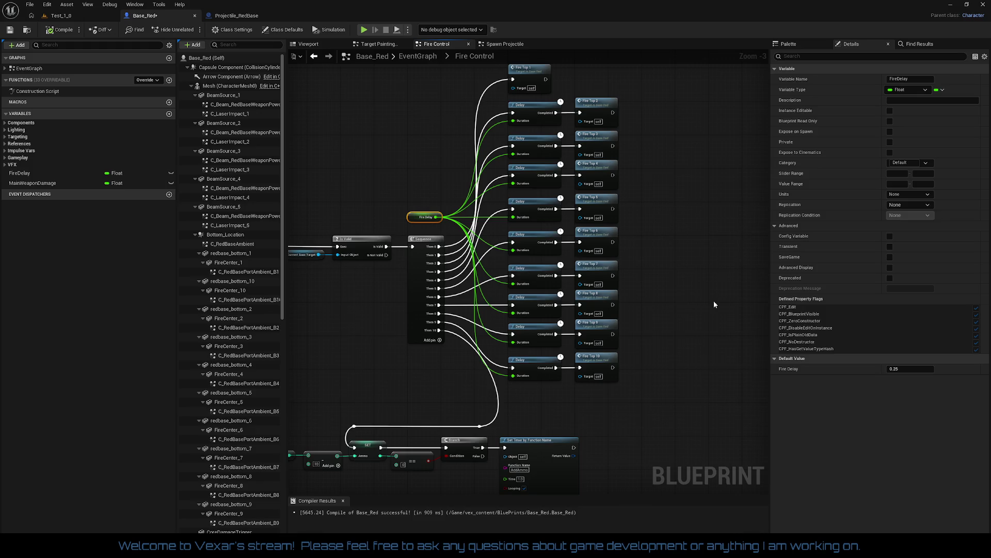
mouse_move(713, 301)
left_mouse_down()
mouse_move(702, 309)
mouse_move(680, 299)
left_mouse_up()
left_click_drag(623, 429, 594, 109)
left_click_drag(644, 234, 635, 198)
right_click(624, 206)
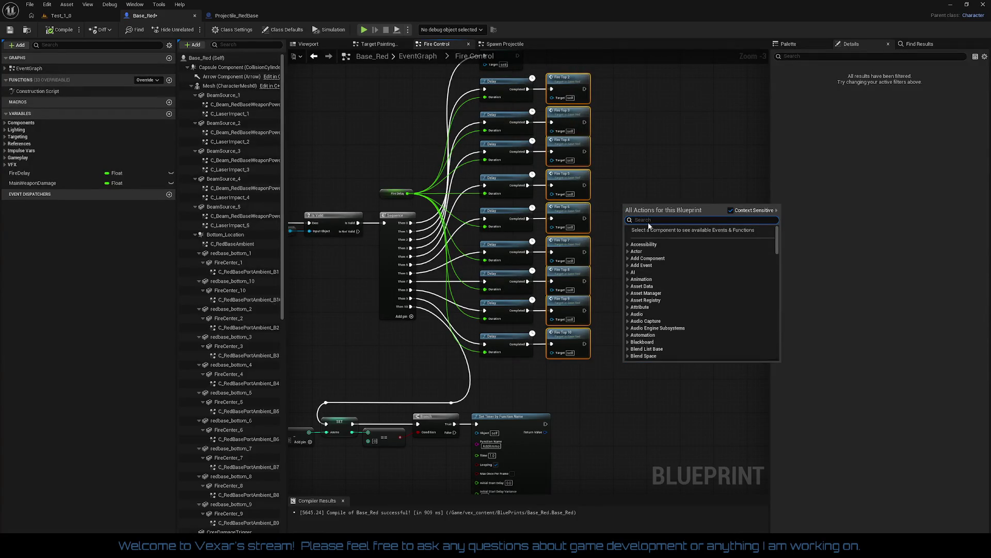
Add a Timeline node named TL_PlasmaFireControl beside the Fire Top nodes and open it.
type("timeline")
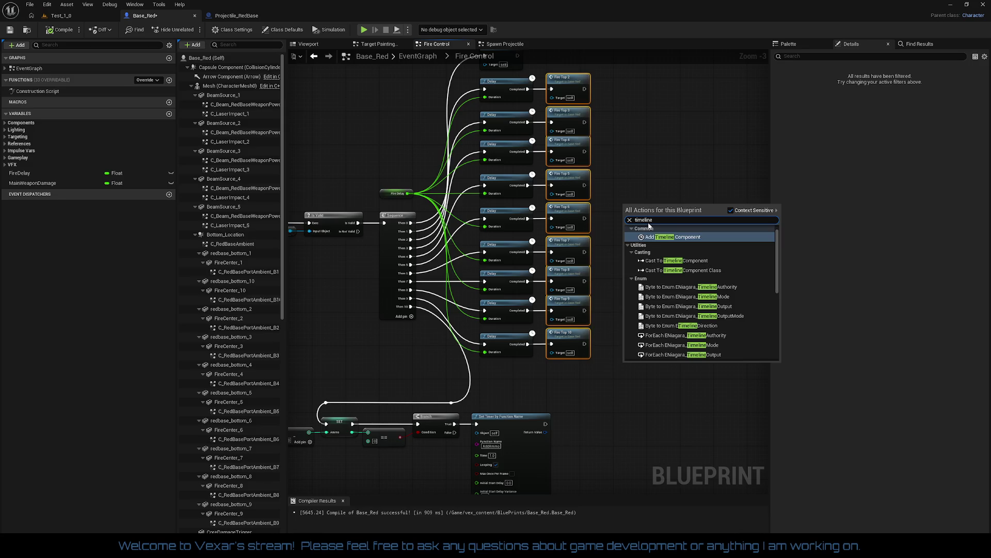
scroll(774, 305, "down", 10)
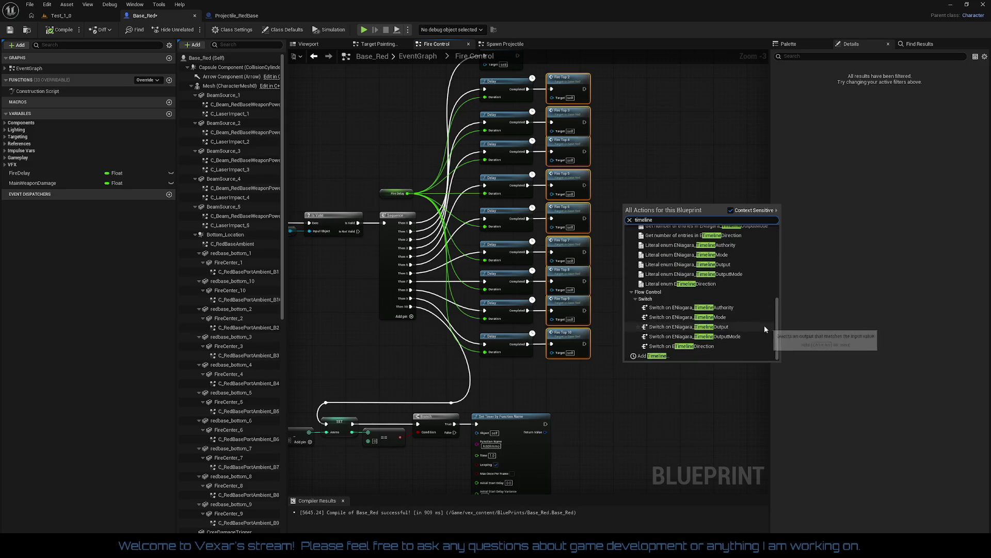
left_click(656, 356)
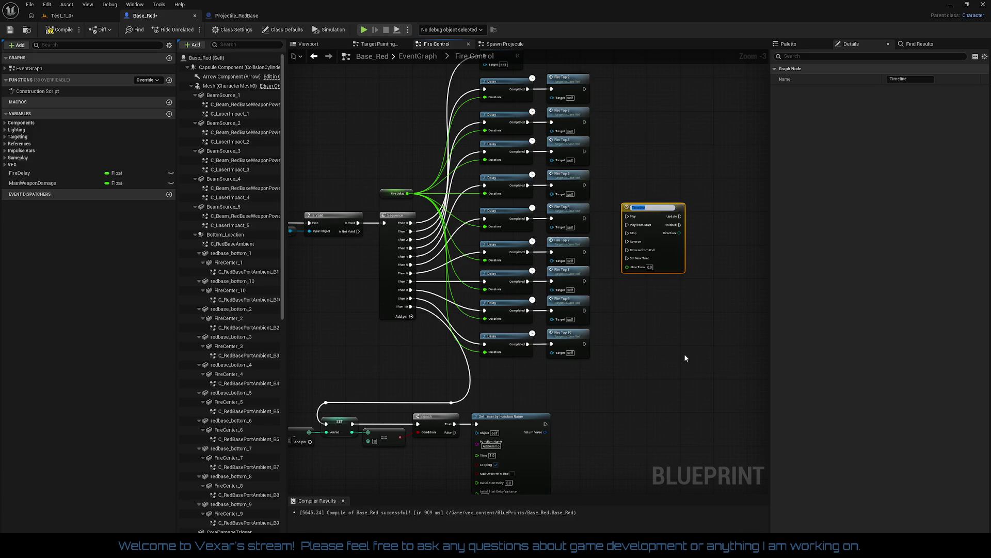
type("PlasmaFireContro")
key("Return")
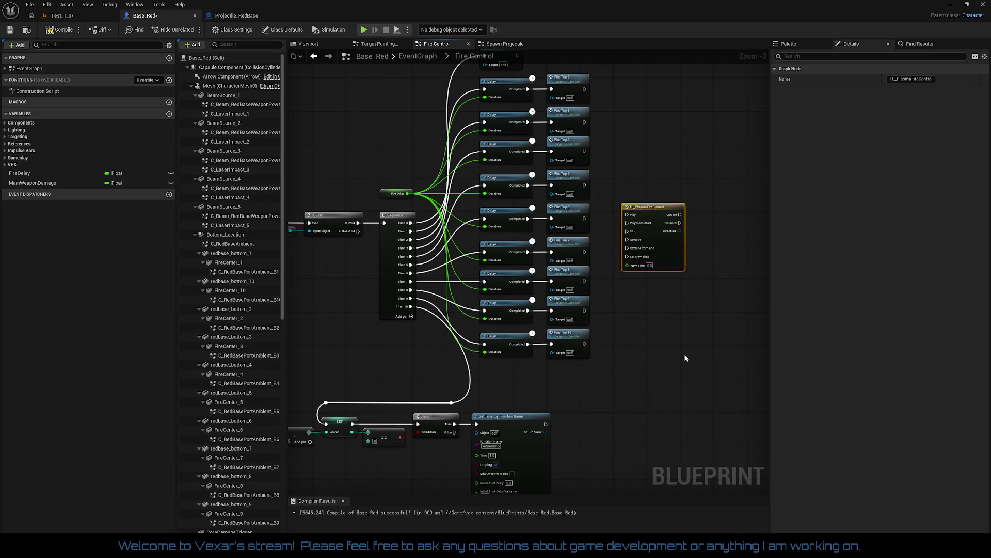
left_click_drag(685, 358, 558, 449)
scroll(558, 449, "up", 1)
left_click_drag(545, 347, 594, 291)
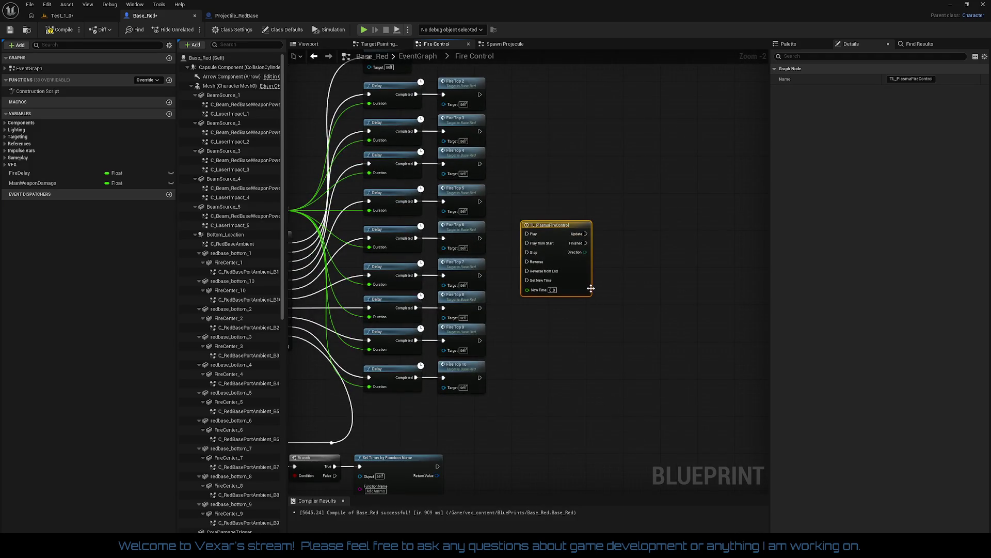
left_click_drag(588, 292, 602, 279)
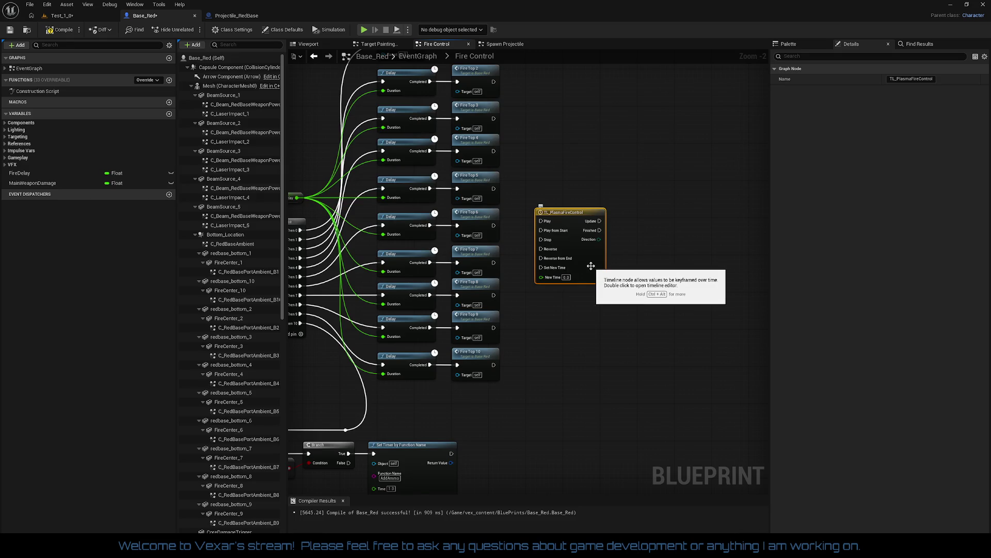
scroll(593, 264, "up", 2)
double_click(595, 263)
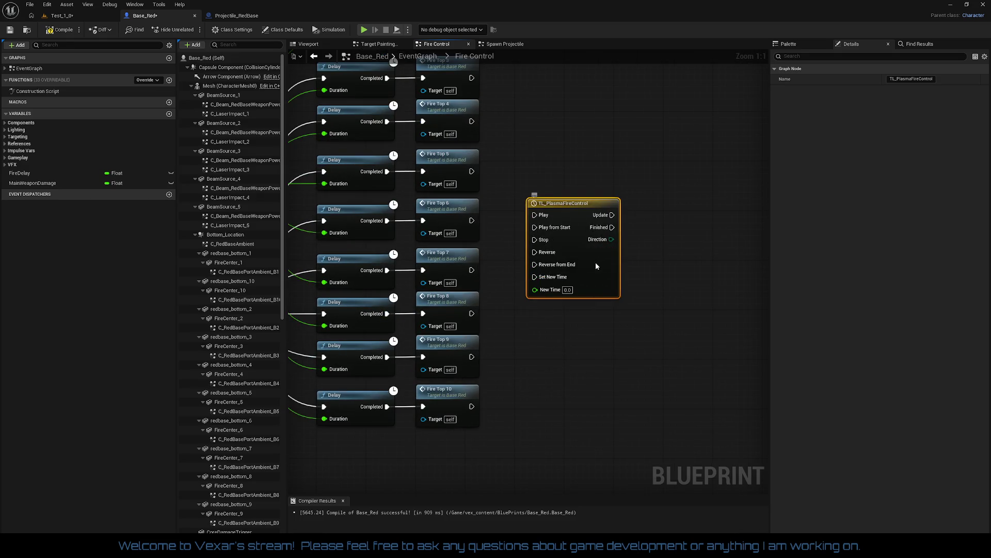
Add float tracks named Fire_1 and Fire_2 to the timeline.
left_click(307, 65)
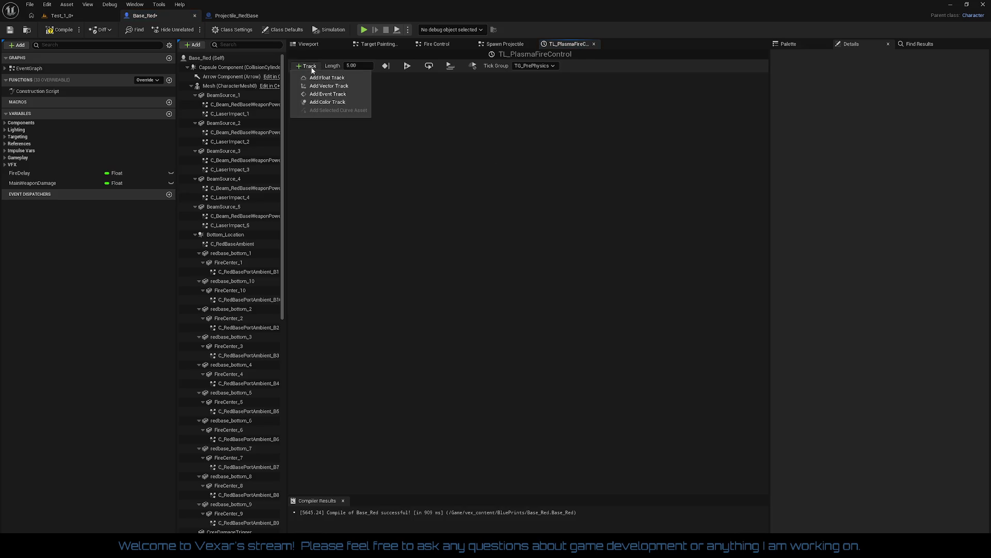
left_click(327, 92)
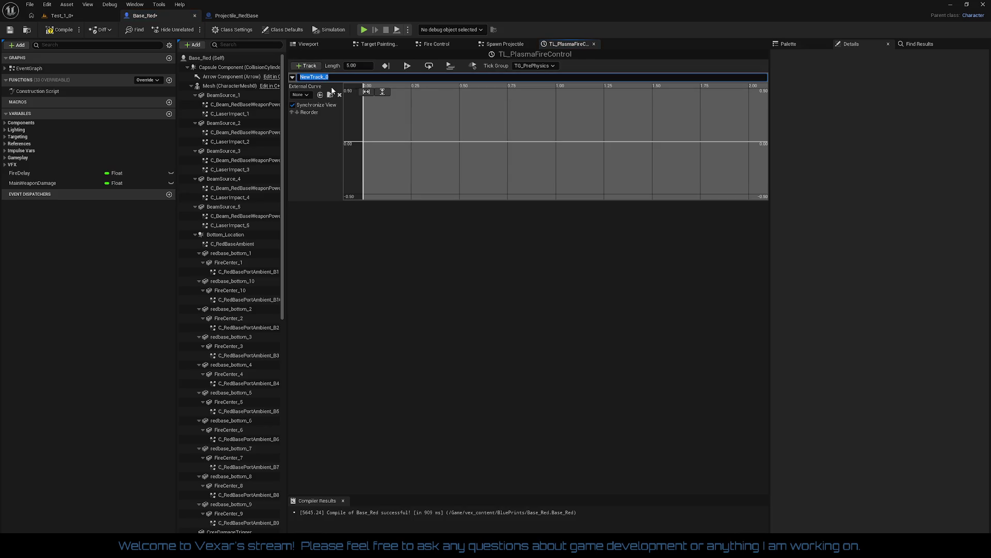
type("Fire_1")
key("Return")
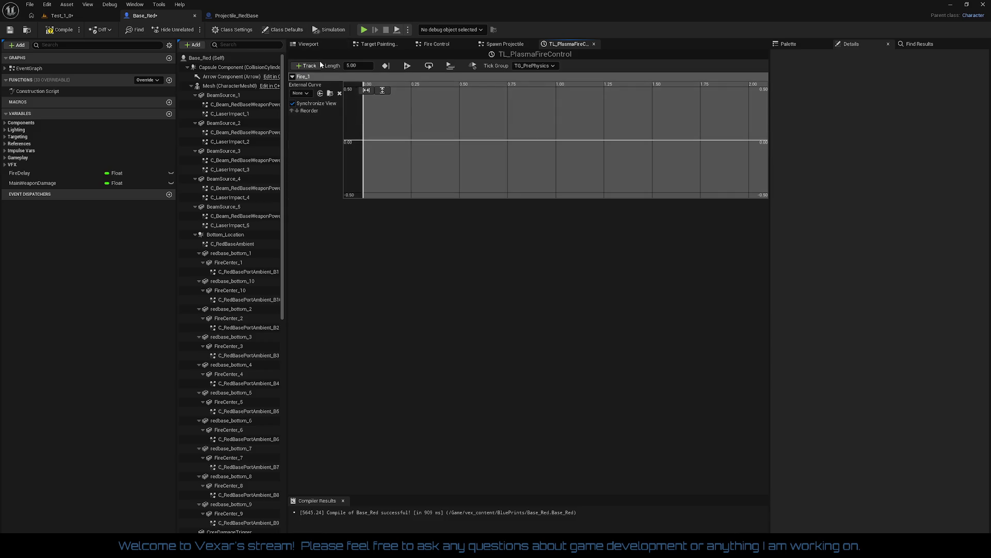
left_click(305, 66)
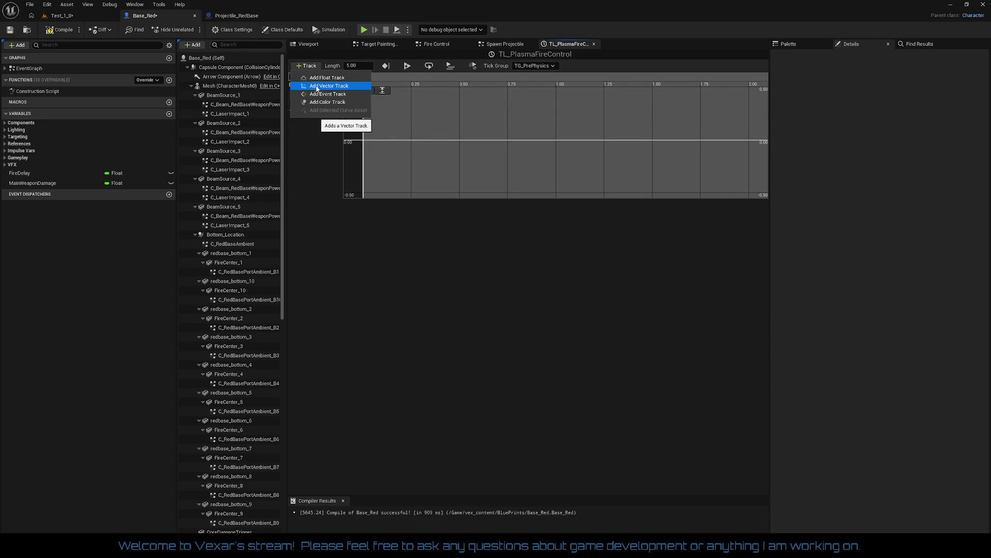
left_click(319, 95)
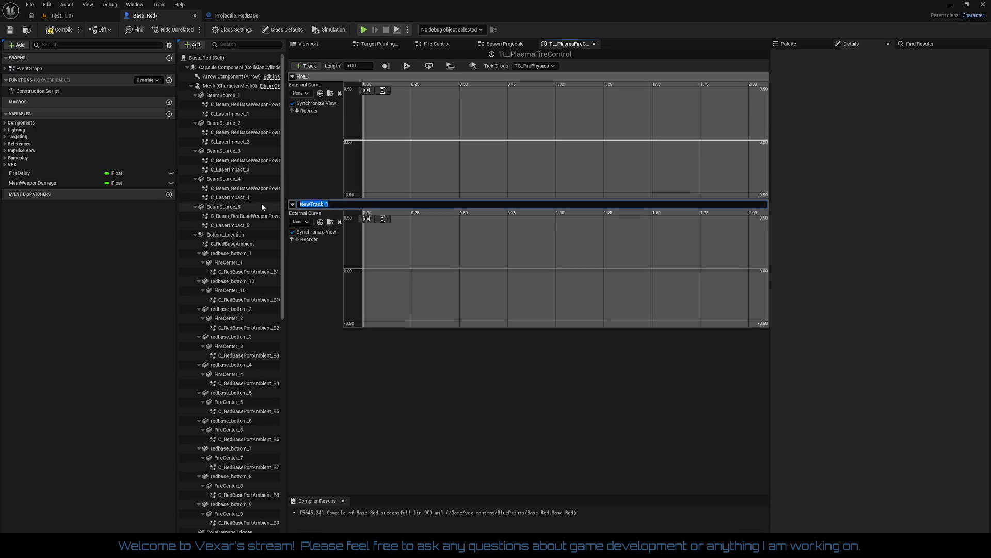
type("Fire_2")
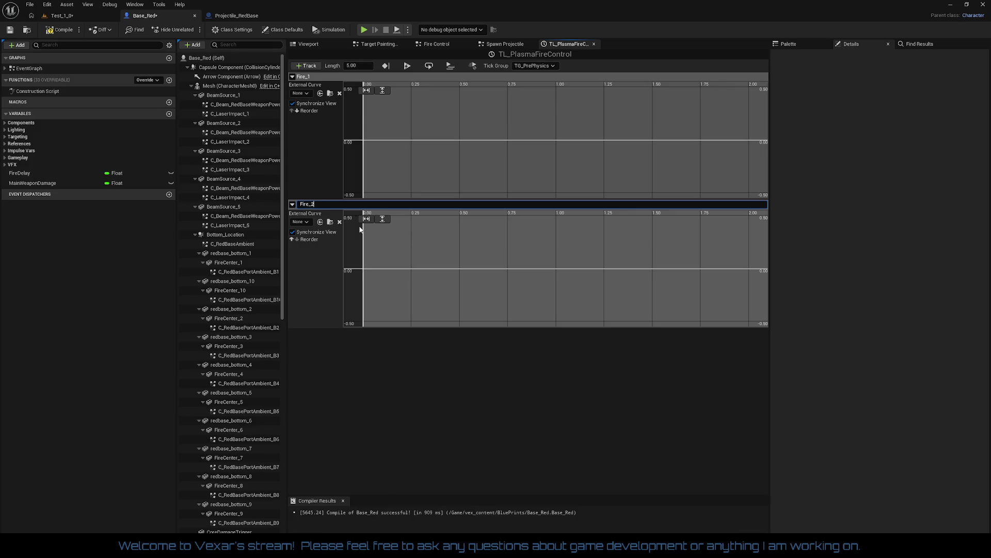
key("Return")
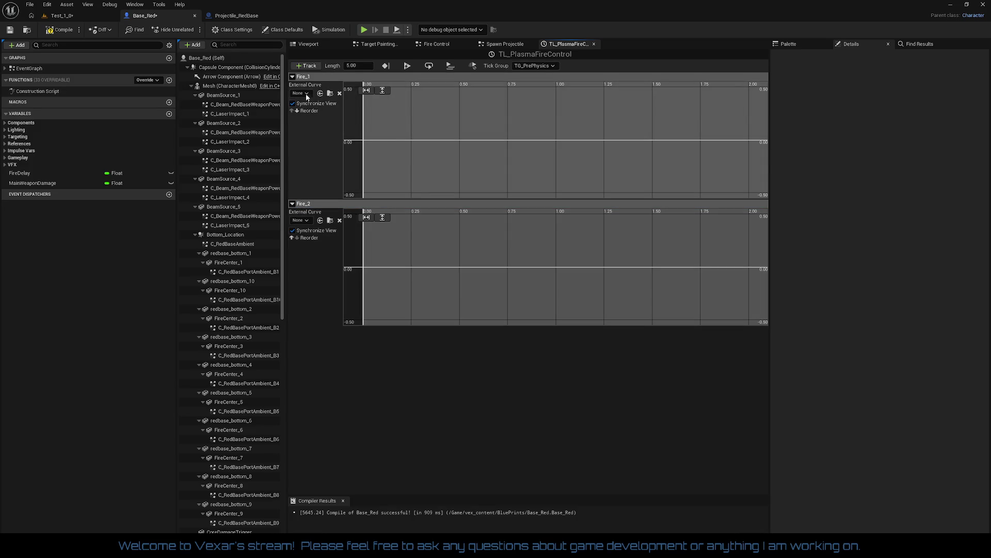
Add a Fire_3 float track and collapse the Fire_1, Fire_2 and Fire_3 tracks.
left_click(307, 66)
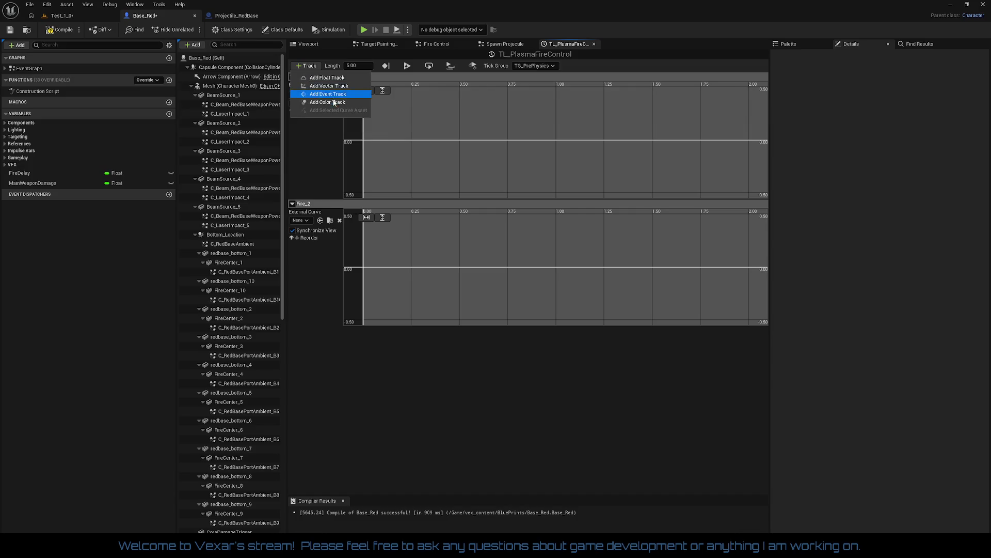
left_click(335, 103)
type("Fire_")
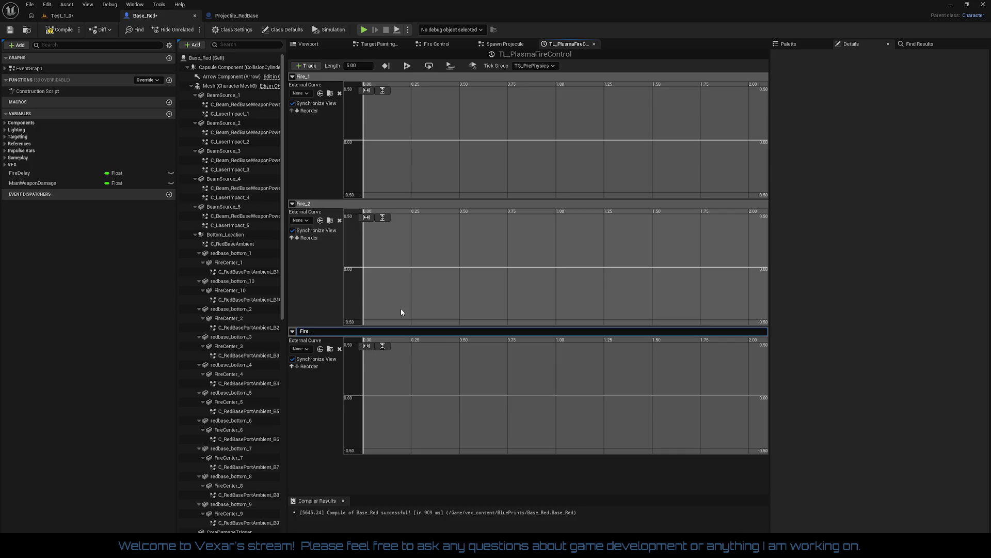
type("3")
key("Return")
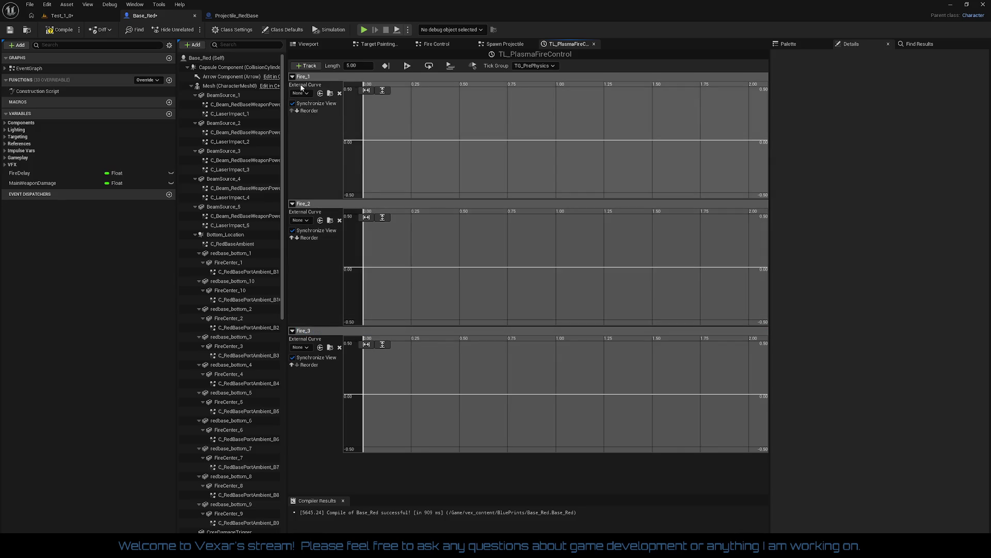
left_click(292, 76)
left_click(293, 86)
left_click(293, 95)
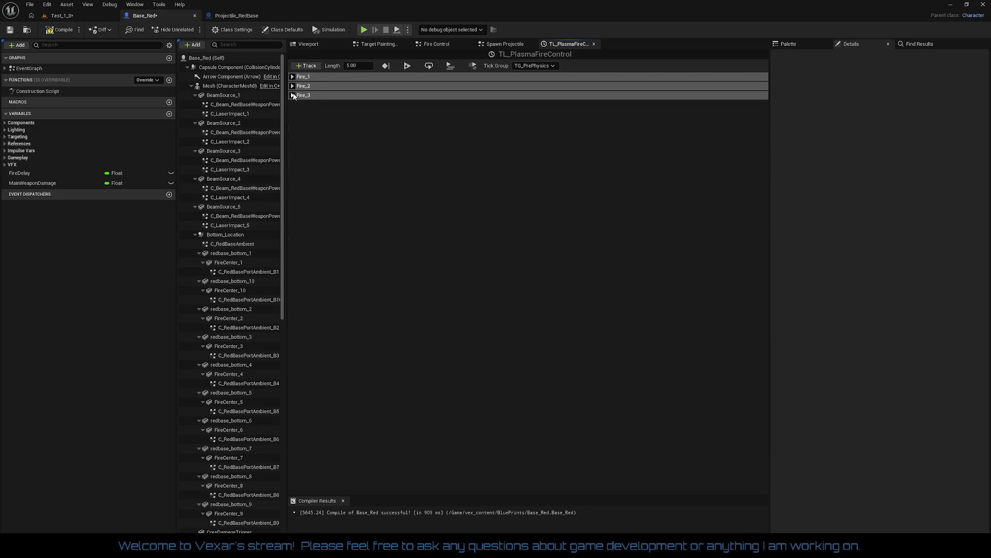
Add Fire_4 and Fire_5 float tracks and collapse both.
left_click(307, 66)
left_click(315, 93)
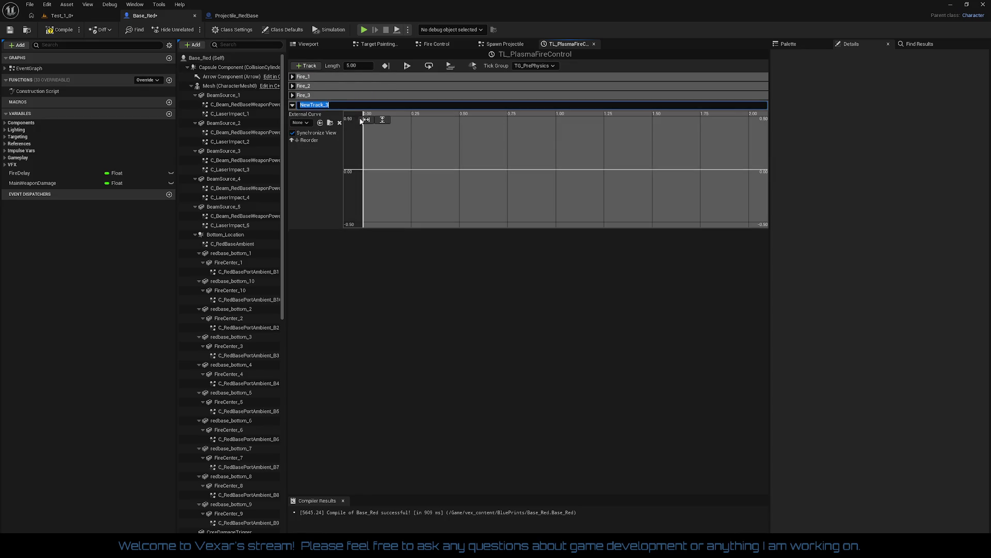
type("Fire_")
key("Return")
left_click(316, 66)
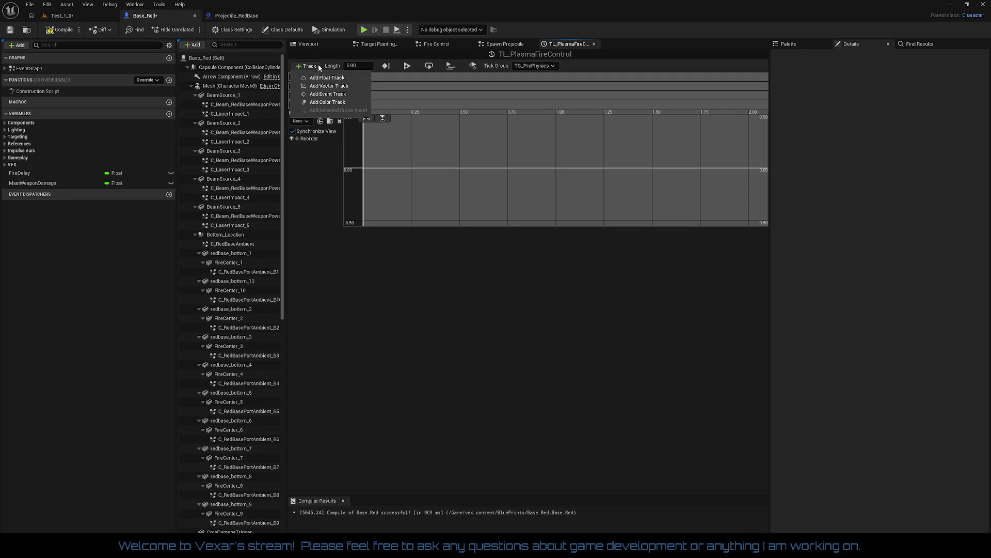
left_click(327, 94)
type("Fi")
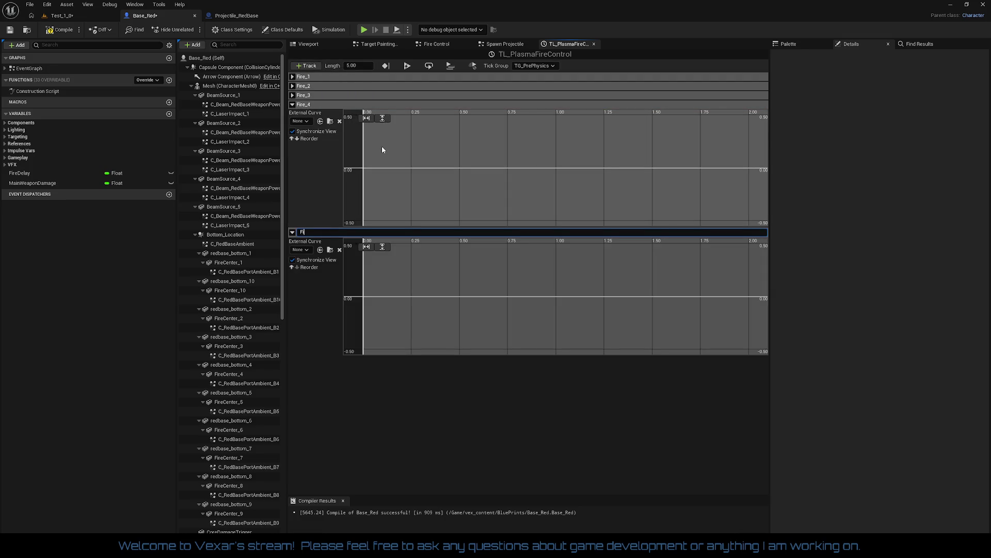
type("re_5")
key("Return")
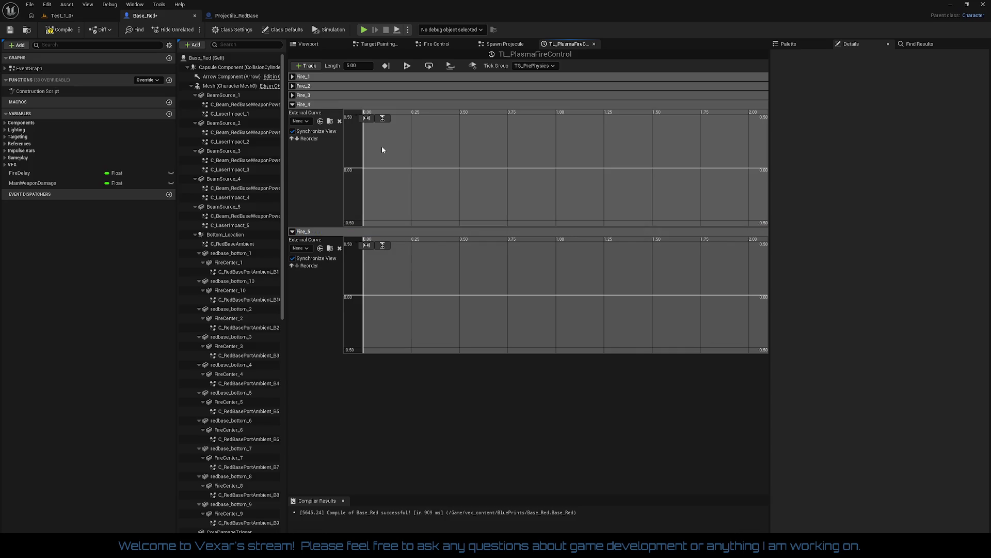
left_click(293, 105)
left_click(292, 114)
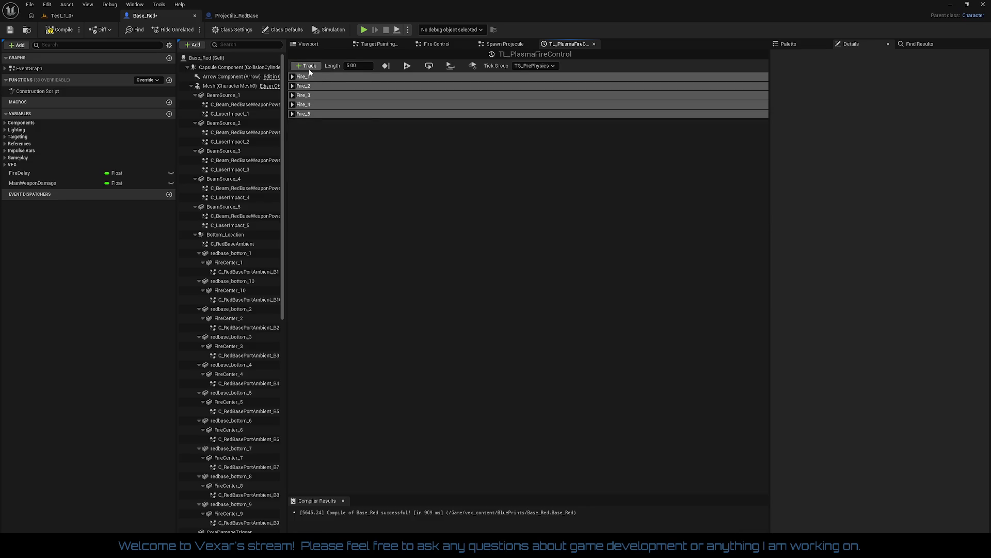
Add a track named Fire_6 below Fire_5.
left_click(306, 66)
left_click(326, 95)
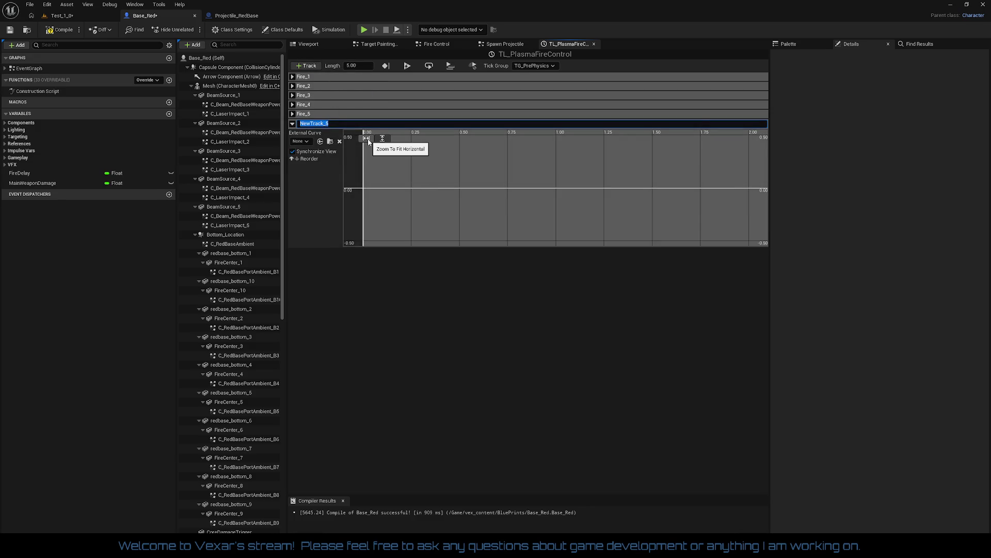
type("Fire_6")
key("Return")
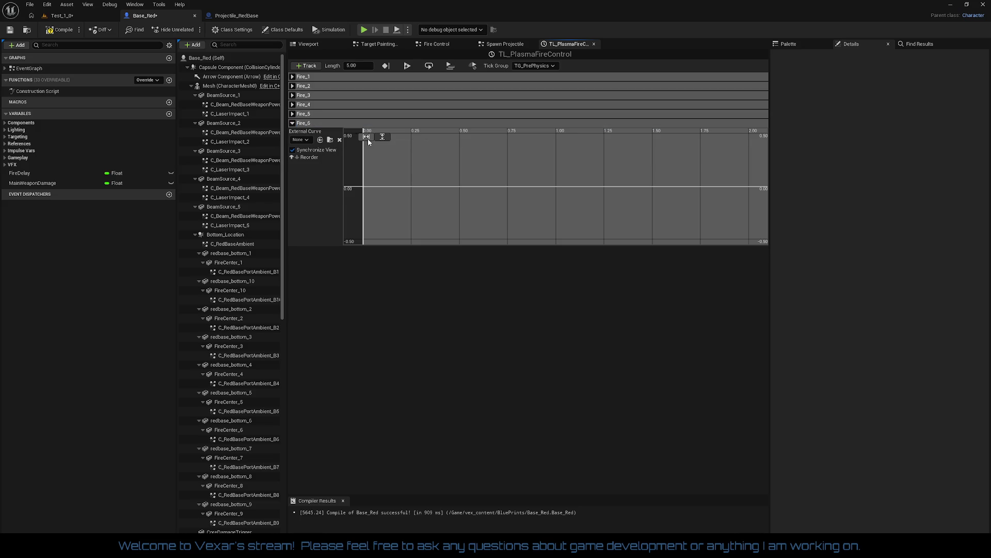
Remove the unwanted NewTrack_6 colour track that was added by mistake.
left_click(310, 66)
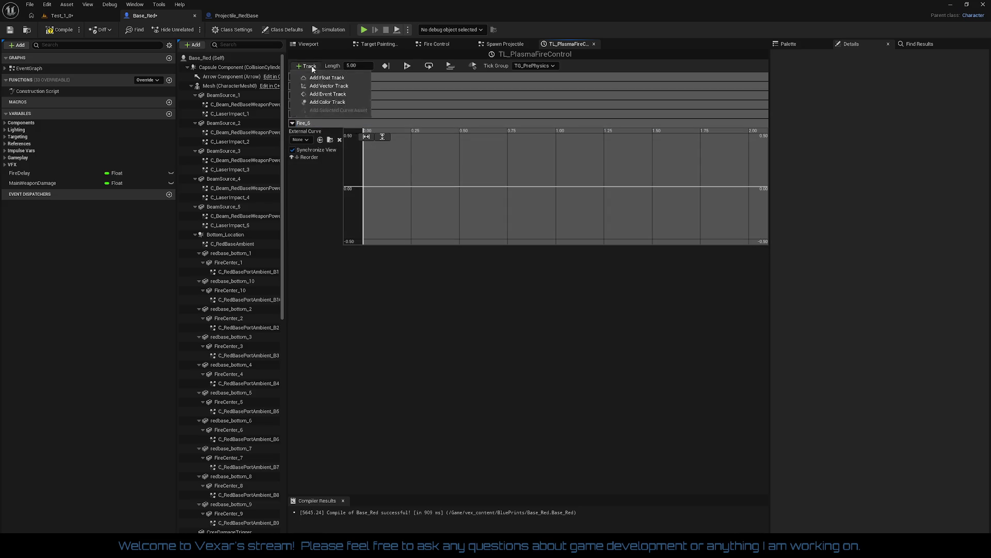
left_click(328, 101)
left_click(325, 321)
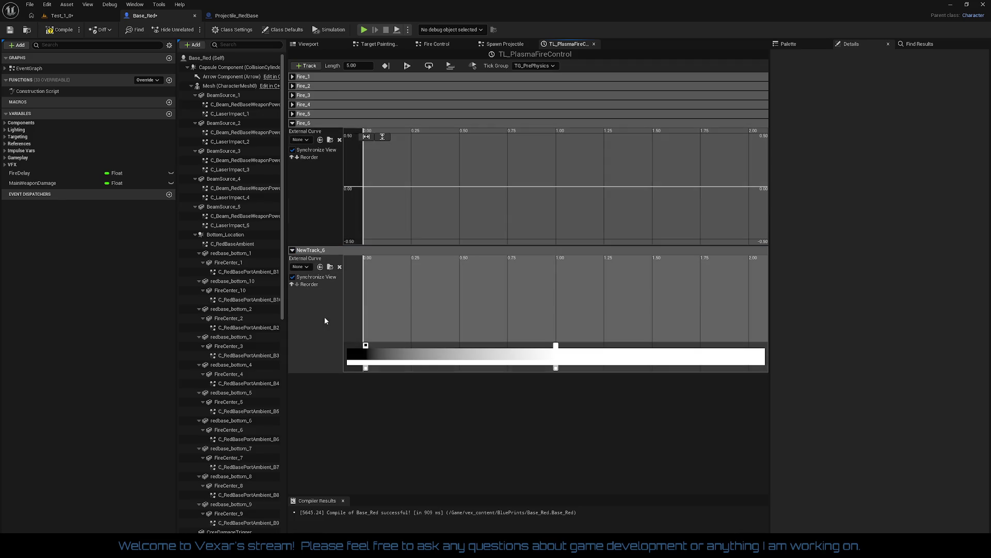
left_click(293, 250)
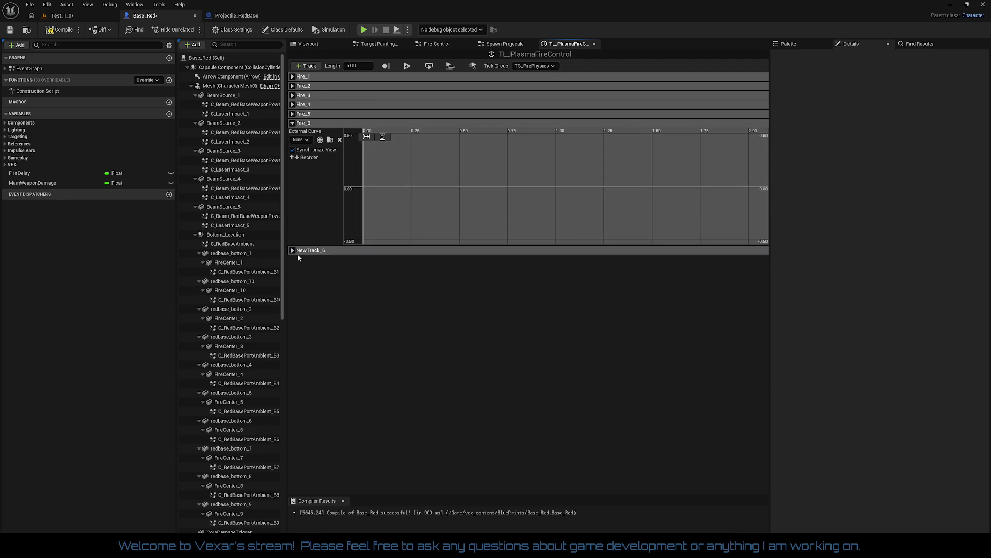
left_click(292, 250)
right_click(308, 252)
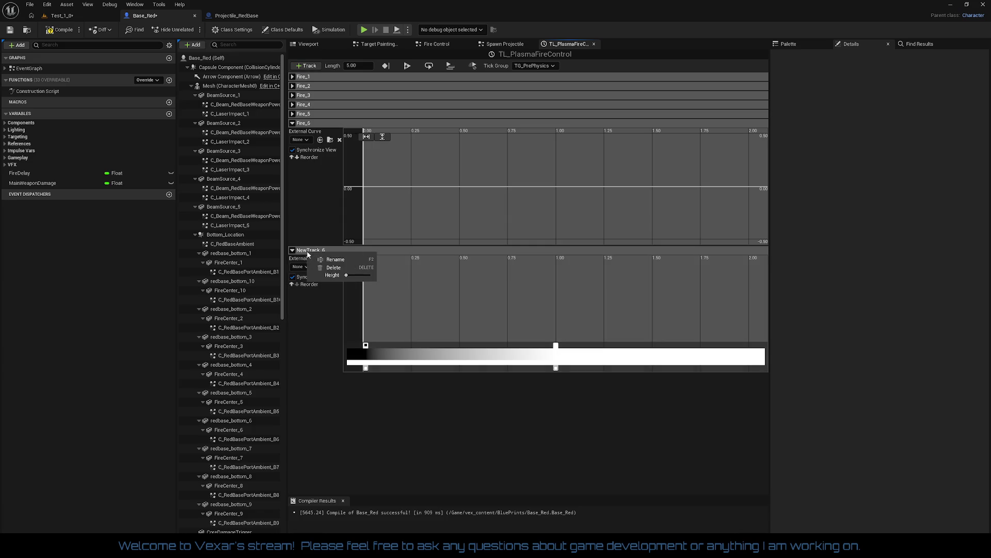
left_click(333, 267)
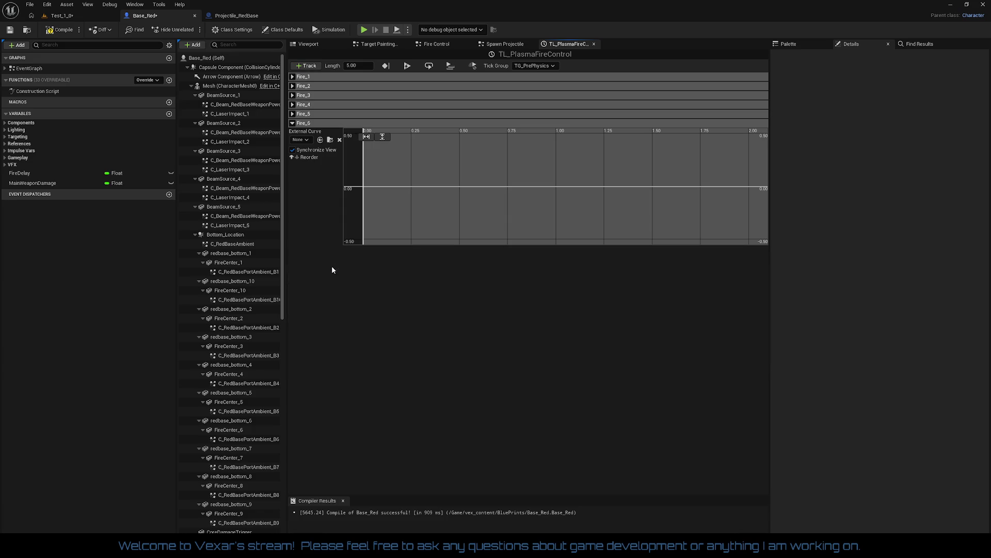
Add float tracks Fire_7 and Fire_8 below Fire_6, then collapse Fire_6 through Fire_8.
left_click(306, 65)
left_click(320, 96)
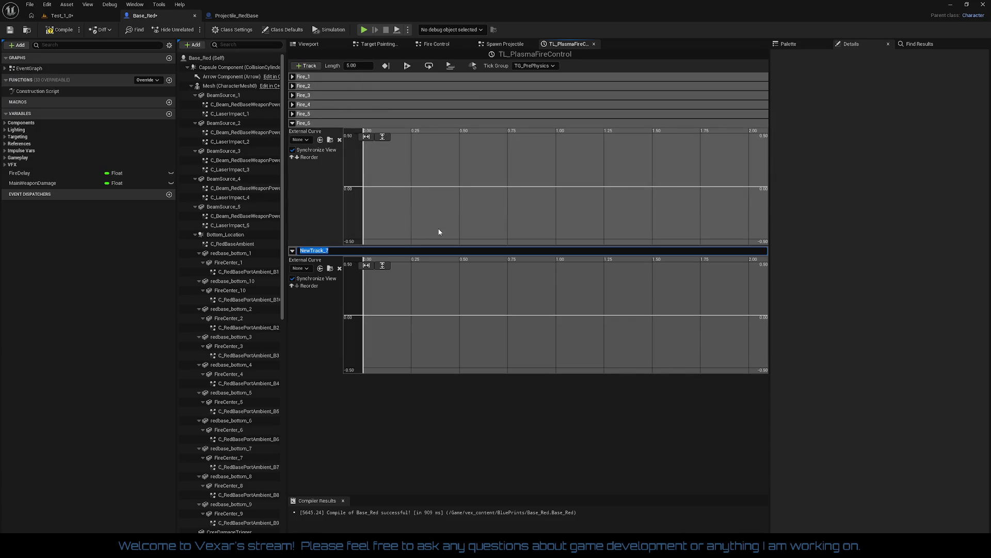
type("Fire_7")
key("Return")
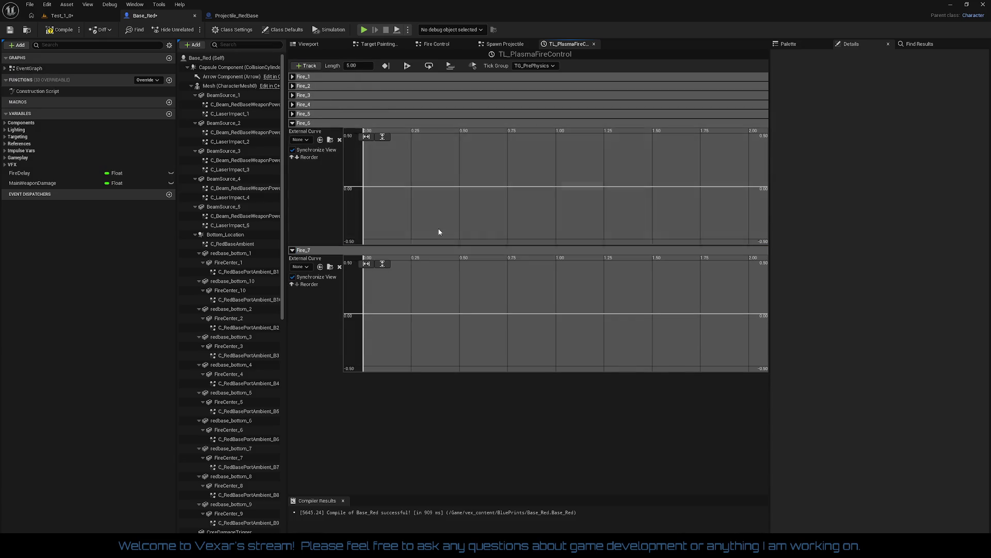
left_click(306, 66)
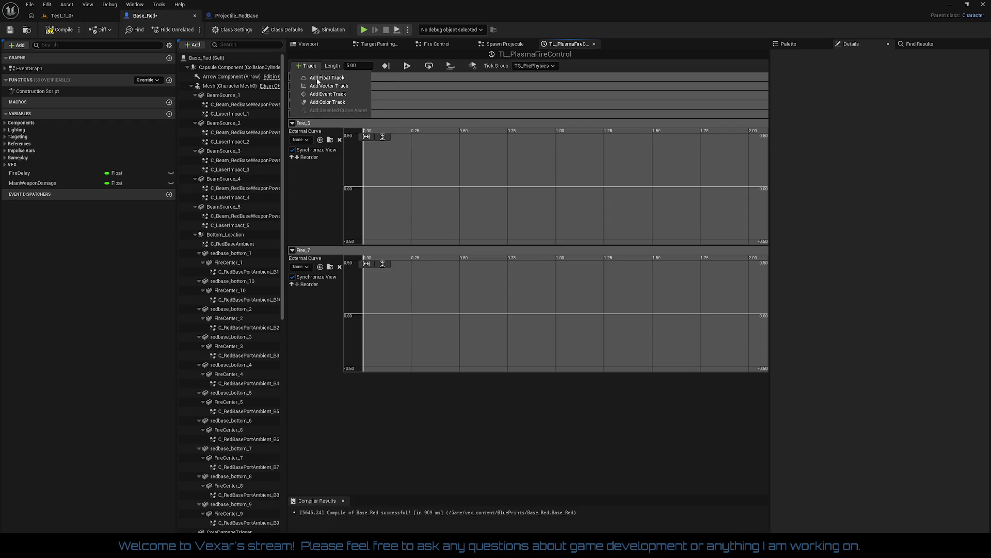
left_click(320, 96)
type("Fire_8")
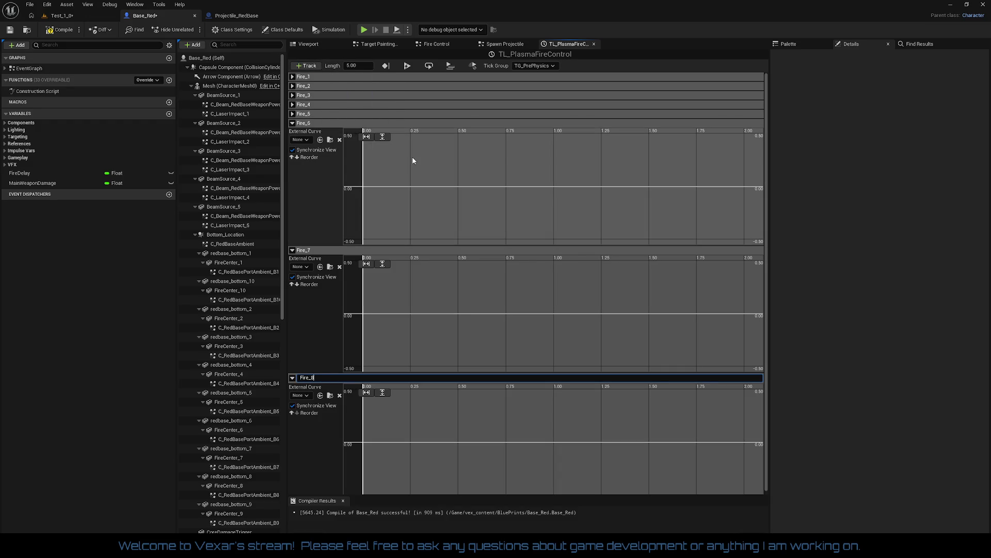
key("Return")
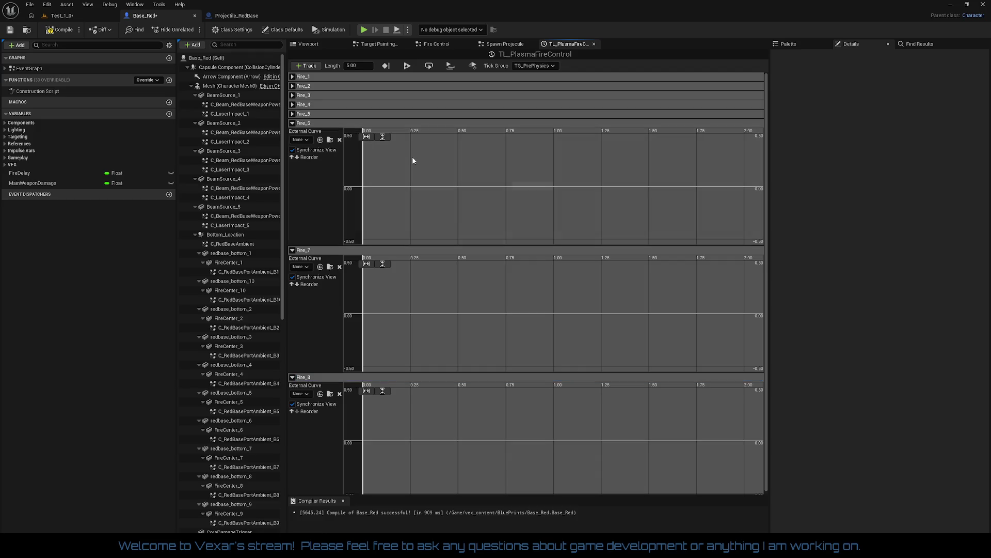
left_click(292, 123)
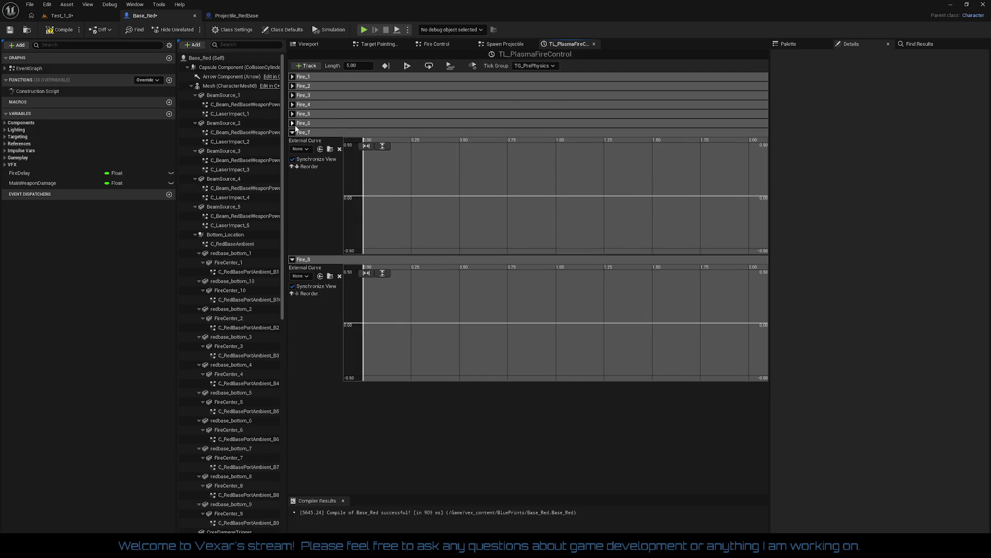
left_click(292, 132)
left_click(292, 142)
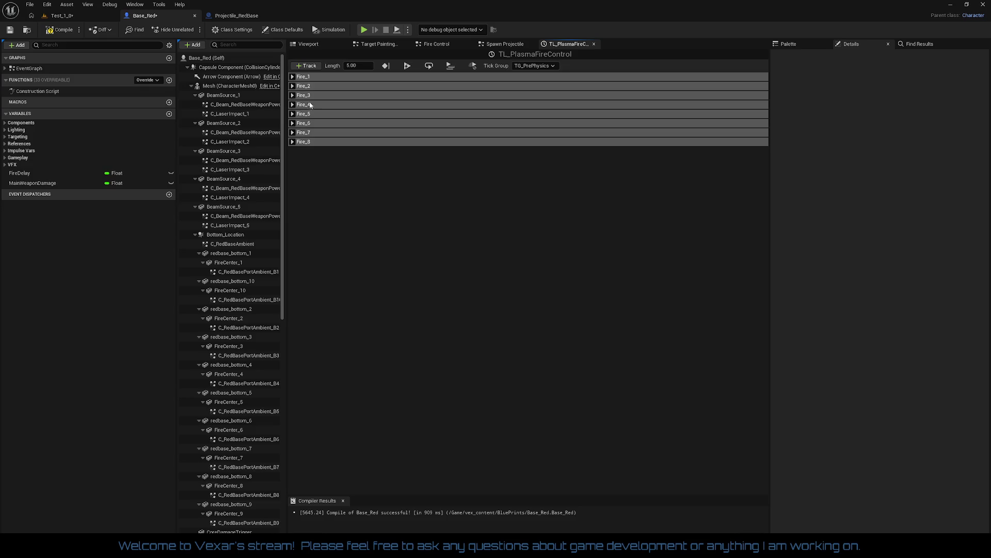
Add event tracks Fire_9 and Fire_10 below Fire_8, collapsing Fire_9.
left_click(308, 66)
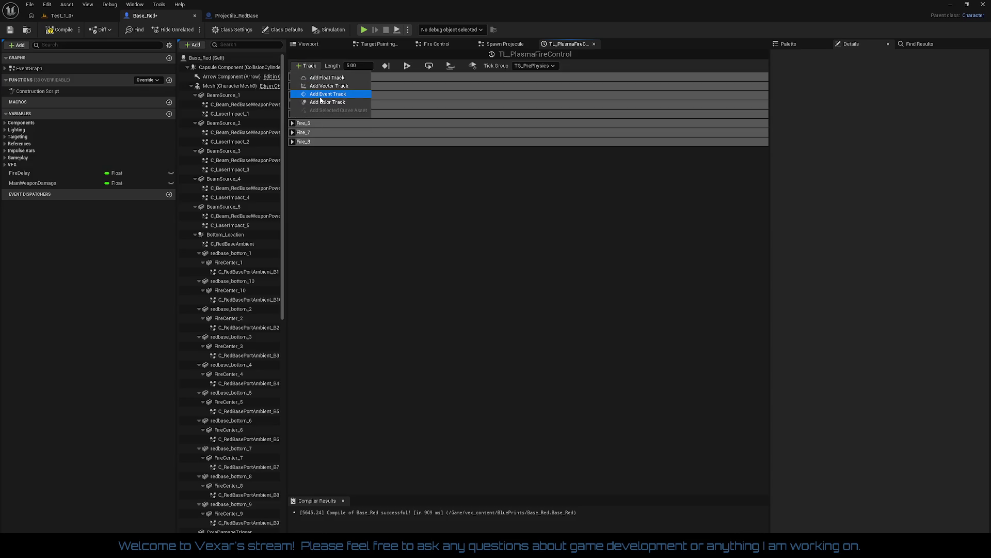
left_click(323, 94)
type("Fo")
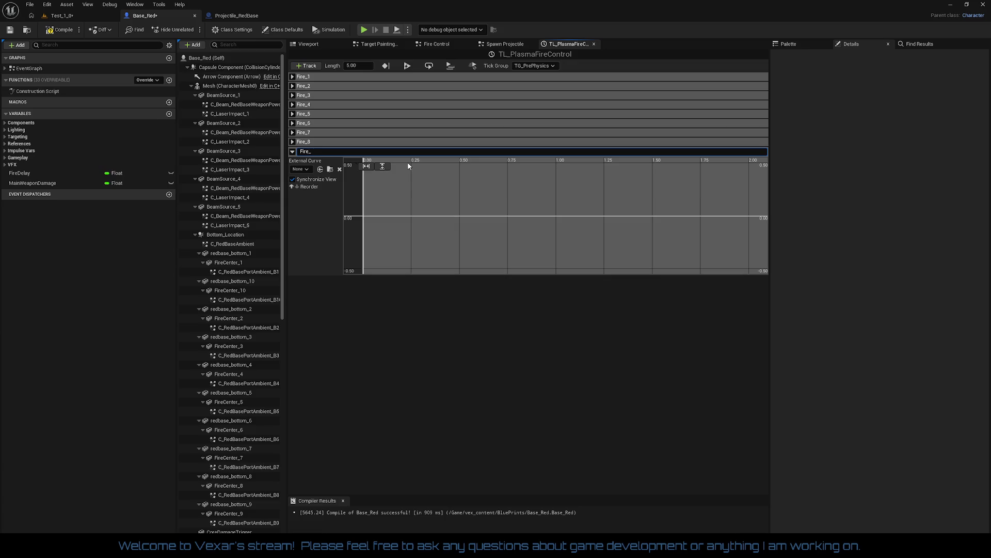
type("9")
key("Return")
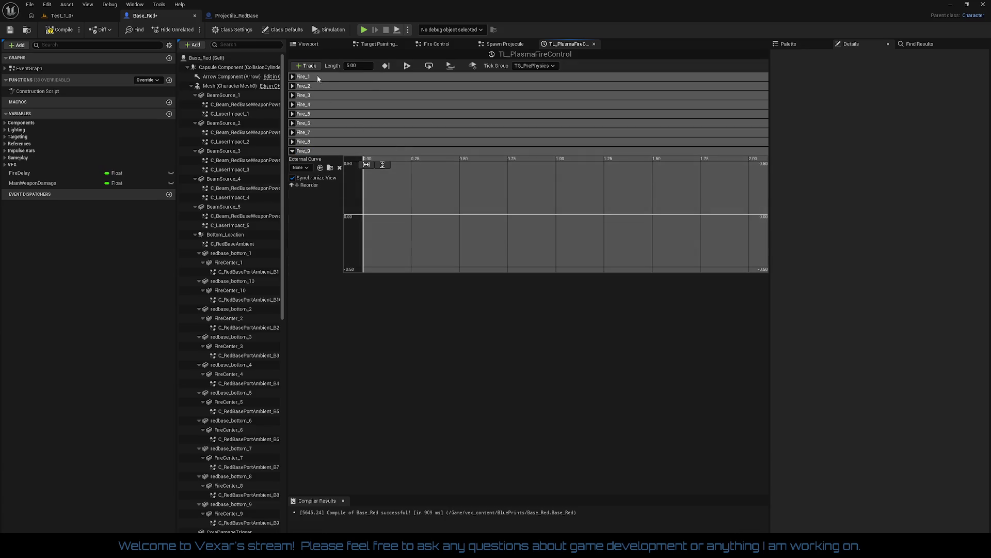
left_click(310, 65)
left_click(333, 93)
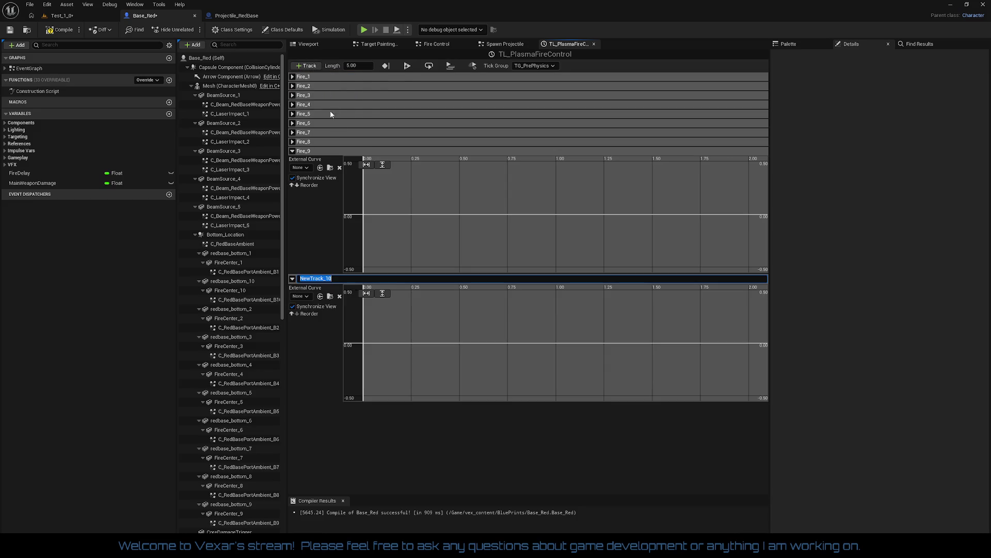
type("Fire")
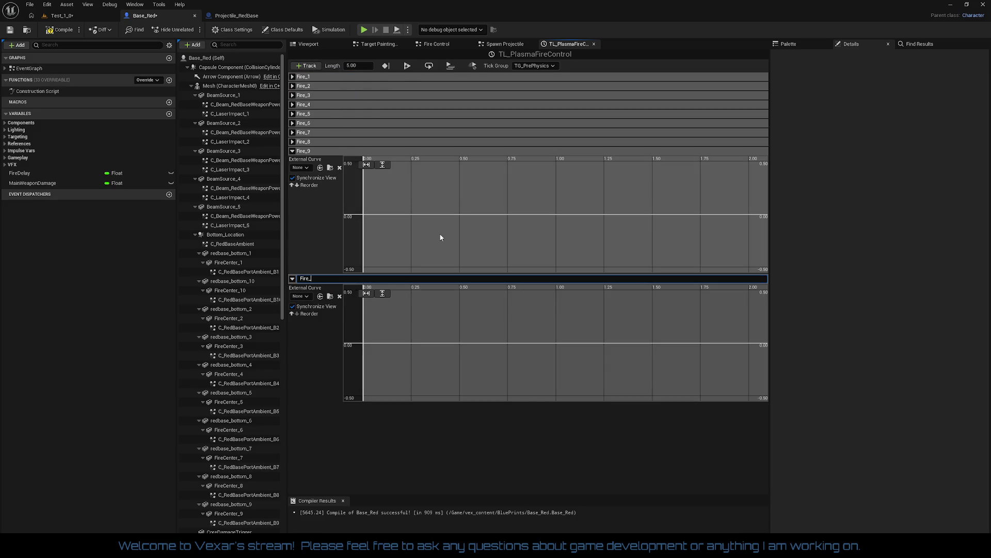
type("10")
key("Return")
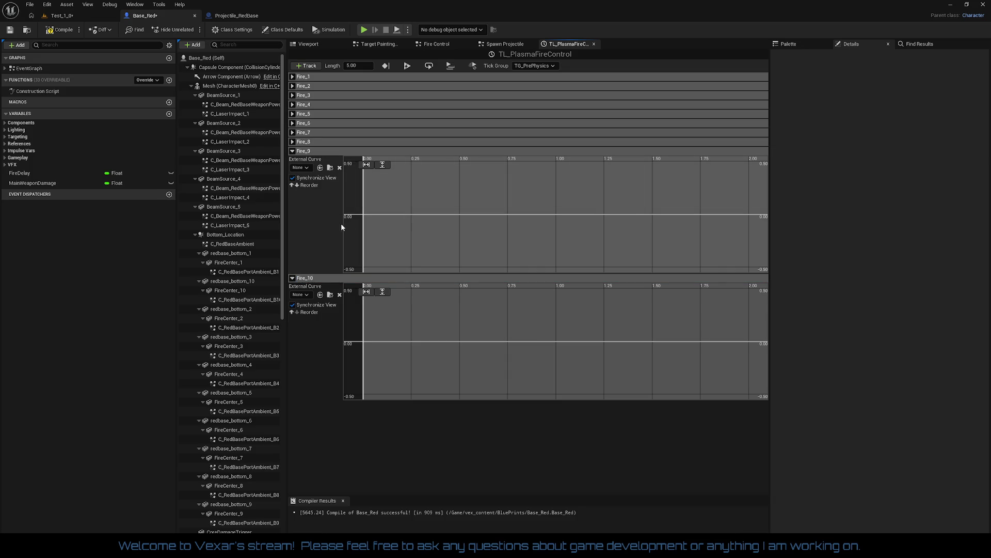
left_click(292, 151)
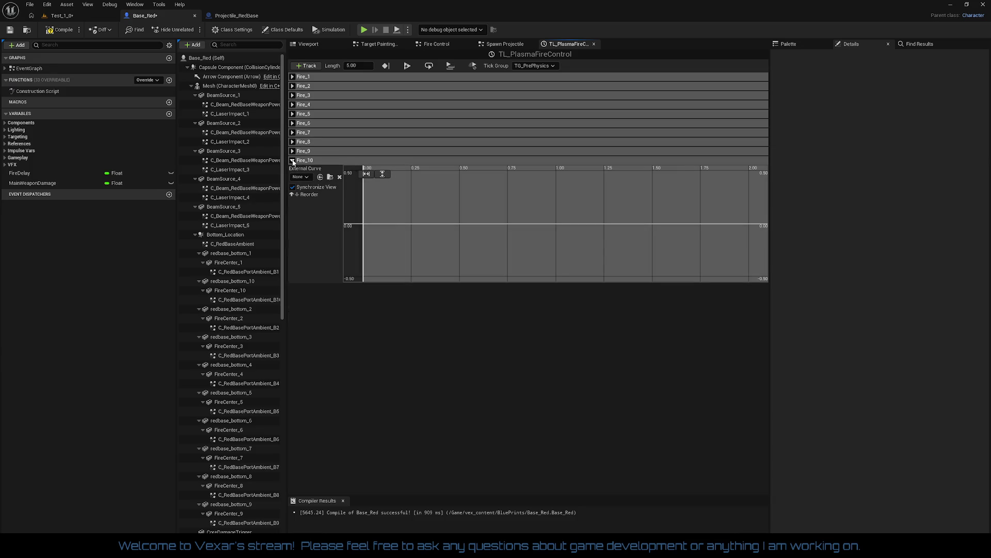
Collapse Fire_10 and Fire_1, and change the timeline Length from 5.00 to 2.5.
left_click(292, 160)
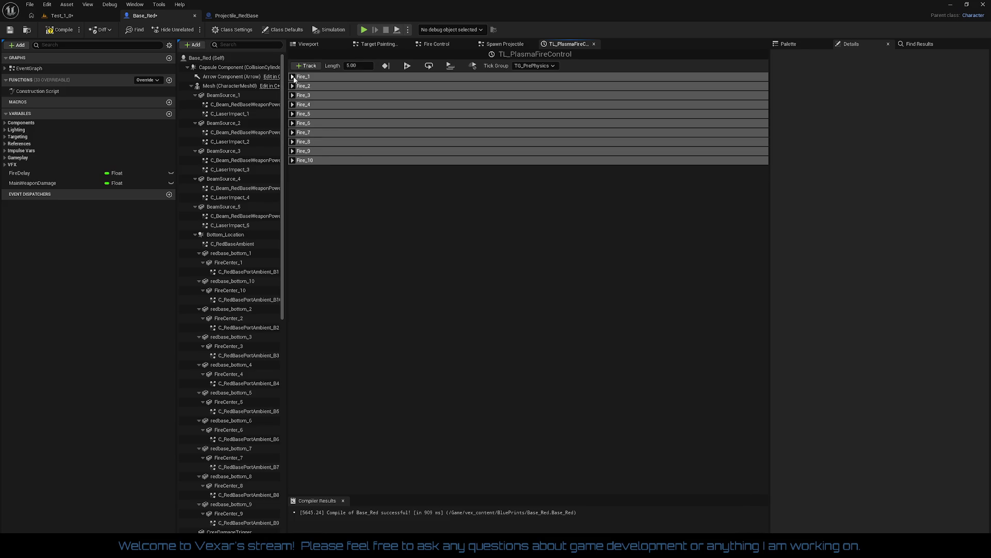
left_click(293, 77)
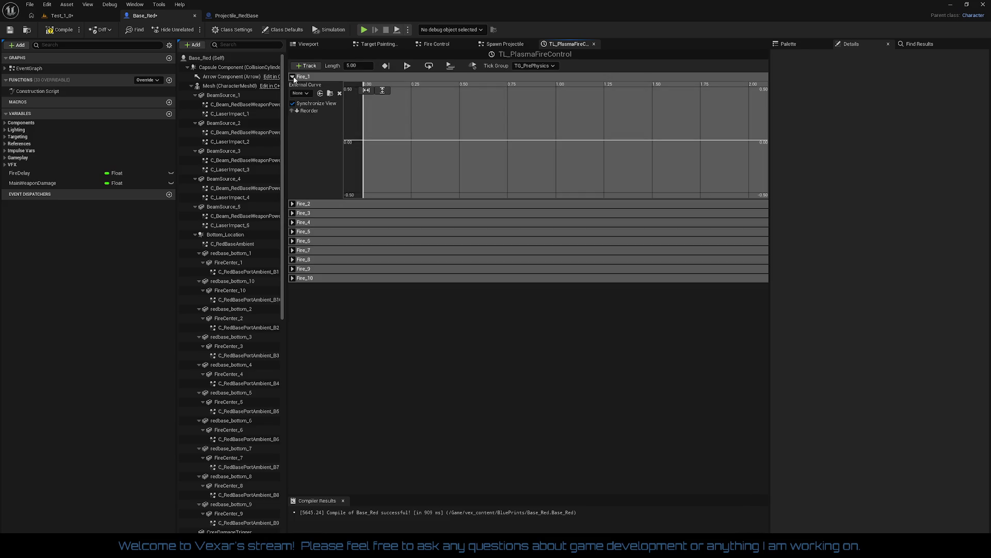
left_click(293, 77)
left_click(362, 64)
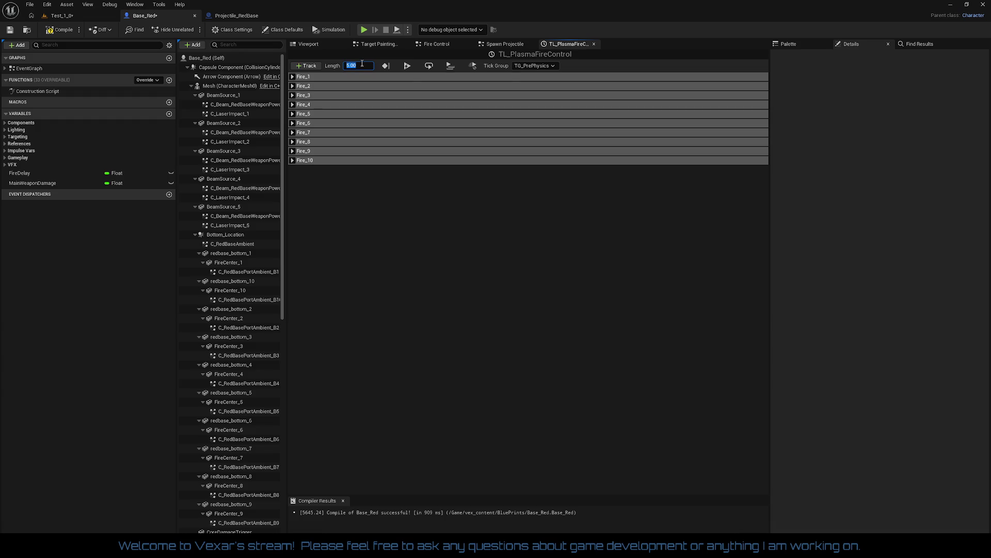
type("2.")
Add a key at time 0.0 on Fire_1 and at 0.25 on Fire_2.
left_click(292, 76)
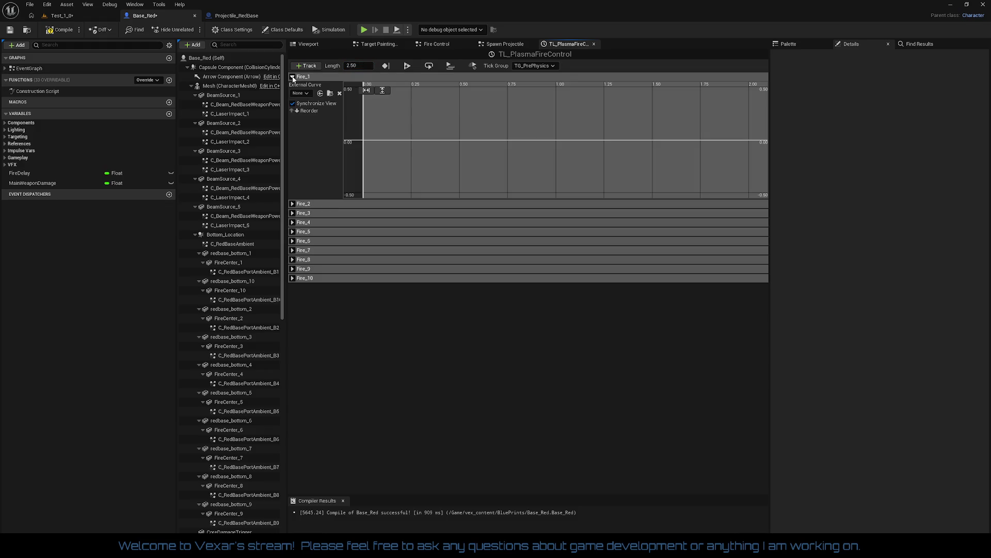
right_click(366, 142)
left_click(386, 157)
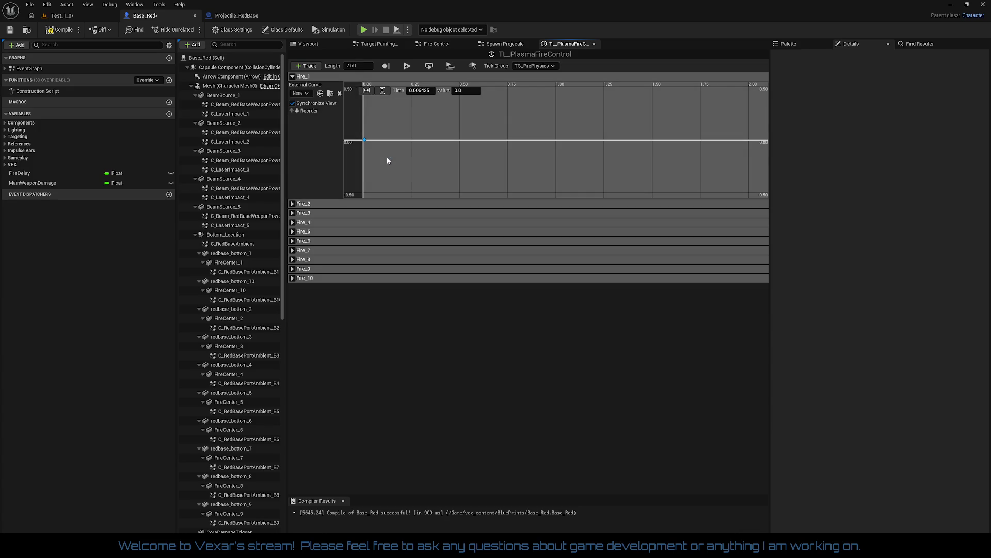
left_click(433, 91)
type("0")
key("Return")
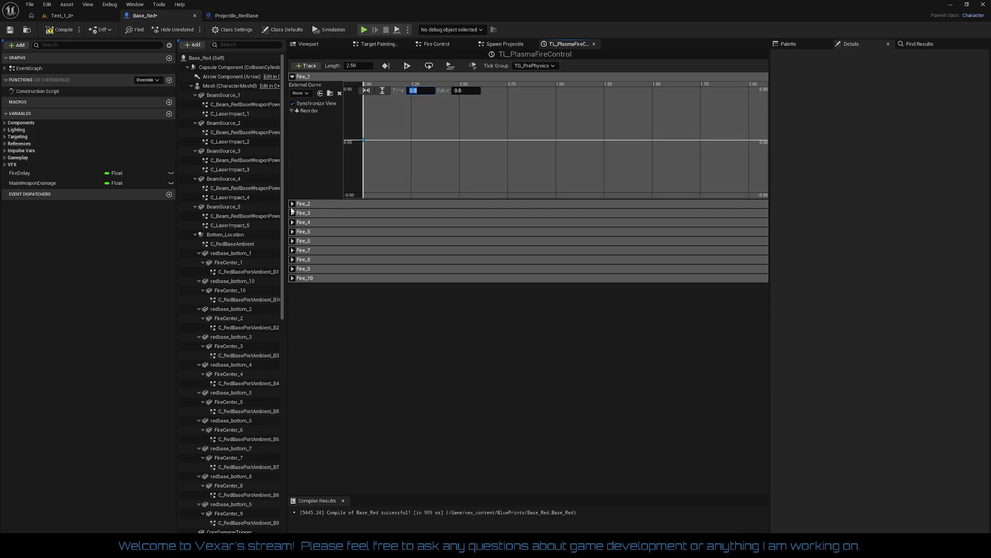
left_click(305, 206)
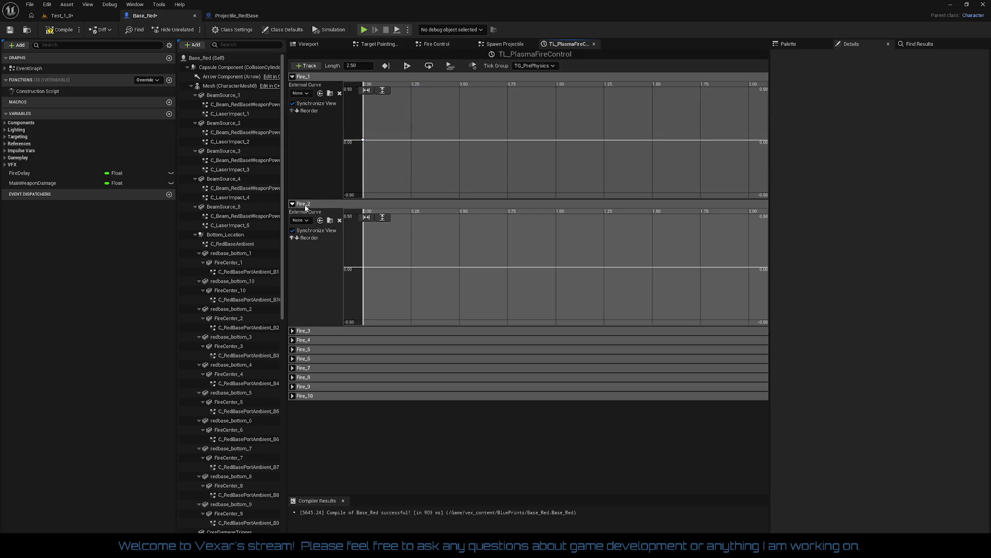
right_click(412, 268)
left_click(430, 282)
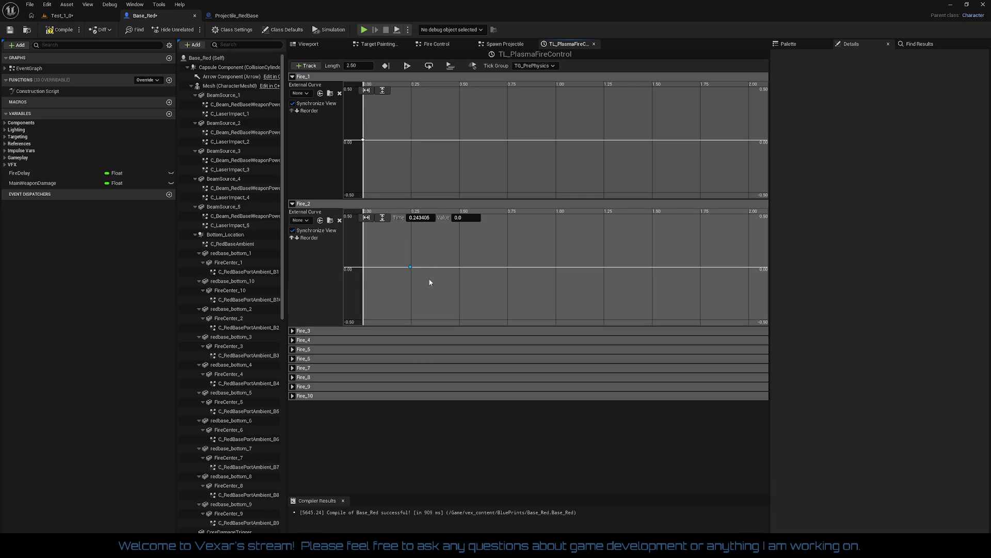
left_click(418, 217)
type("25")
key("Return")
Add a key at time 0.5 on Fire_3 and at 0.75 on Fire_4.
left_click(293, 204)
left_click(292, 213)
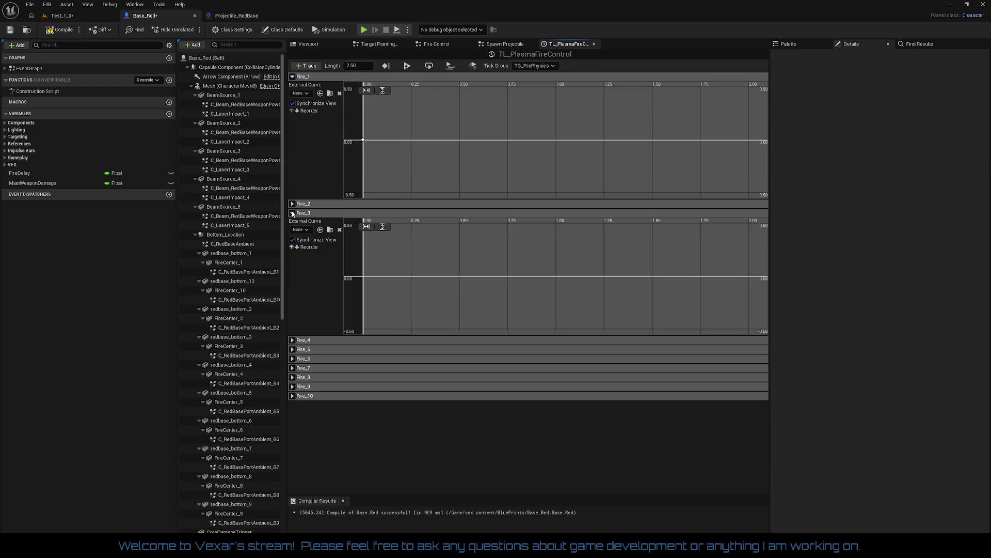
right_click(461, 277)
left_click(476, 293)
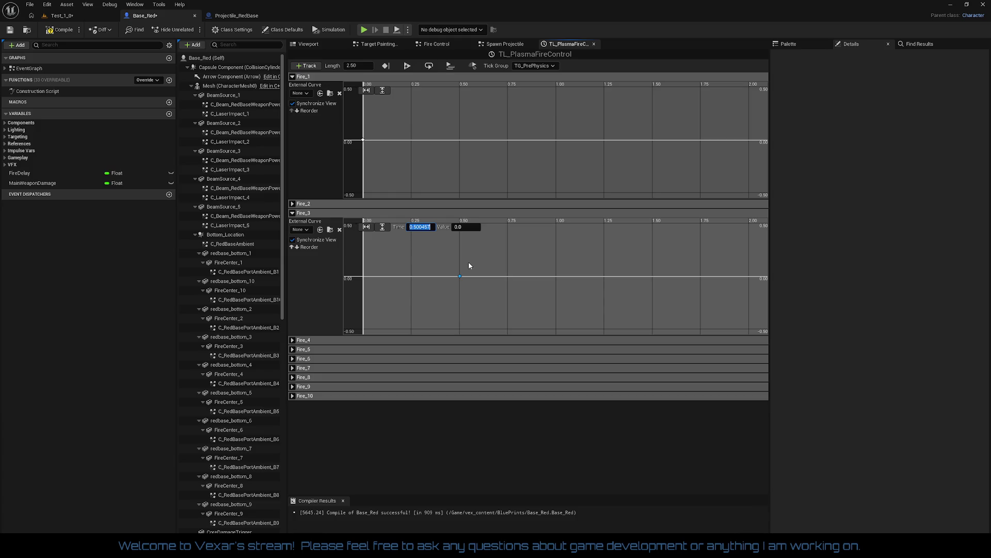
type("0.5")
key("Return")
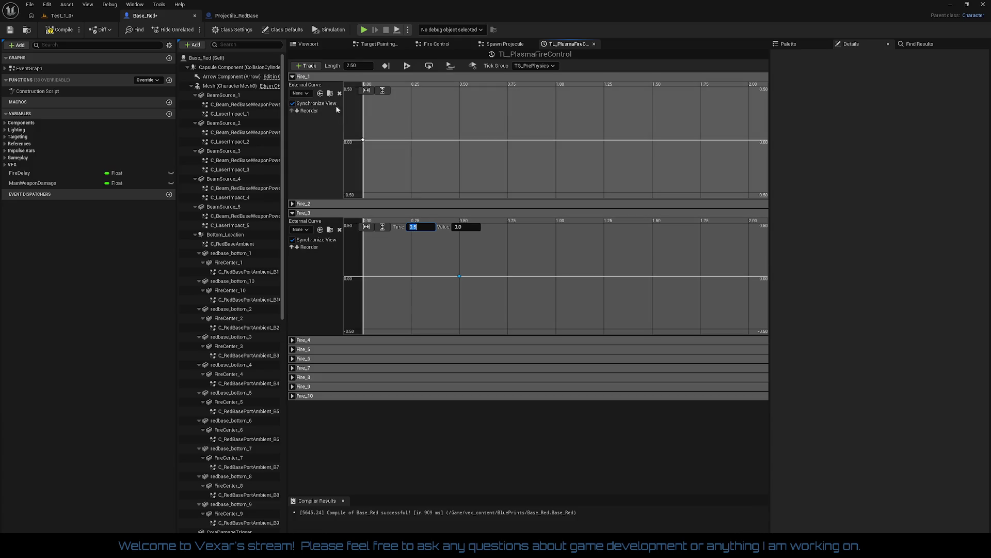
left_click(293, 76)
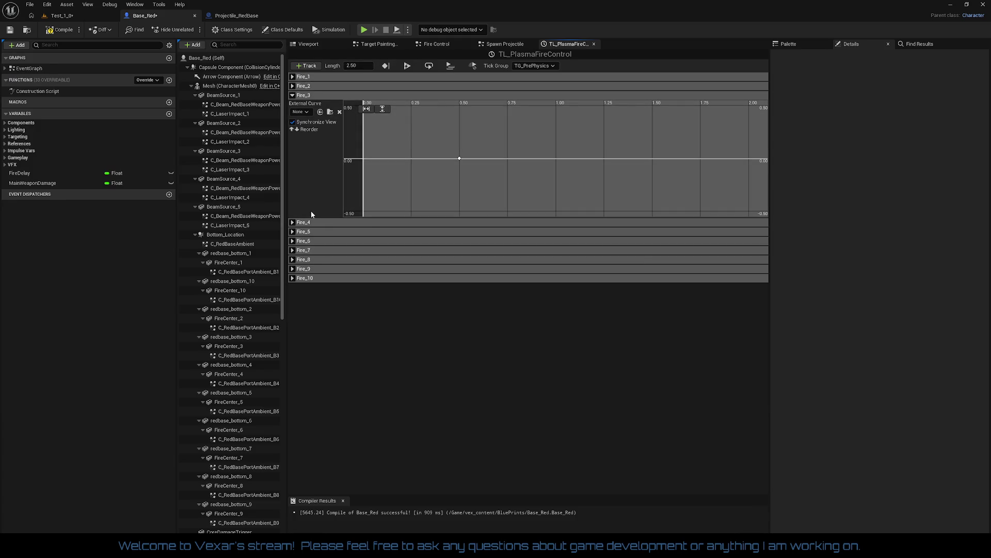
left_click(292, 222)
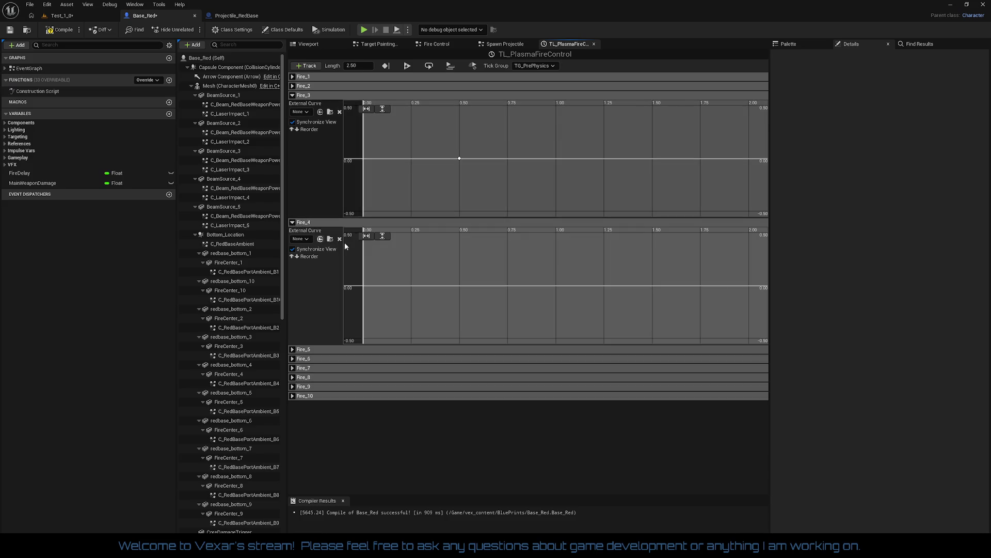
right_click(506, 286)
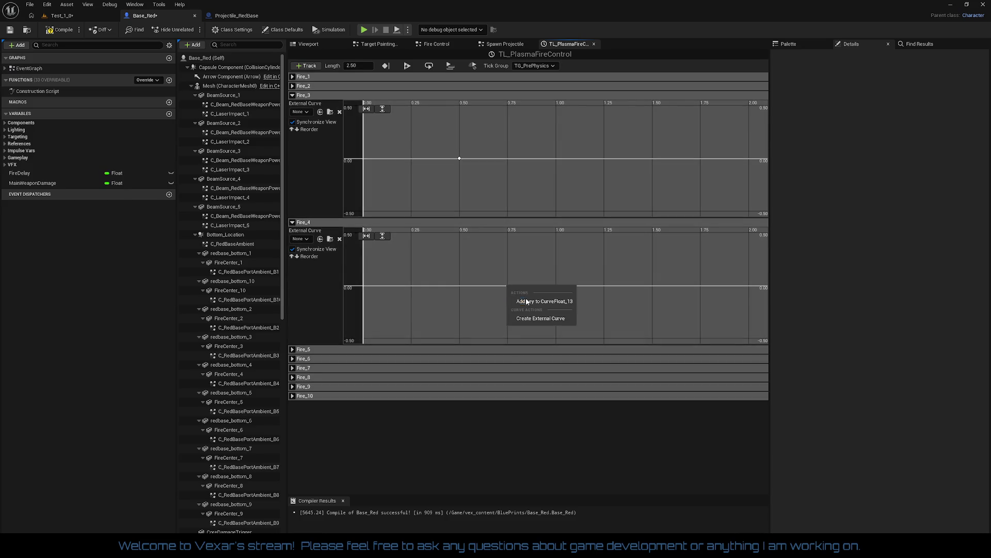
left_click(526, 301)
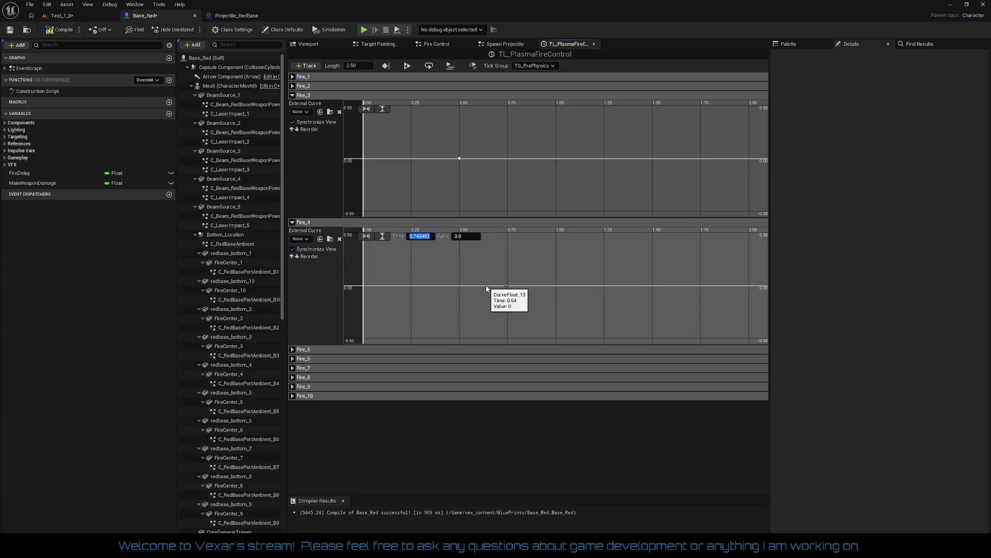
type("0.75")
key("Return")
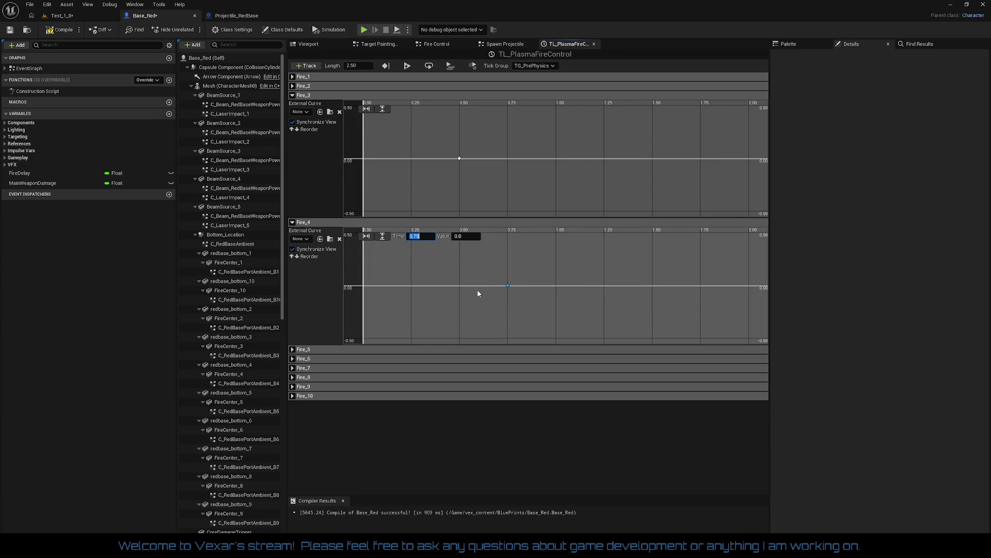
left_click(293, 350)
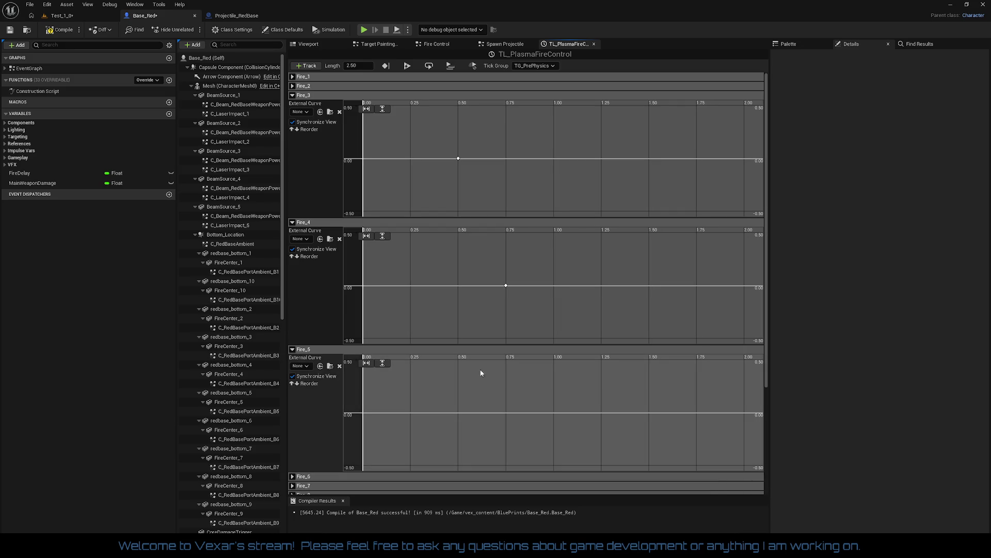
Add a key at time 1.0 on Fire_5 and at 1.25 on Fire_6.
right_click(554, 412)
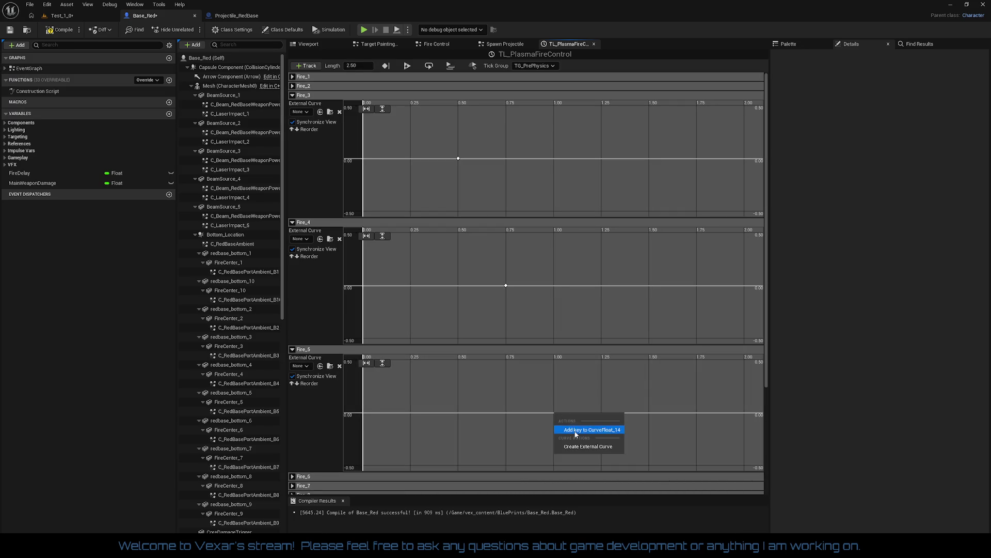
left_click(594, 427)
left_click(425, 365)
type("1")
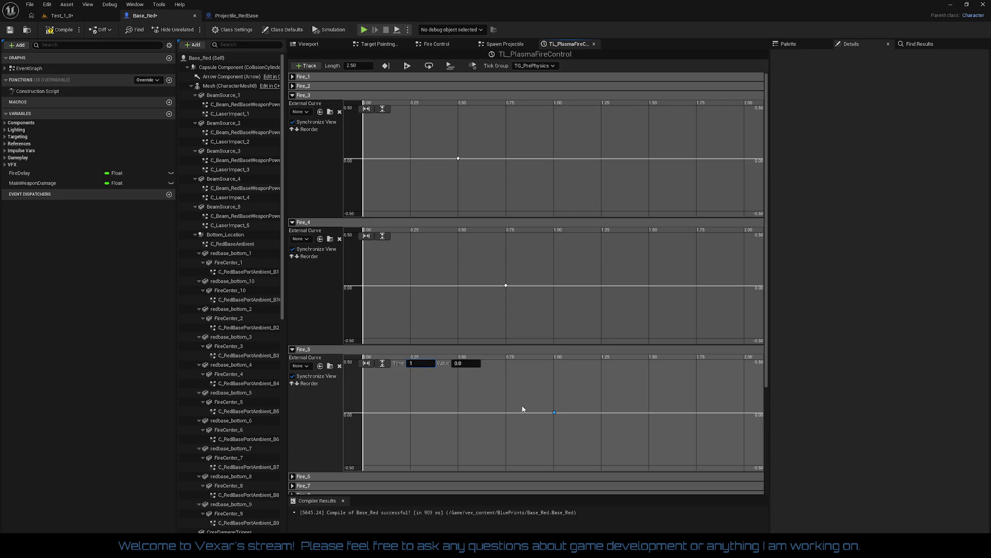
key("Return")
left_click(299, 477)
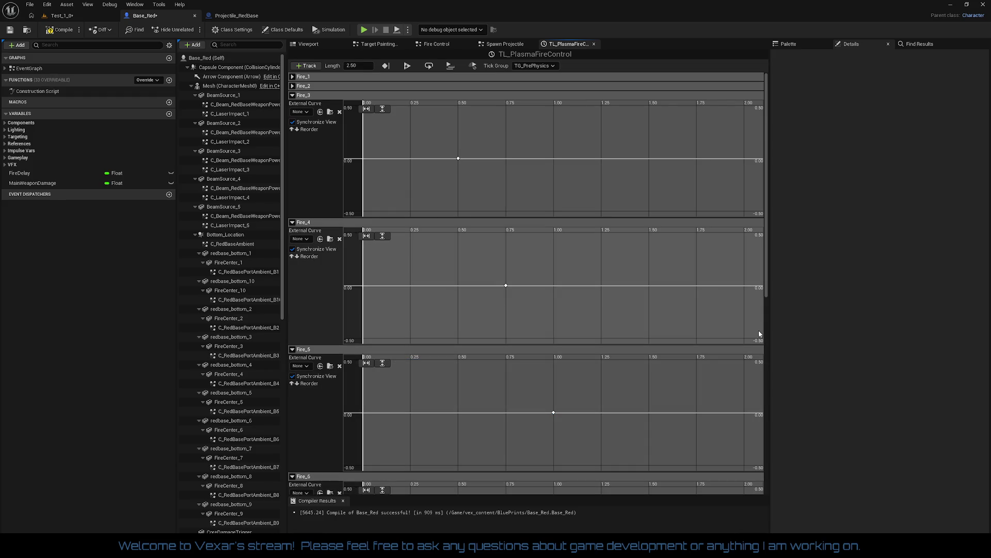
scroll(767, 308, "down", 2)
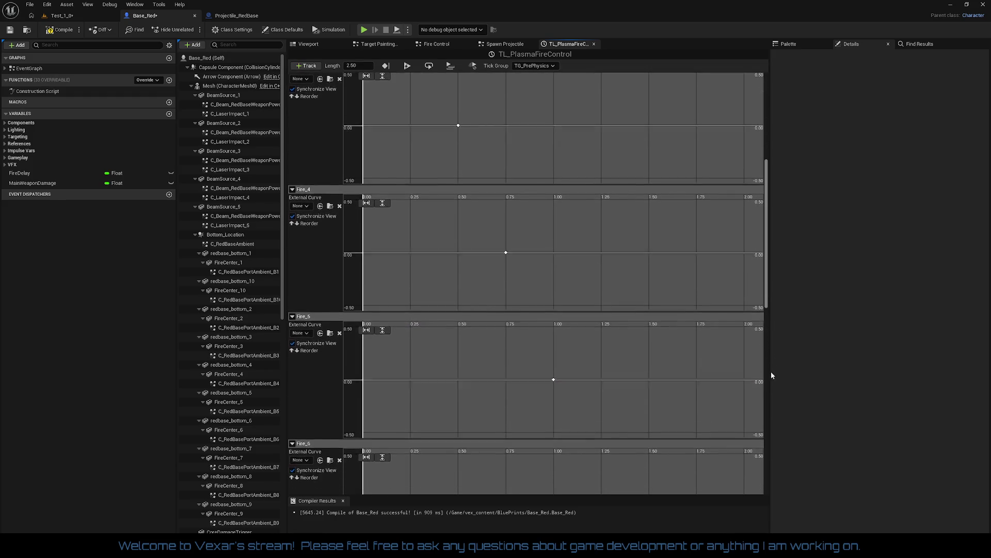
scroll(772, 375, "down", 4)
right_click(616, 398)
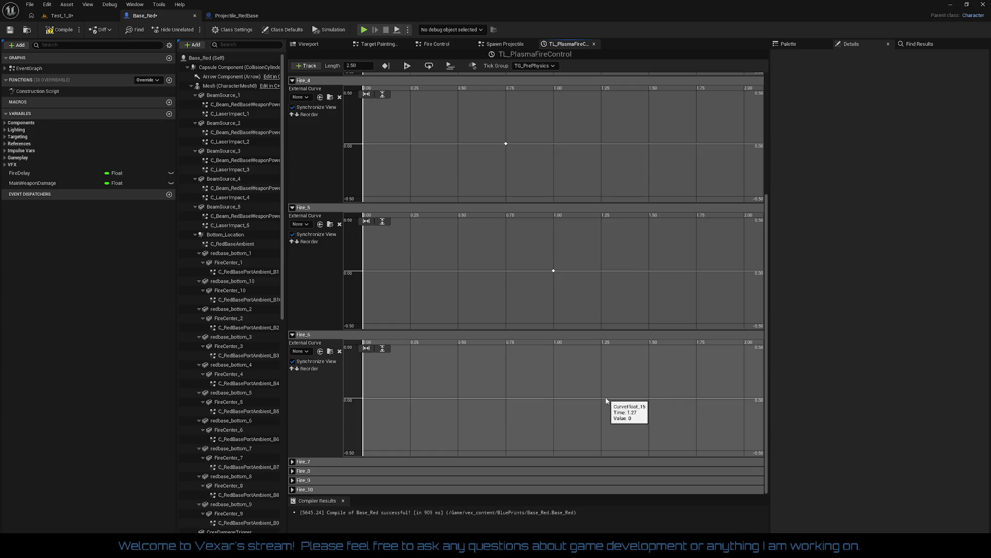
left_click(618, 413)
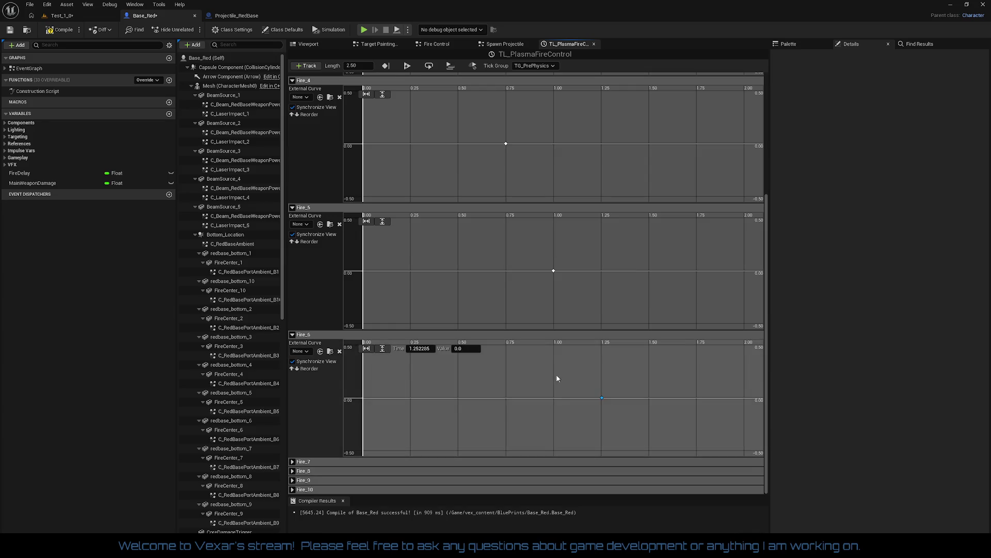
left_click(427, 350)
type("1.25")
Add a key at time 1.5 on the Fire_7 curve.
left_click(292, 461)
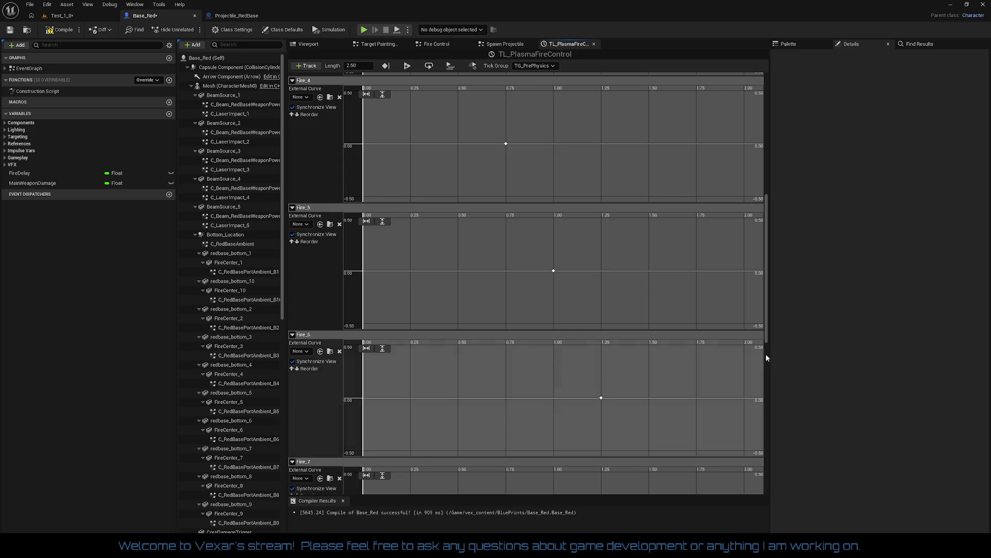
left_click_drag(766, 336, 779, 386)
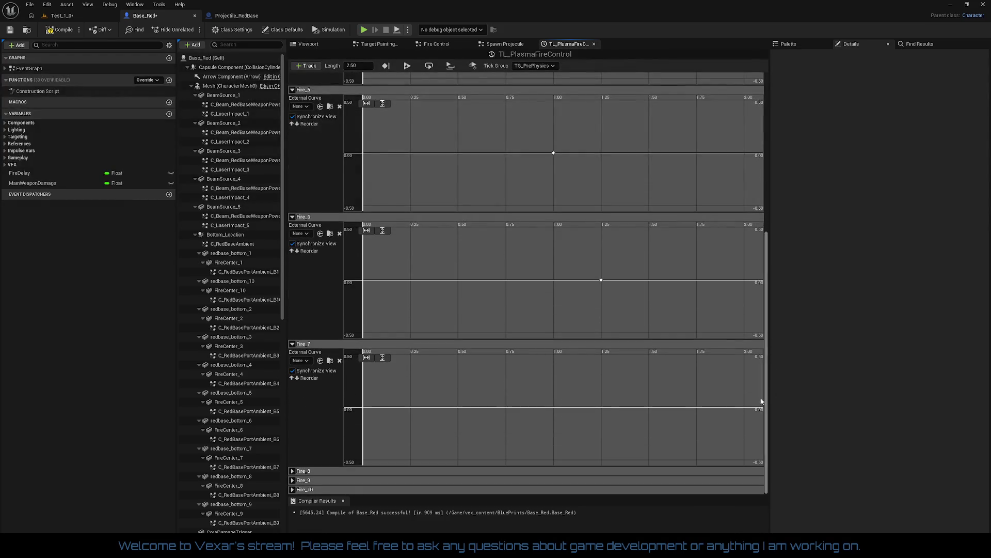
right_click(648, 408)
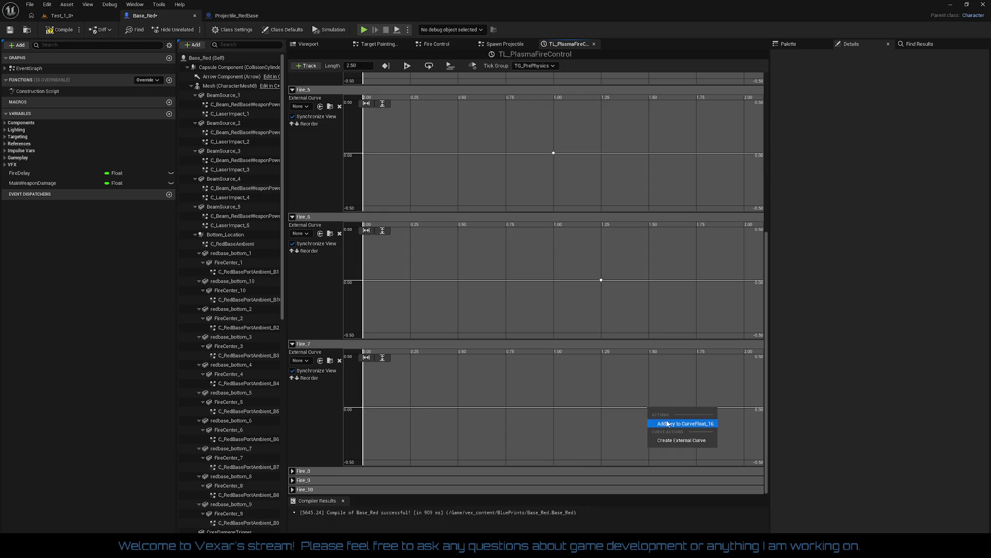
left_click(668, 423)
left_click(421, 357)
type("1")
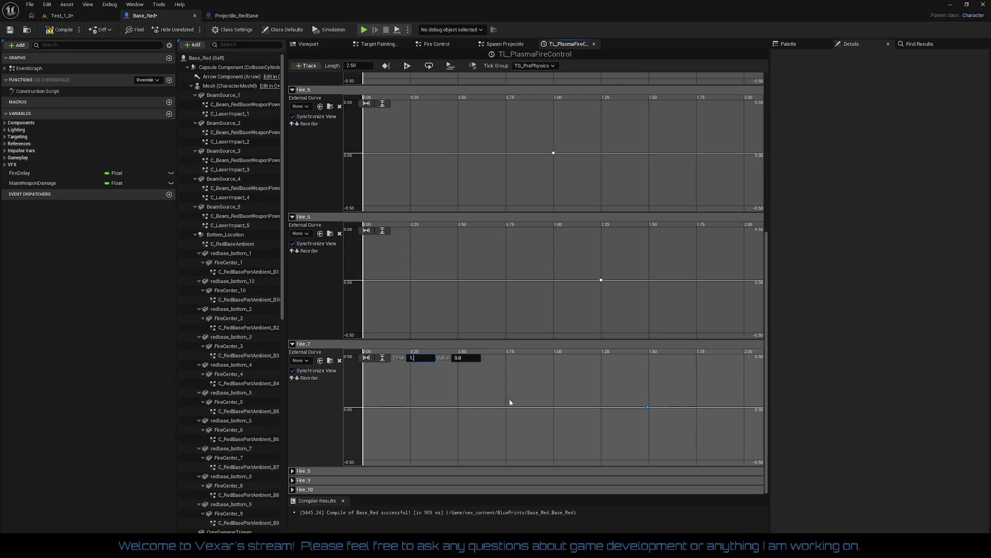
type(".5")
key("Return")
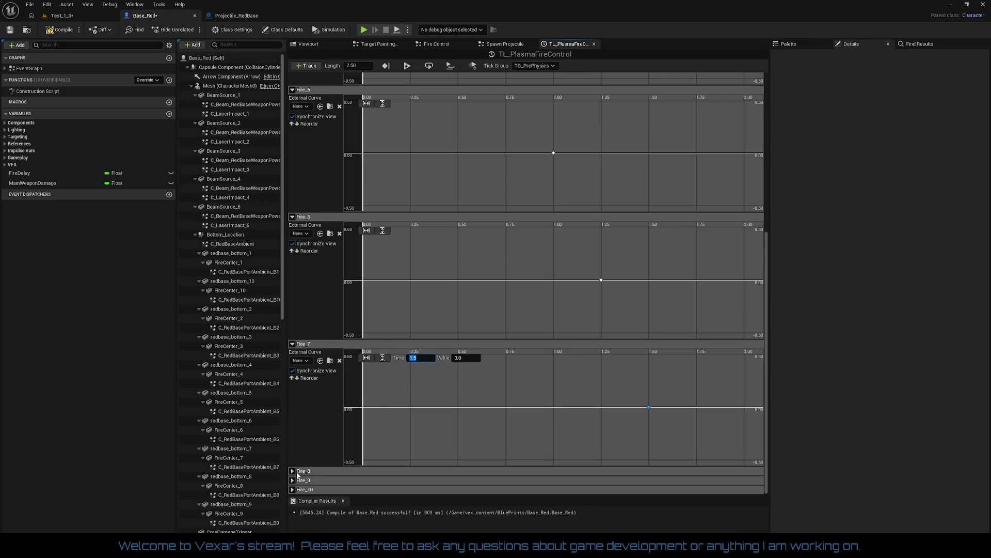
Add a key at time 1.75 on the Fire_8 curve.
left_click(292, 471)
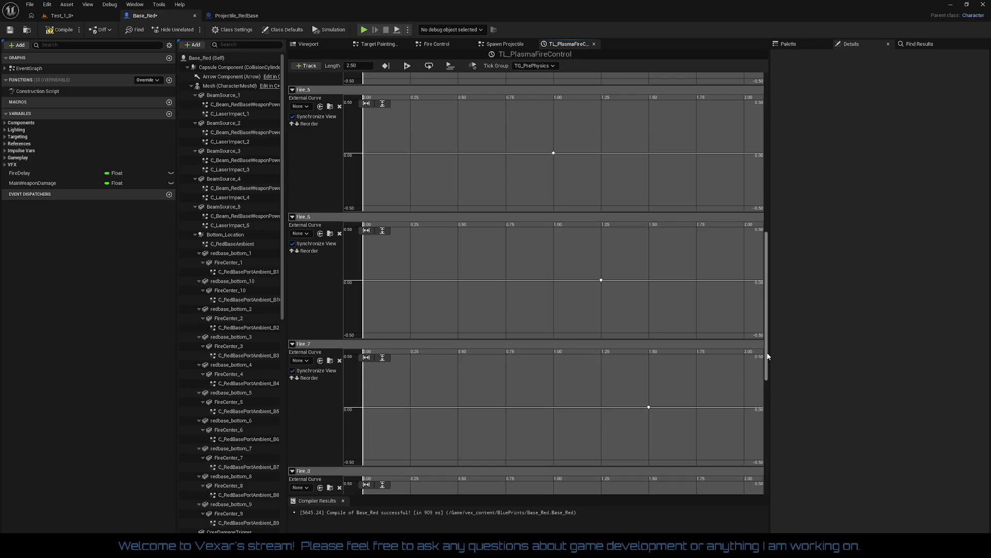
scroll(773, 401, "down", 3)
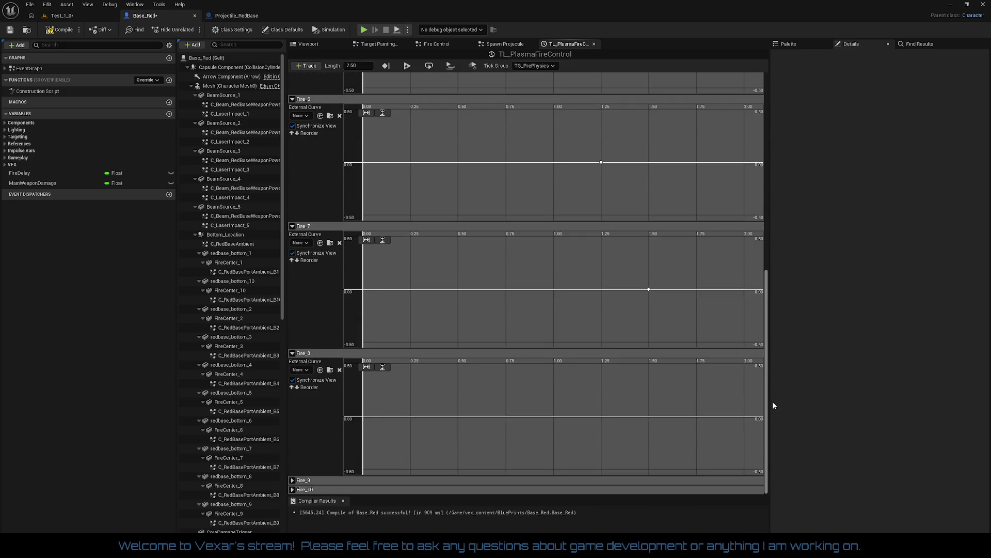
right_click(694, 416)
left_click(723, 433)
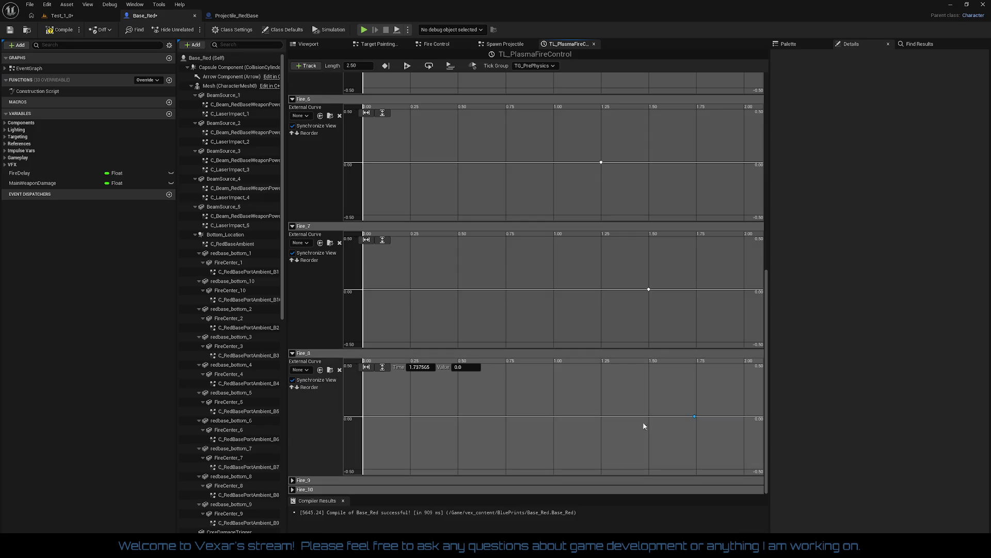
left_click(434, 367)
type("1.75")
key("Return")
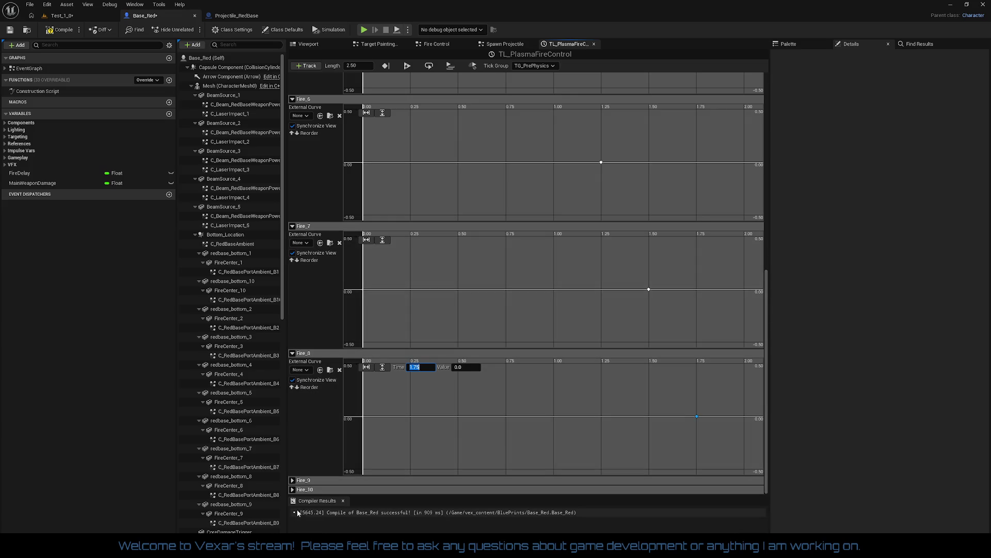
Add a key at time 2.0 on the Fire_9 curve.
left_click(291, 479)
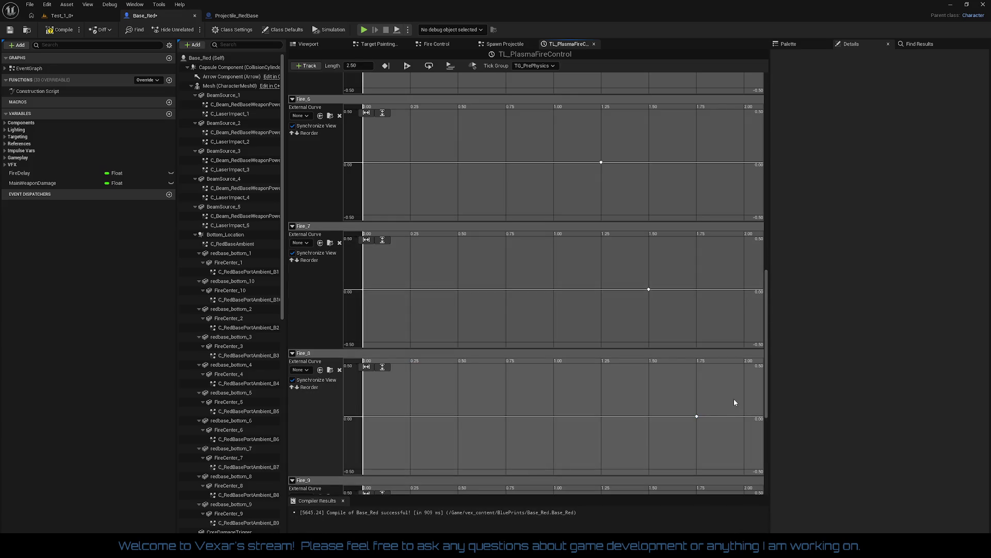
left_click_drag(768, 405, 770, 451)
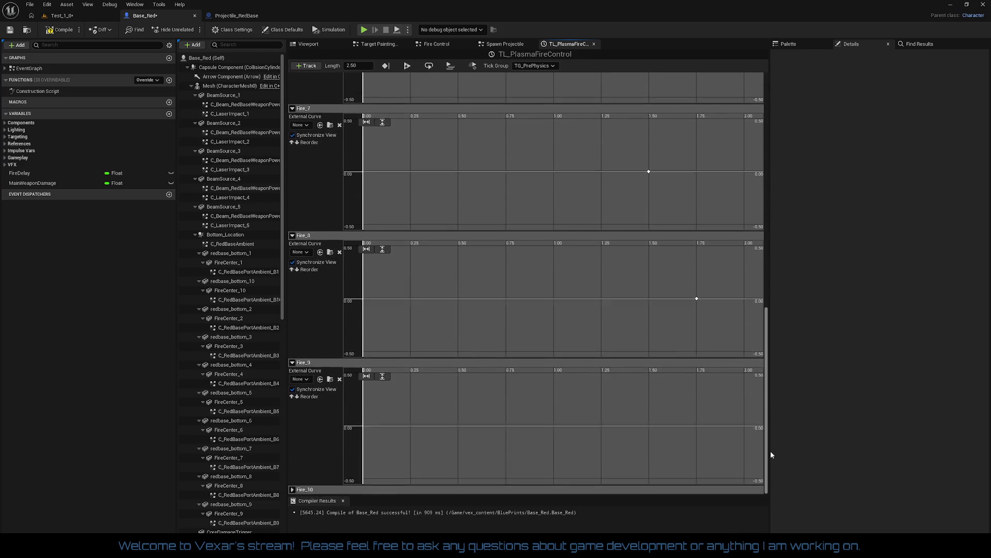
left_click(745, 426, "shift")
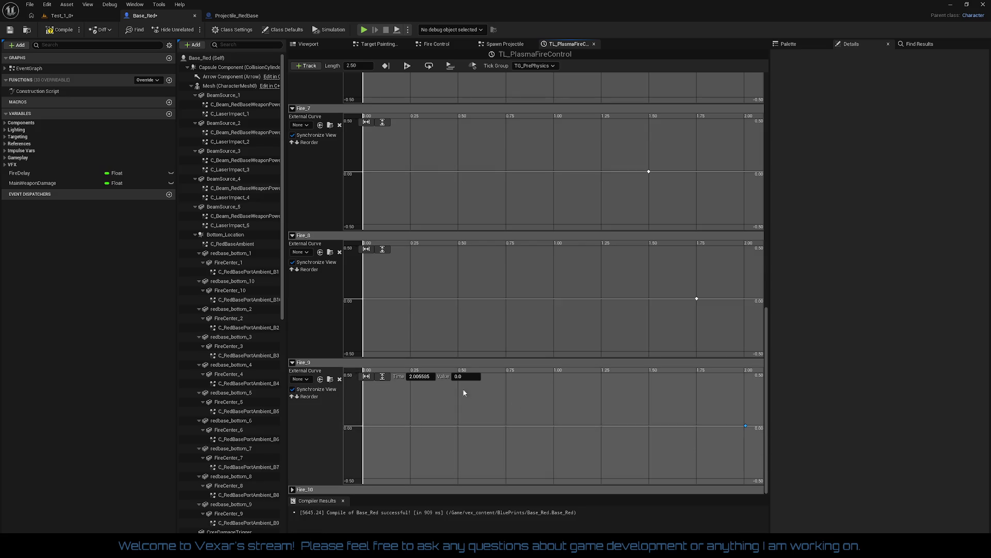
left_click(433, 377)
type("2.0")
key("Return")
left_click(769, 386)
Add a key at time 2.25 on Fire_10 and compile Base_Red.
left_click(293, 489)
scroll(550, 398, "down", 3)
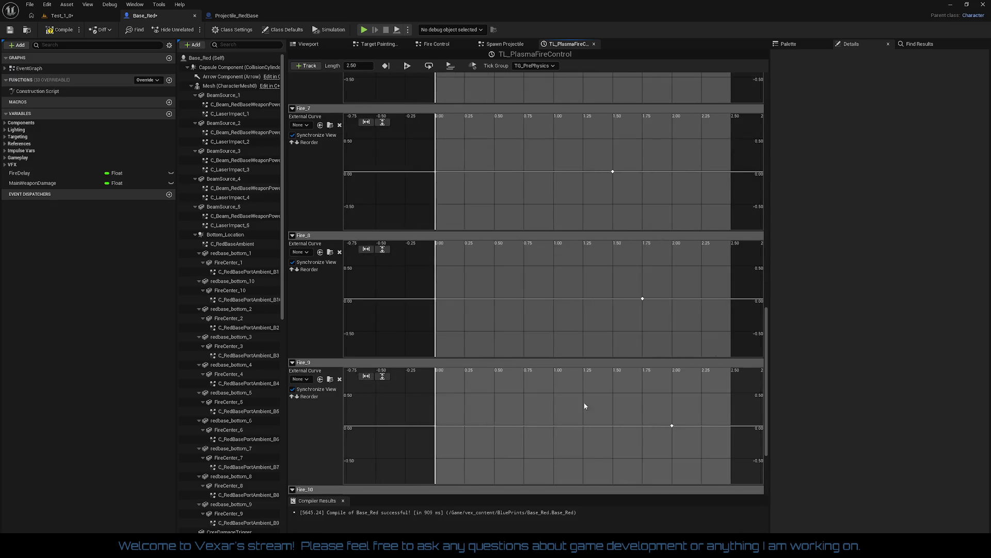
scroll(665, 421, "down", 1)
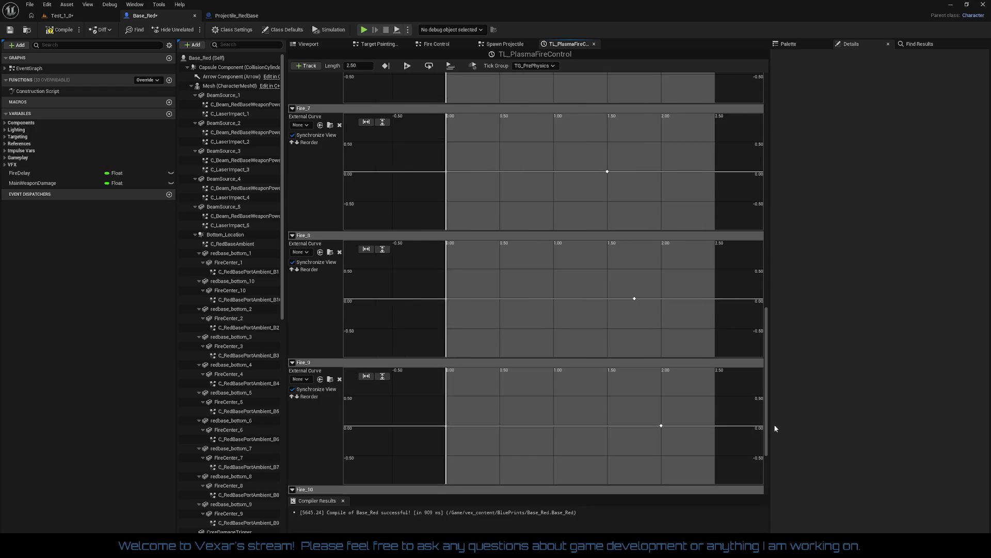
left_click_drag(768, 429, 780, 477)
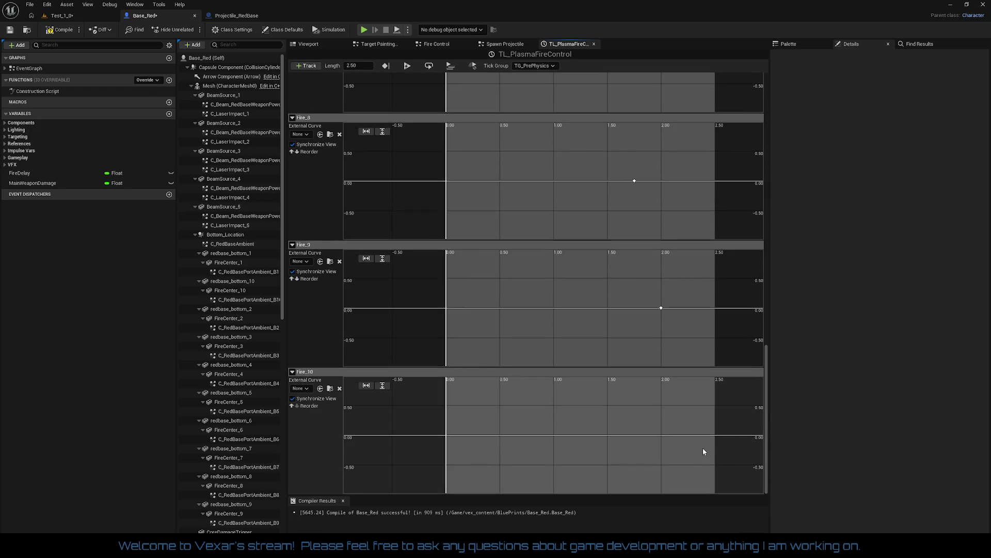
right_click(693, 443)
left_click(720, 451)
left_click(420, 386)
type("2.25")
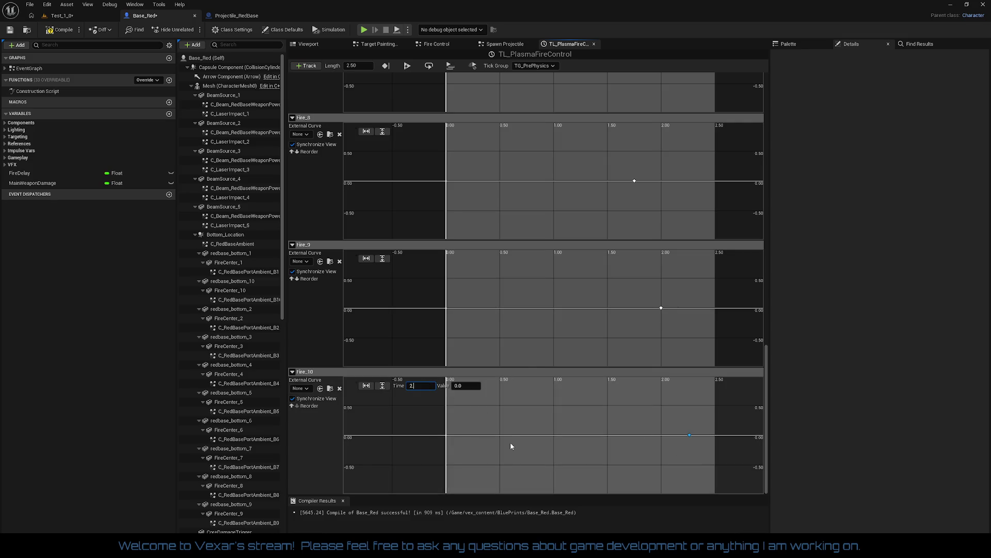
key("Return")
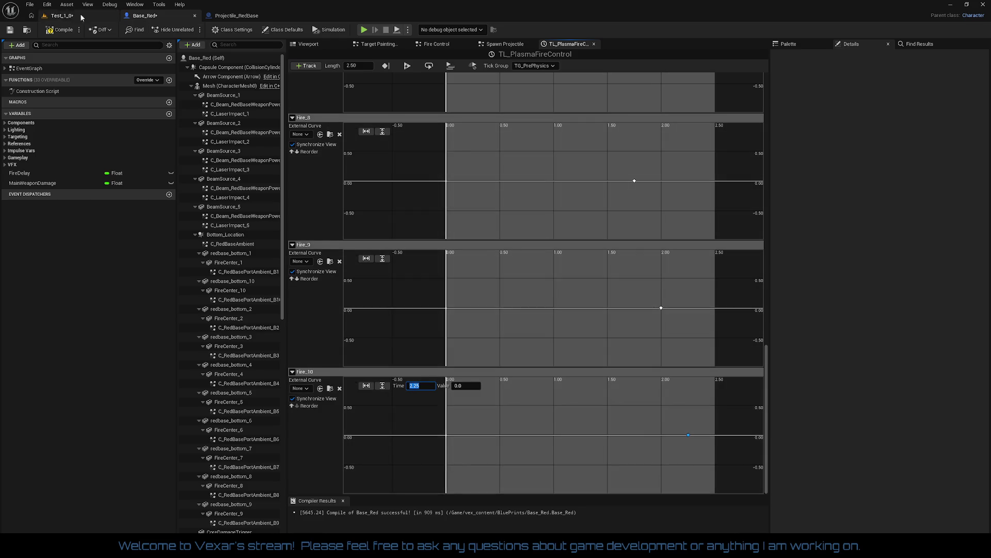
left_click(59, 30)
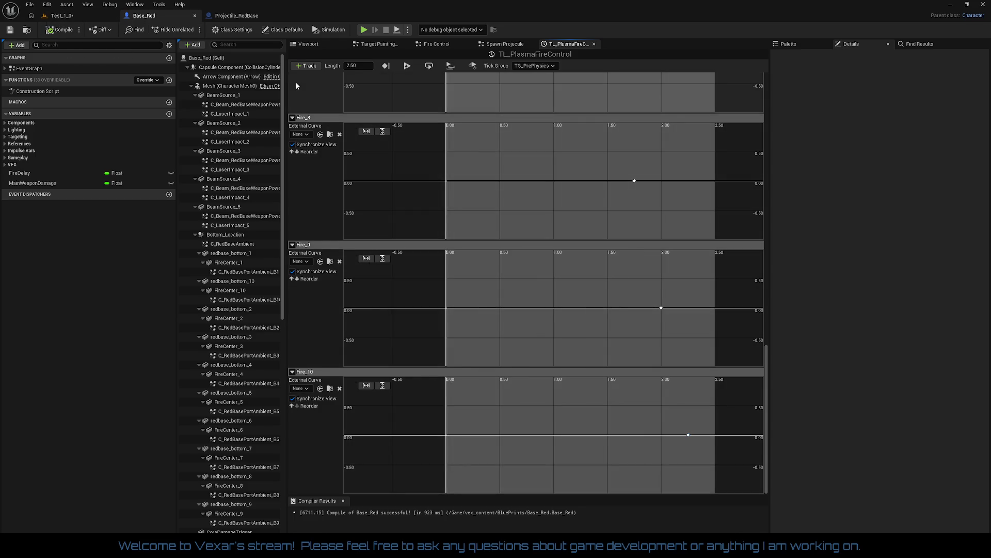
In the Fire Control graph, select and delete all ten Delay nodes.
left_click(507, 44)
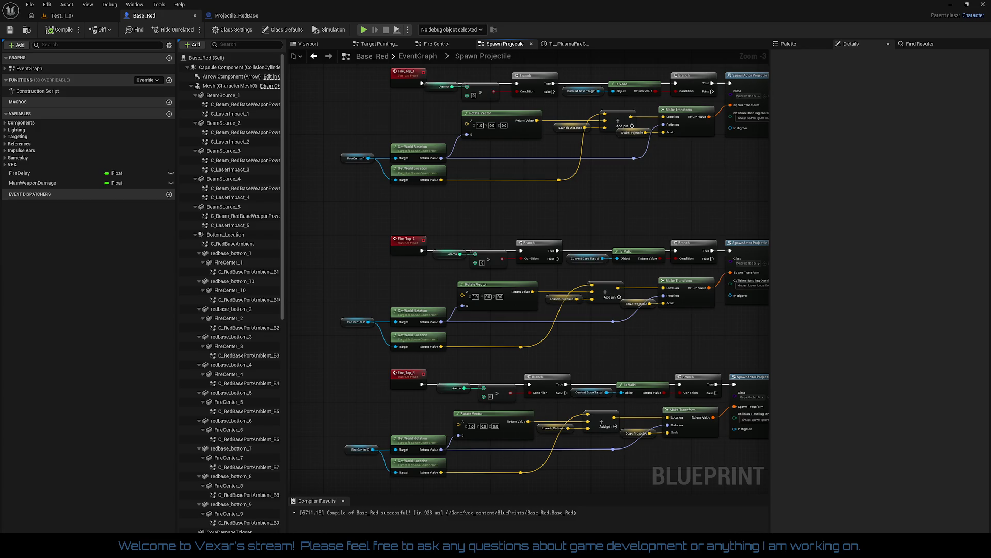
left_click(443, 44)
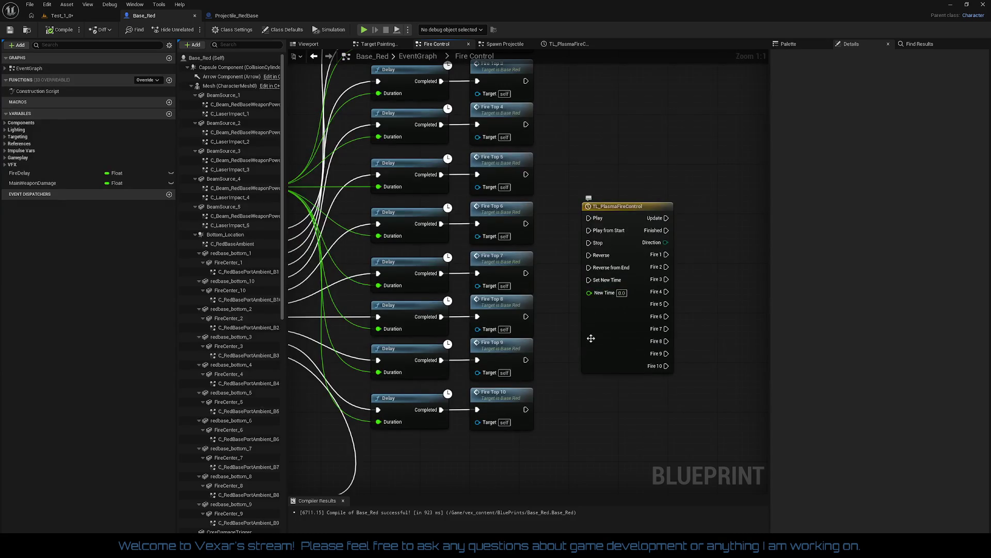
scroll(578, 398, "down", 3)
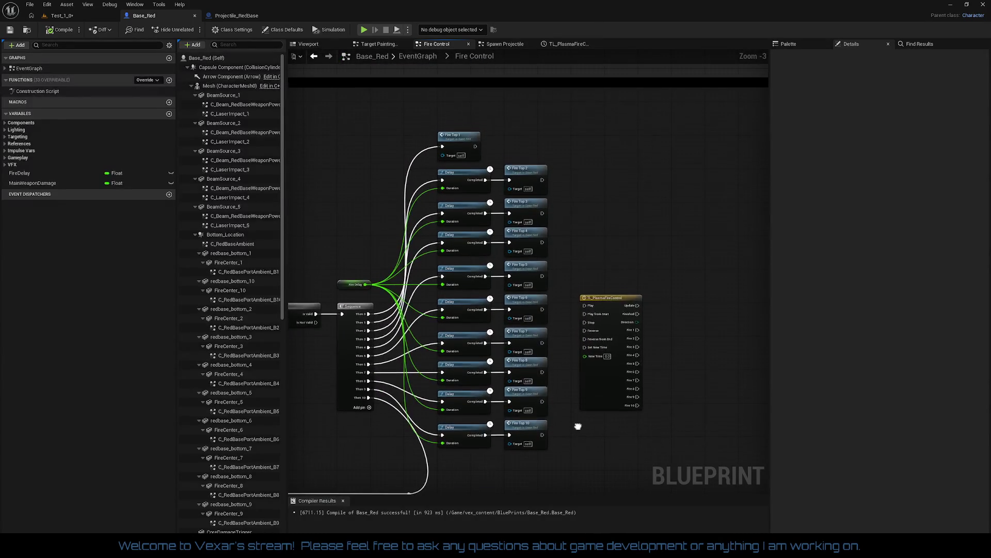
scroll(552, 390, "up", 2)
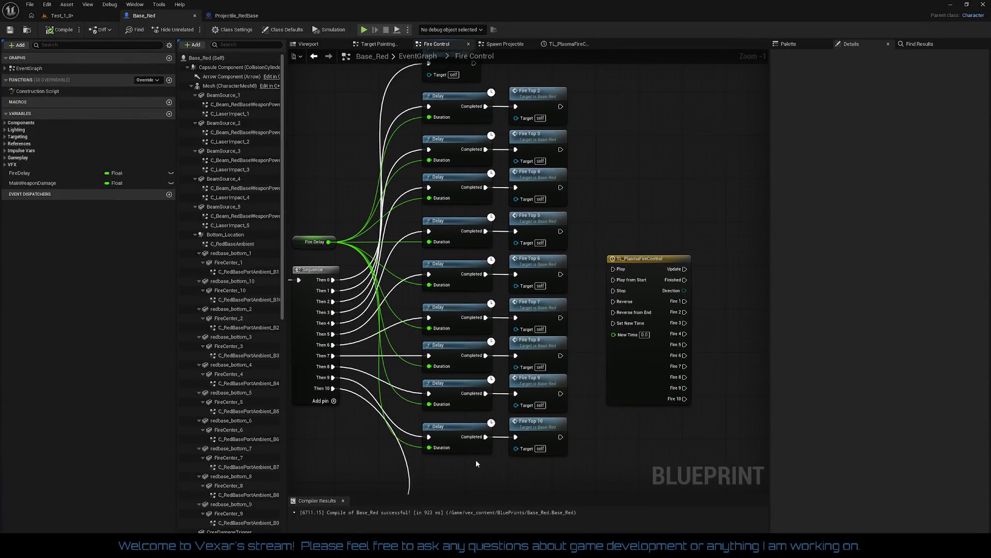
left_click_drag(476, 459, 463, 122)
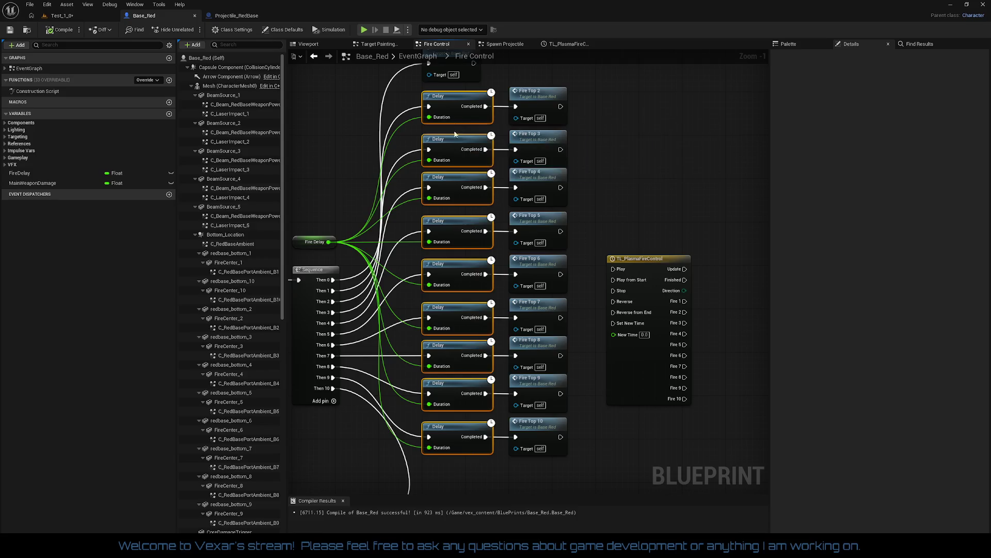
mouse_move(392, 300)
left_mouse_down()
mouse_move(476, 250)
mouse_move(476, 332)
mouse_move(489, 329)
mouse_move(463, 302)
left_mouse_up()
key("Delete")
Break Fire Top 1's link from the Sequence and line it up with the other Fire Top nodes.
right_click(483, 133)
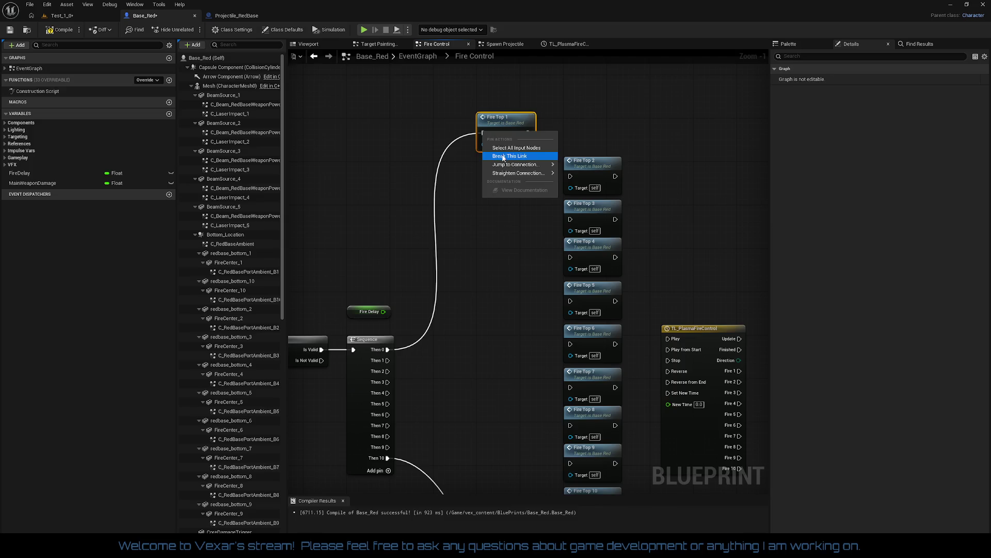
left_click(521, 157)
left_click_drag(509, 120, 597, 124)
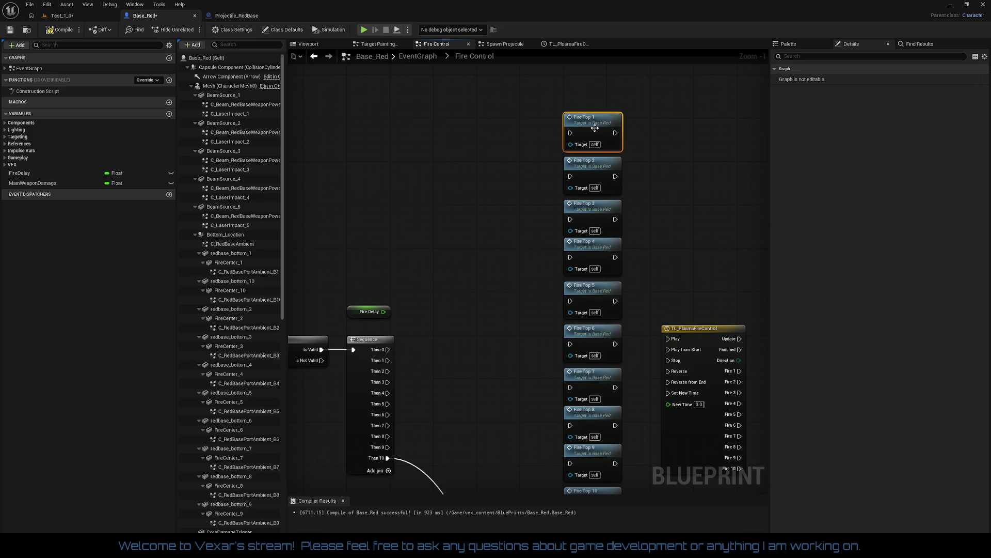
left_click_drag(519, 172, 574, 91)
left_click_drag(486, 321, 532, 169)
scroll(569, 254, "down", 1)
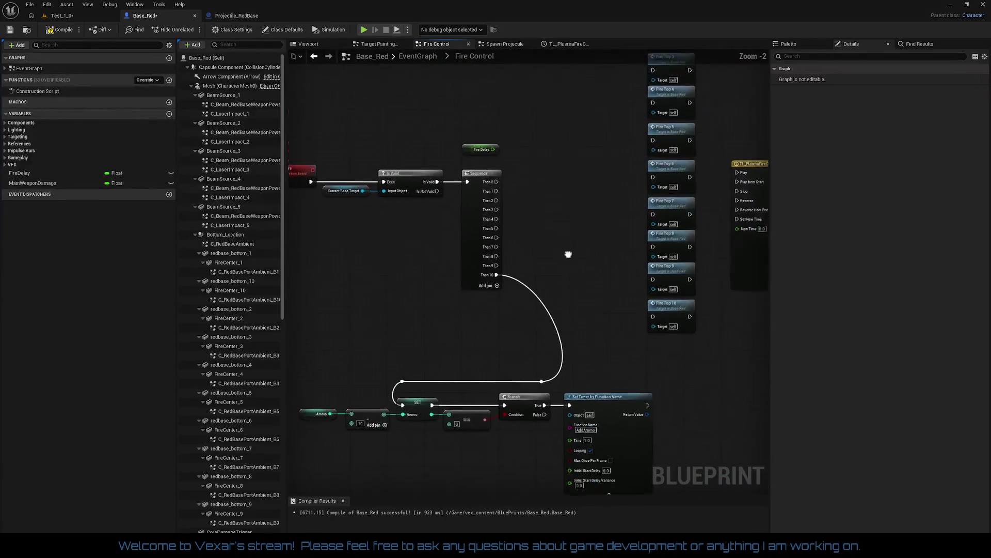
mouse_move(534, 334)
left_mouse_down()
mouse_move(392, 354)
mouse_move(470, 335)
left_mouse_up()
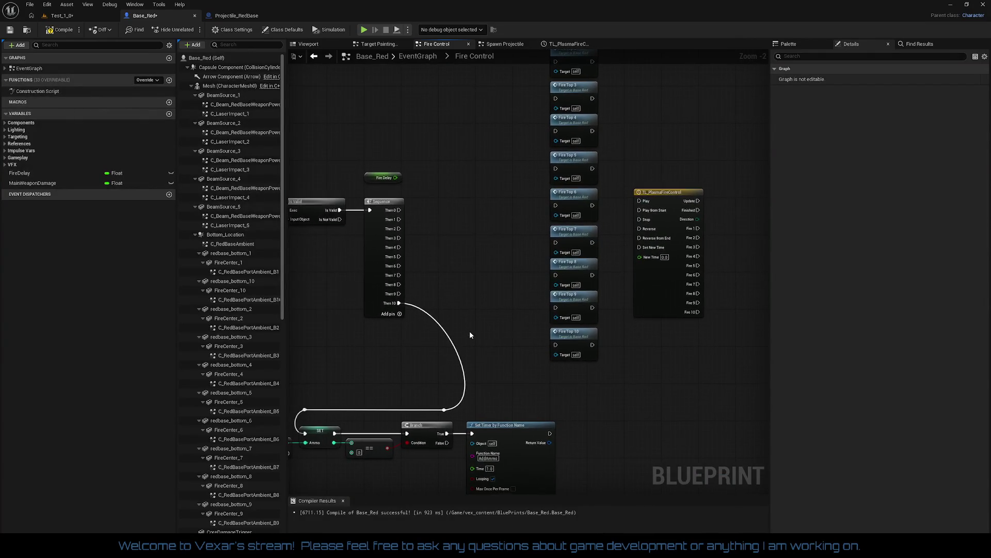
Add an event track named Reload to TL_PlasmaFireControl, then return to the Fire Control graph.
double_click(656, 306)
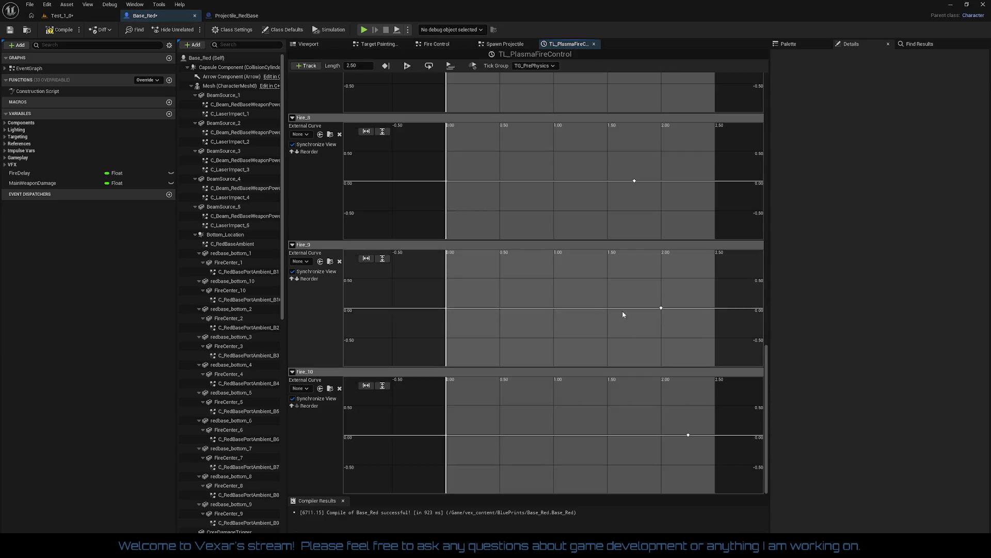
left_click(306, 65)
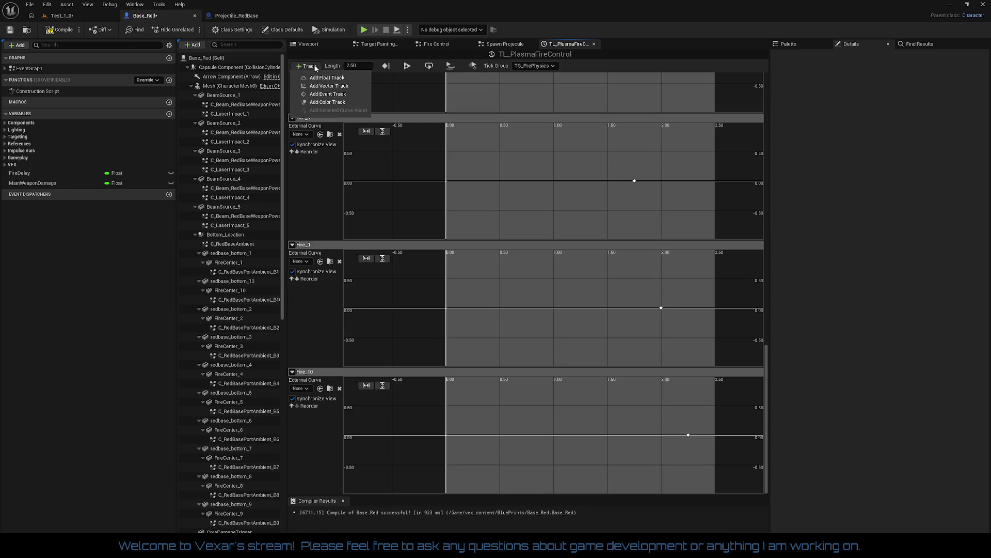
left_click(331, 97)
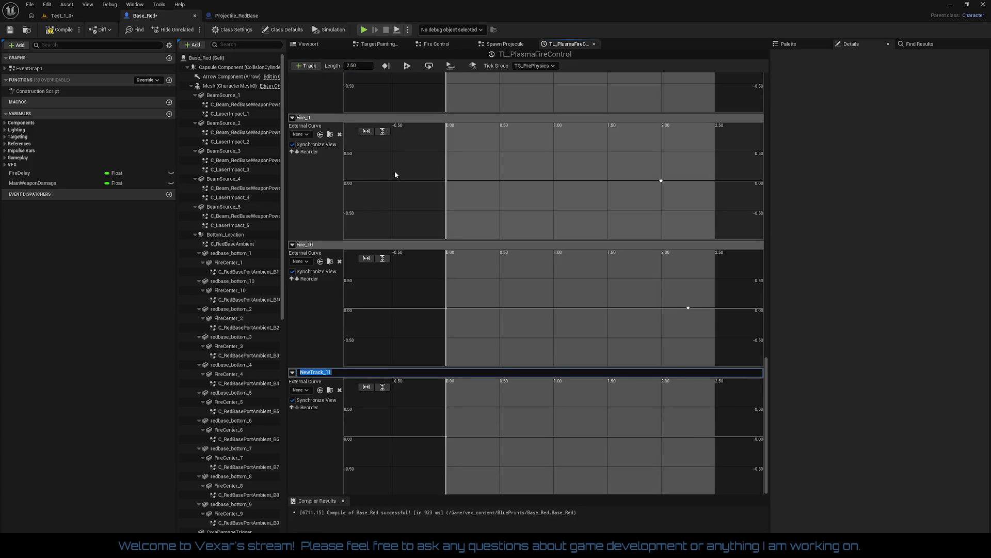
type("Reload")
key("Return")
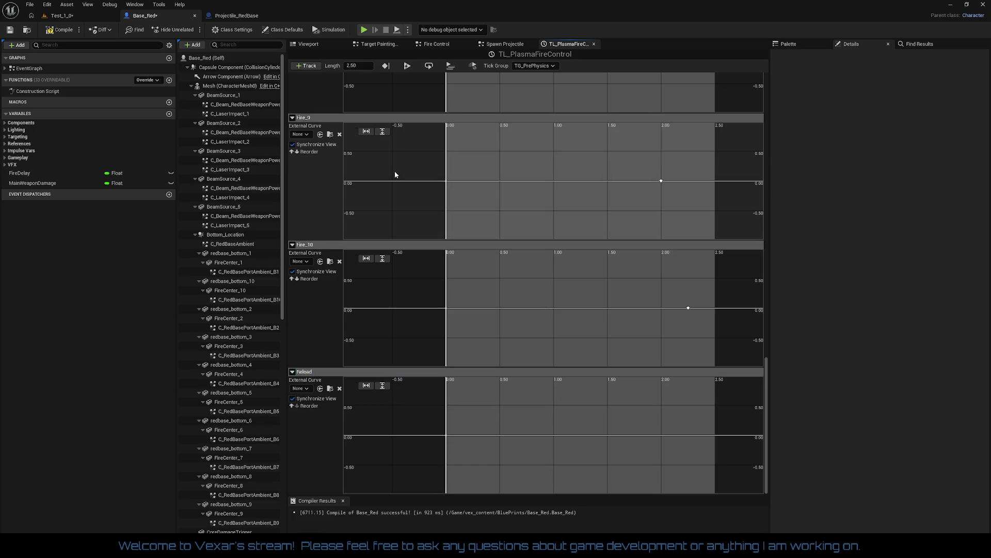
left_click(498, 47)
left_click(436, 43)
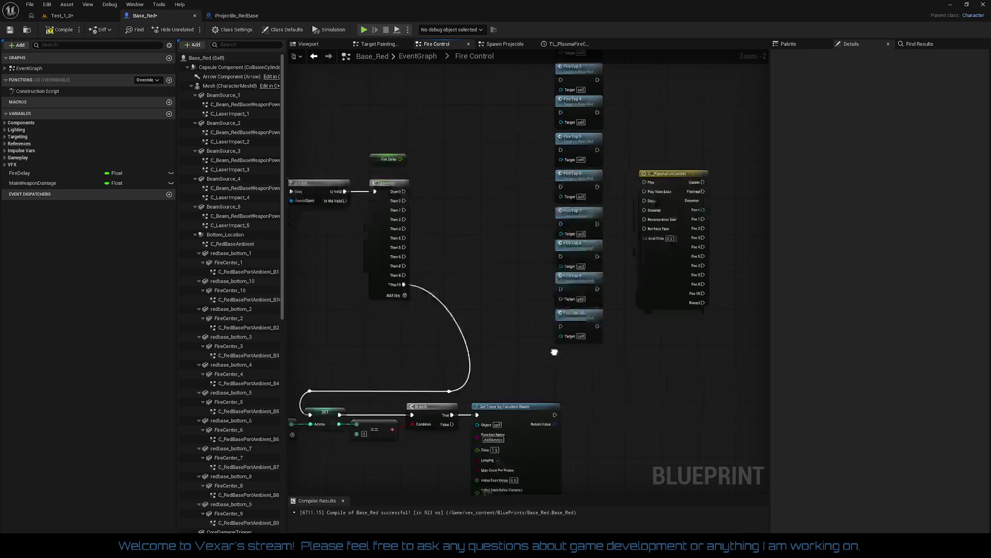
Delete both reroute knots and the old loop wire above the SET node.
left_click_drag(450, 360, 483, 288)
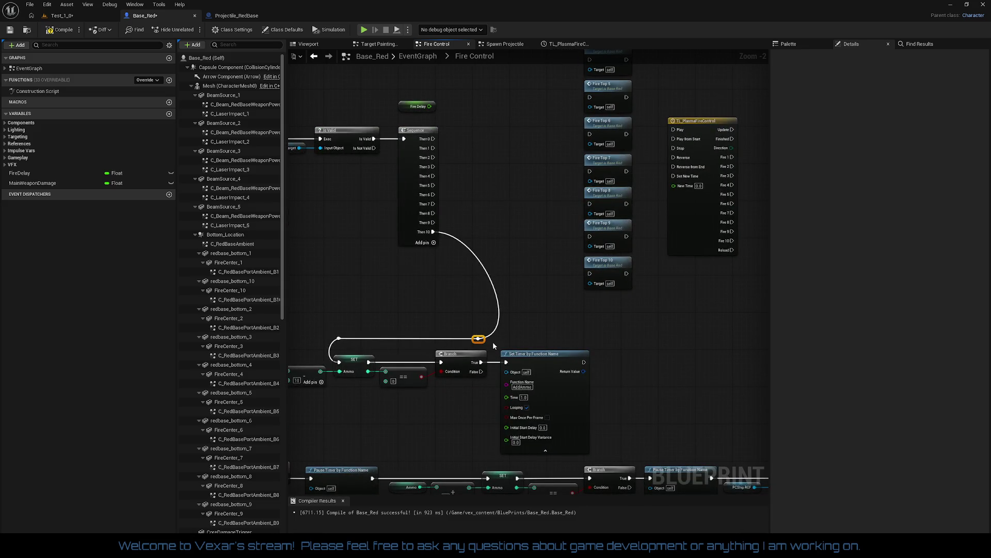
key("Delete")
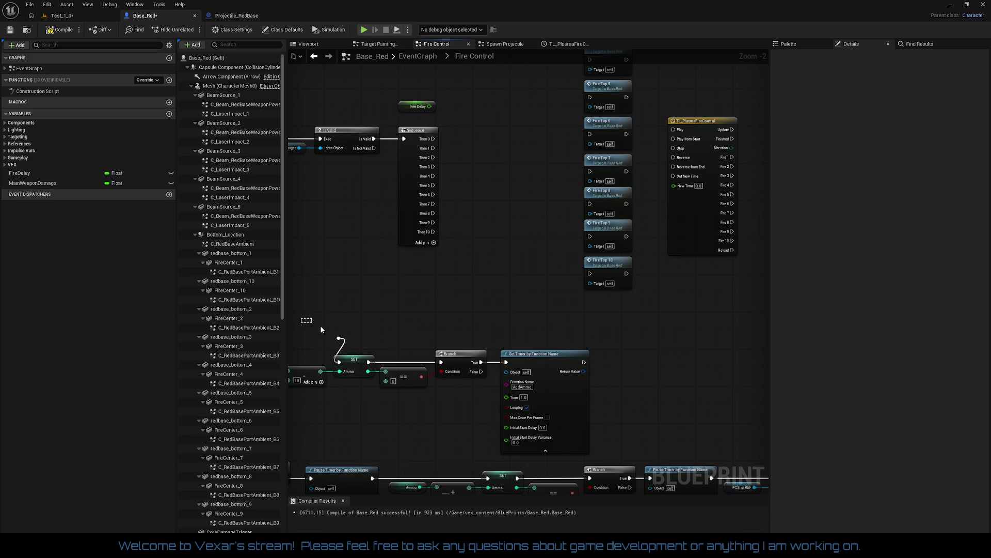
left_click(339, 338)
key("Delete")
left_click_drag(444, 327, 496, 336)
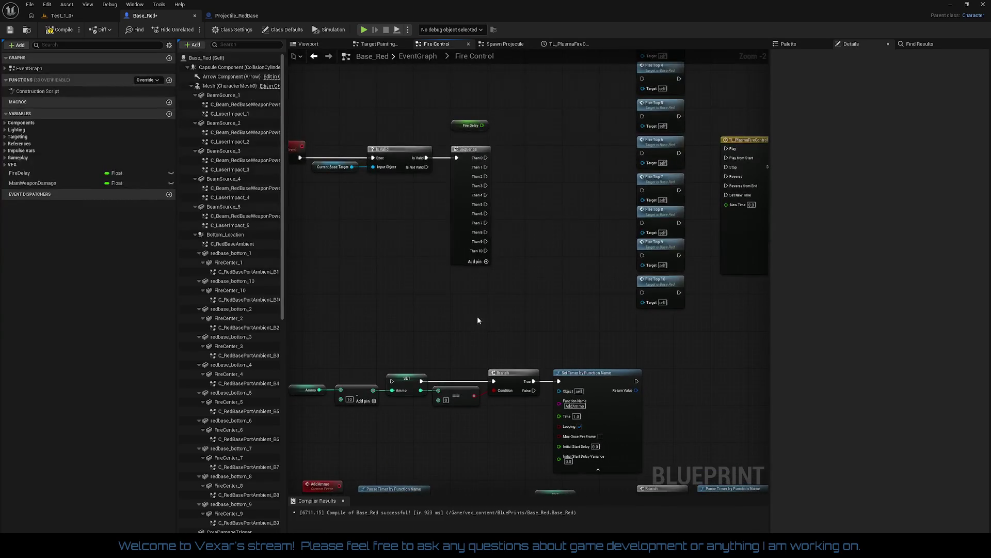
Place TL_PlasmaFireControl beside Fire Delay, wire Reload to the Ammo SET, and move the ammo chain up.
left_click_drag(754, 175, 629, 177)
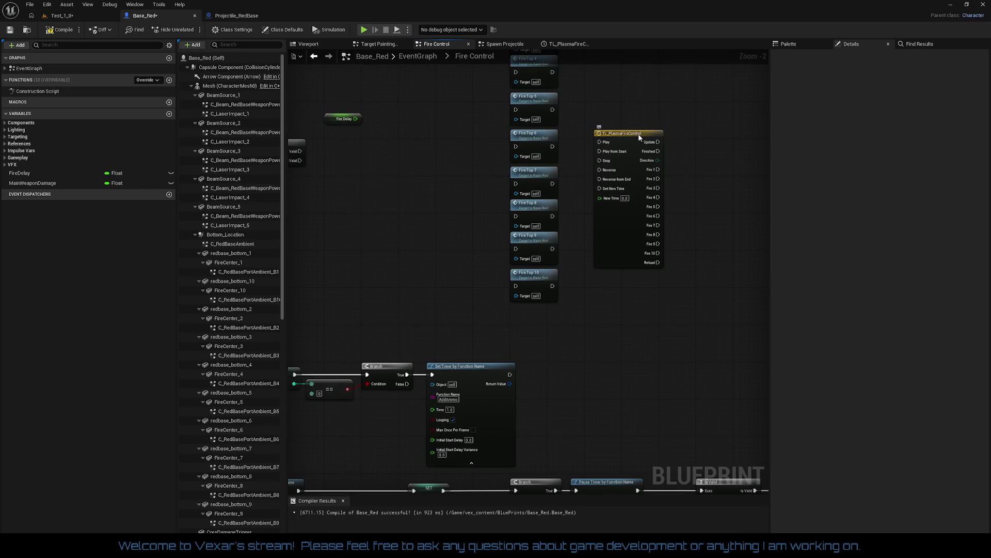
mouse_move(638, 135)
left_mouse_down()
mouse_move(417, 144)
mouse_move(562, 167)
mouse_move(511, 193)
mouse_move(439, 189)
mouse_move(444, 174)
left_mouse_up()
left_click_drag(546, 170, 407, 141)
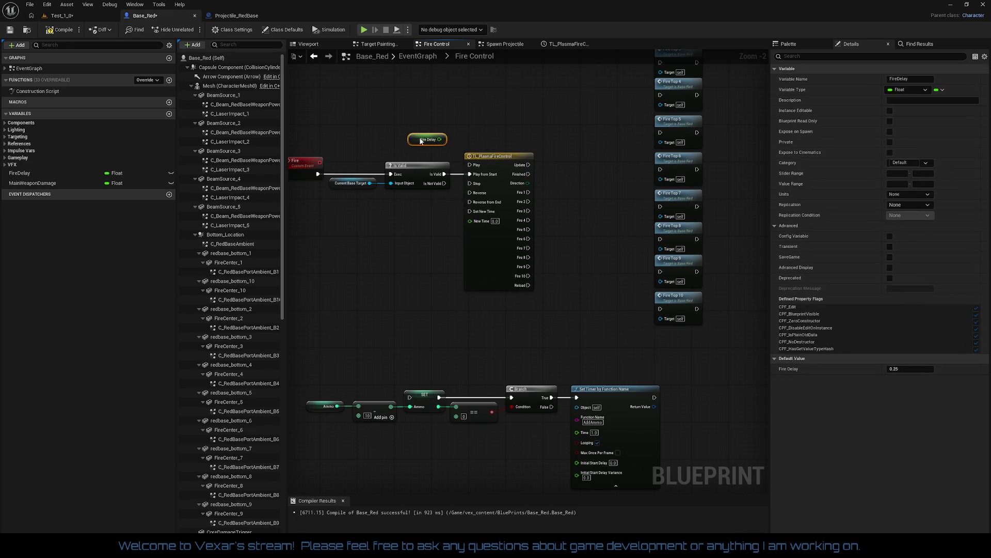
left_click_drag(523, 370, 543, 336)
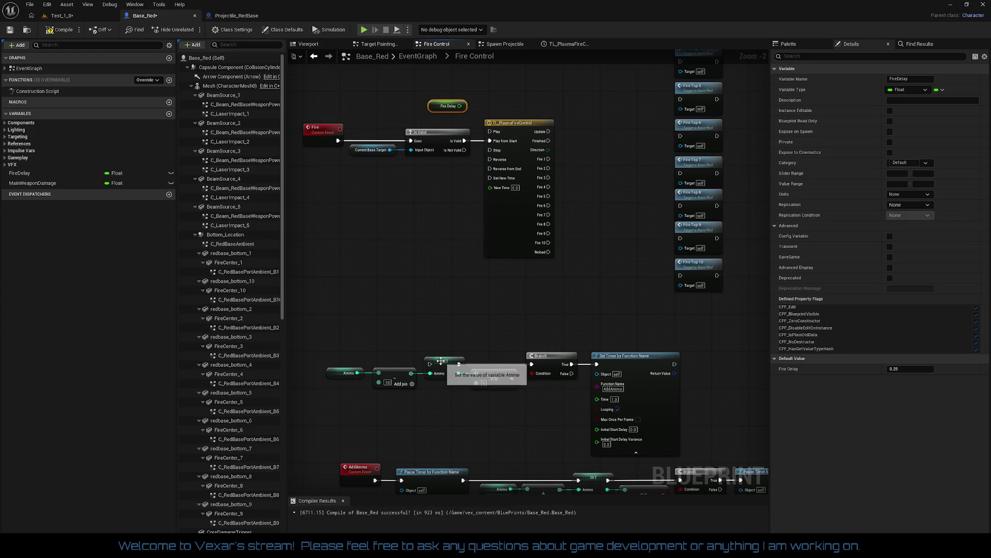
left_click_drag(430, 364, 543, 254)
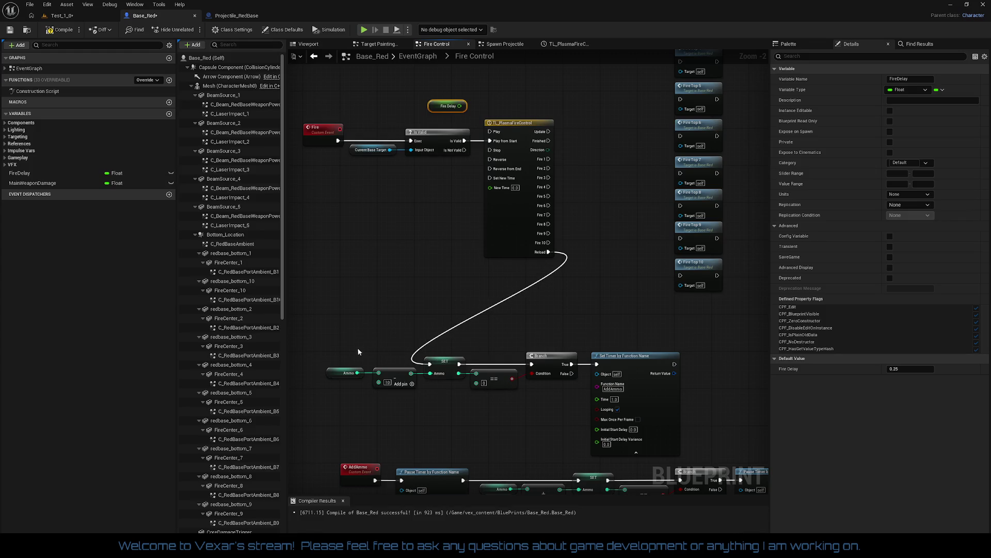
left_click_drag(320, 345, 698, 411)
mouse_move(661, 355)
left_mouse_down()
mouse_move(716, 335)
mouse_move(756, 297)
mouse_move(680, 311)
mouse_move(703, 308)
mouse_move(724, 444)
left_mouse_up()
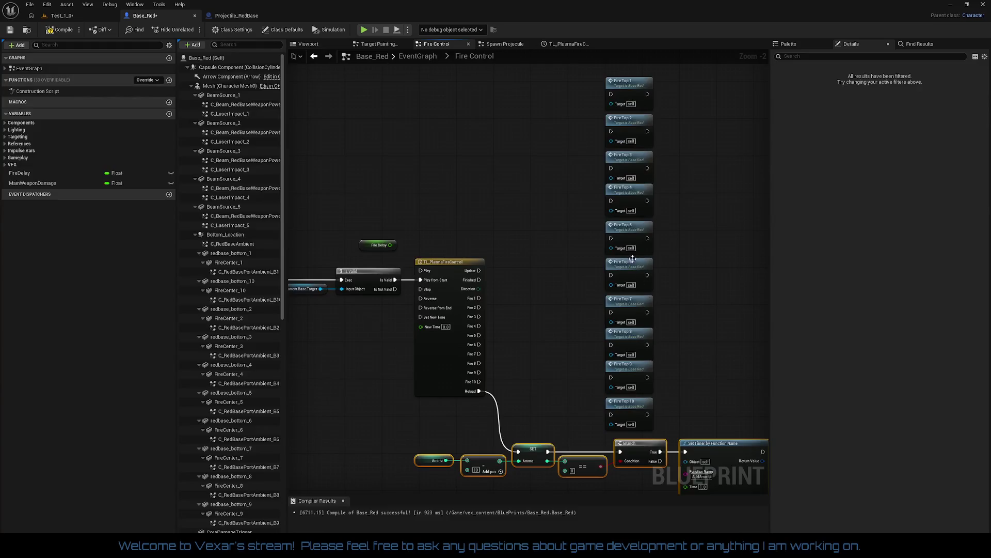
left_click_drag(592, 82, 676, 393)
Wire the timeline's Fire 1–10 exec outputs to their matching Fire Top 1–10 nodes.
left_click(550, 218)
left_click_drag(611, 94, 479, 298)
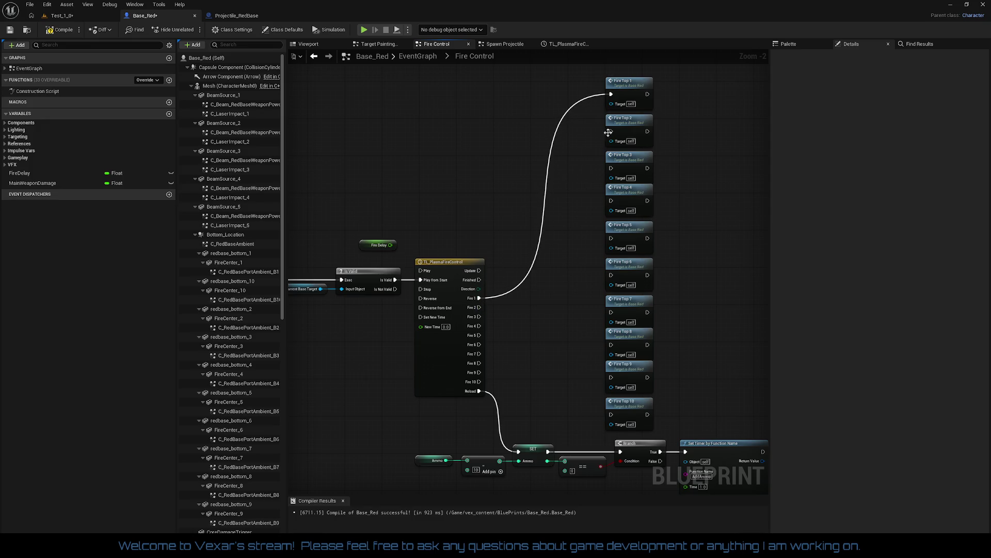
mouse_move(610, 132)
left_mouse_down()
mouse_move(480, 318)
mouse_move(626, 170)
mouse_move(611, 168)
mouse_move(613, 201)
mouse_move(477, 334)
mouse_move(611, 238)
left_mouse_up()
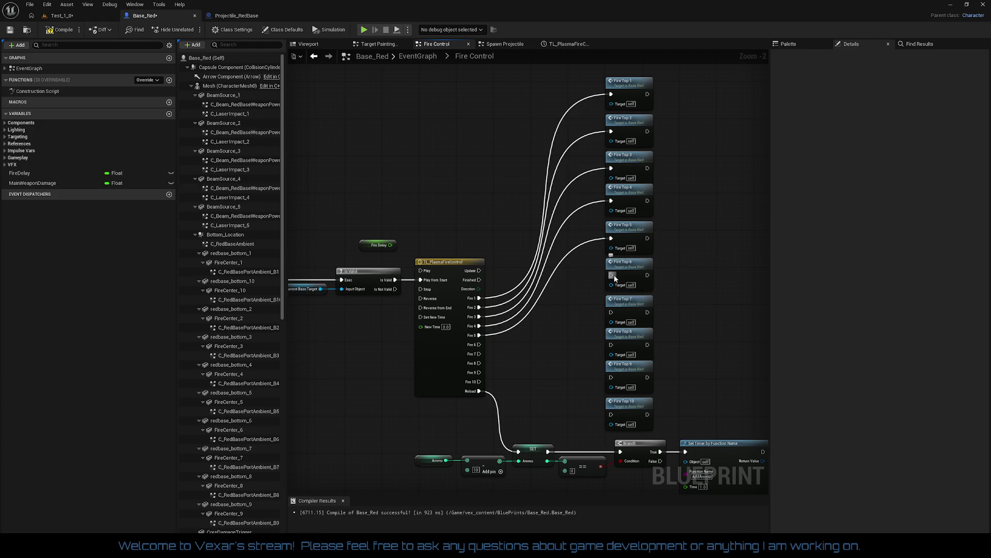
mouse_move(614, 274)
left_mouse_down()
mouse_move(515, 349)
mouse_move(479, 344)
mouse_move(496, 370)
mouse_move(615, 305)
mouse_move(496, 377)
mouse_move(479, 363)
mouse_move(616, 385)
mouse_move(611, 377)
left_mouse_up()
left_click(613, 352)
left_click_drag(611, 414, 479, 381)
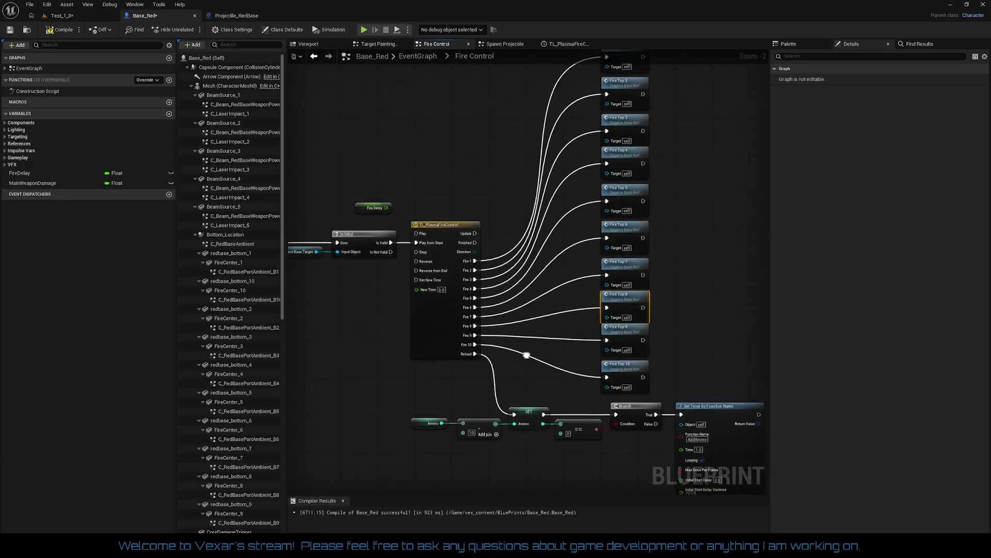
Move the Fire event chain and timeline up, placing Fire Top 1 beside the timeline.
left_click_drag(567, 318, 633, 293)
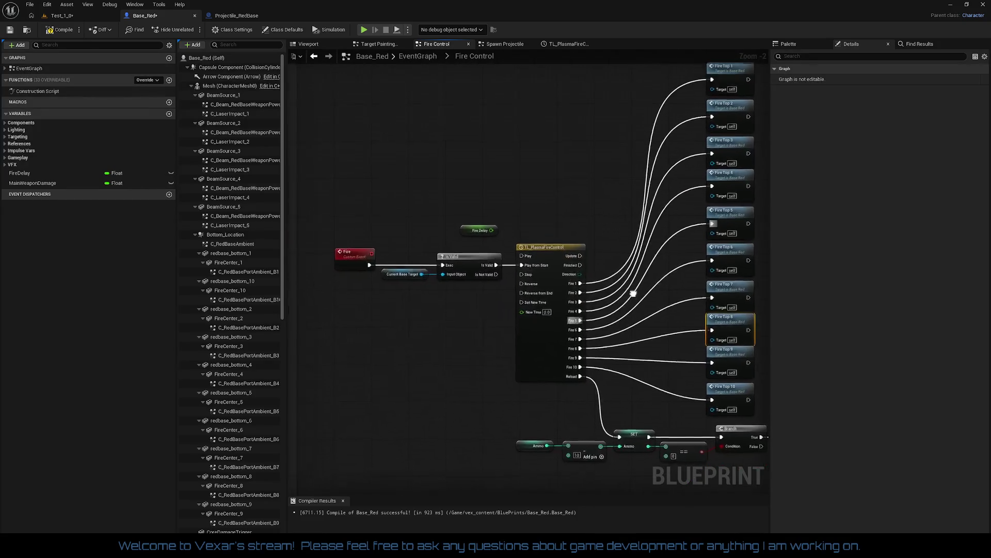
mouse_move(338, 194)
left_mouse_down()
mouse_move(549, 371)
mouse_move(540, 366)
mouse_move(532, 280)
mouse_move(535, 259)
mouse_move(535, 271)
mouse_move(544, 264)
mouse_move(433, 342)
left_mouse_up()
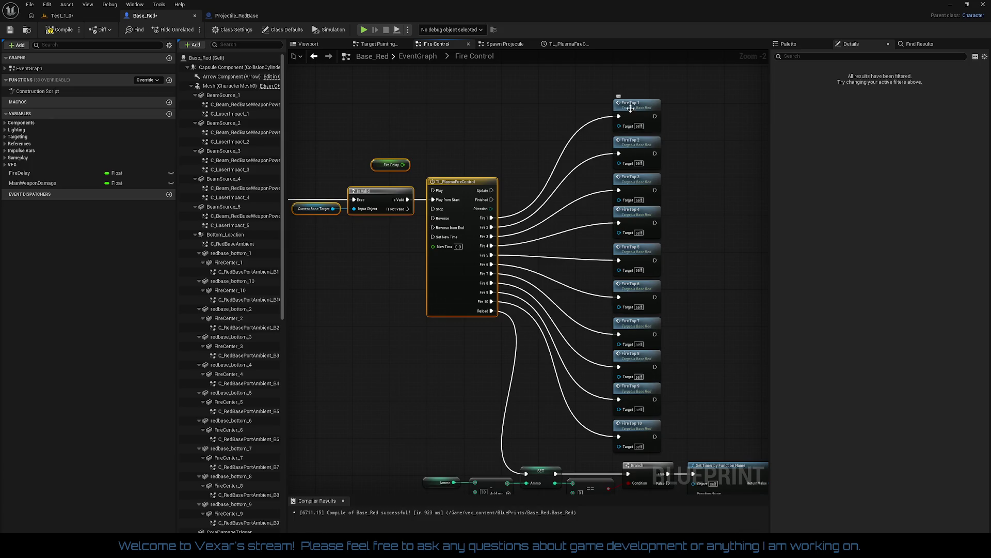
mouse_move(631, 108)
left_mouse_down()
mouse_move(569, 204)
mouse_move(493, 200)
left_mouse_up()
Line up Fire Top 1–7 in a staggered row beside the timeline.
mouse_move(330, 148)
left_mouse_down()
mouse_move(566, 306)
mouse_move(643, 254)
mouse_move(547, 272)
left_mouse_up()
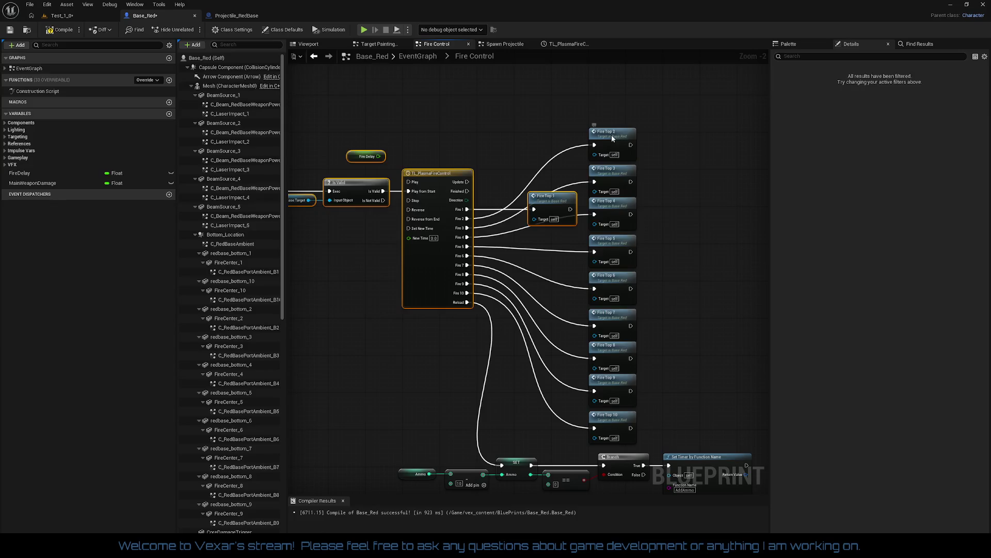
mouse_move(612, 135)
left_mouse_down()
mouse_move(622, 216)
mouse_move(605, 209)
mouse_move(587, 144)
mouse_move(582, 190)
mouse_move(684, 214)
mouse_move(648, 241)
mouse_move(735, 227)
left_mouse_up()
left_click_drag(586, 140, 612, 207)
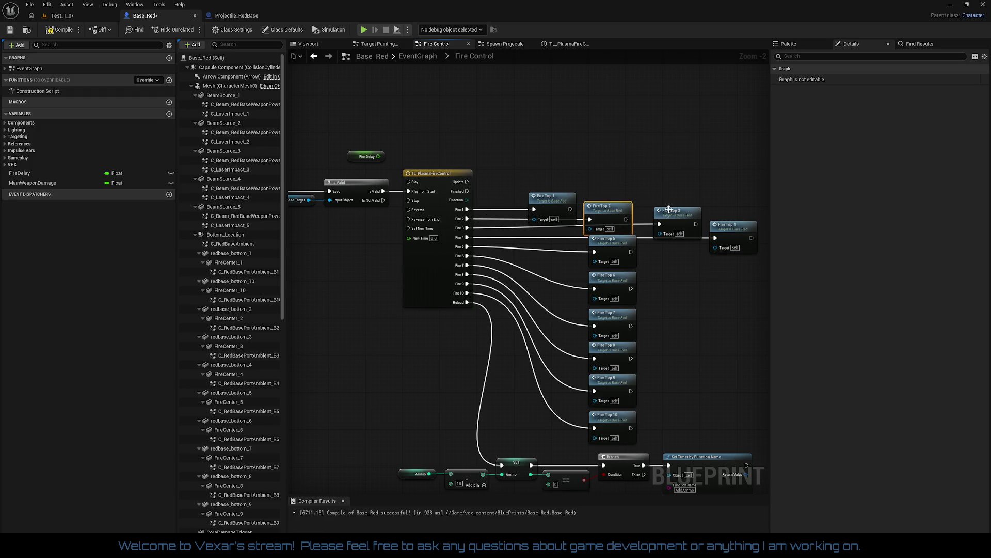
left_click_drag(675, 216, 660, 216)
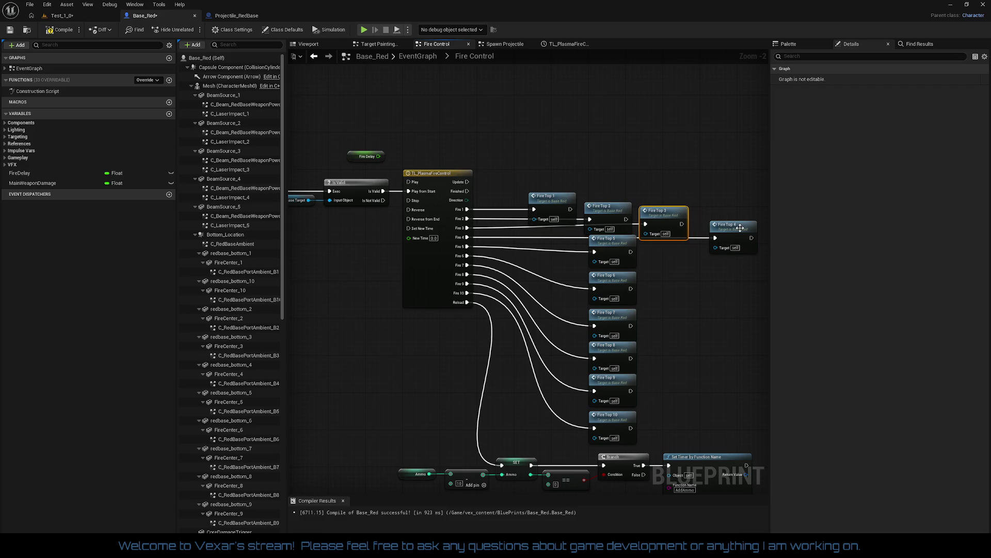
left_click_drag(740, 227, 701, 215)
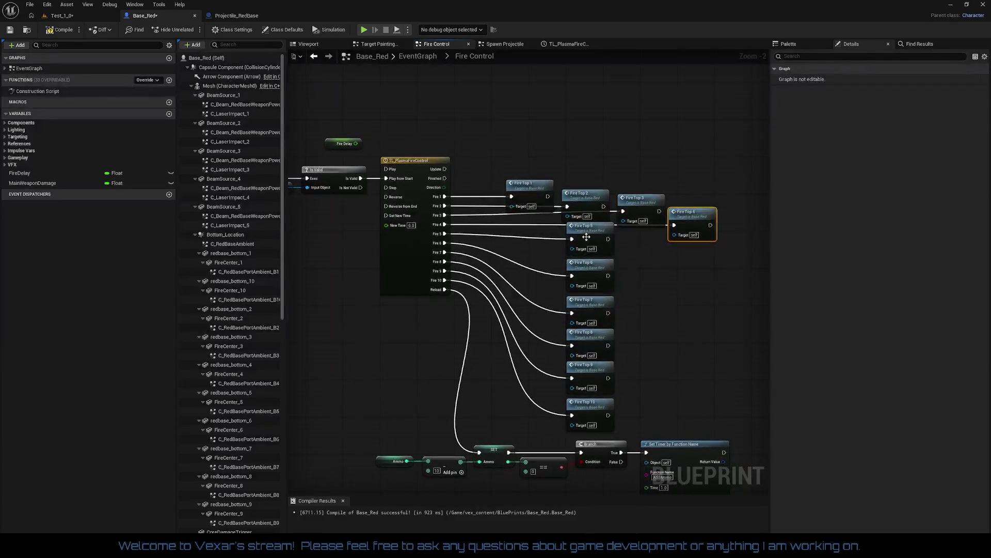
left_click_drag(587, 237, 581, 232)
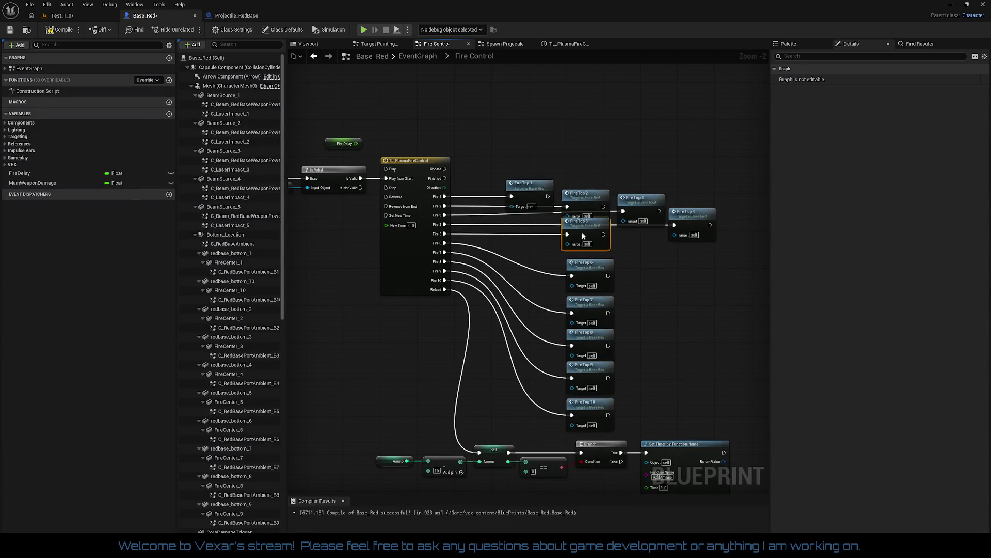
mouse_move(587, 266)
left_mouse_down()
mouse_move(655, 269)
mouse_move(636, 240)
left_mouse_up()
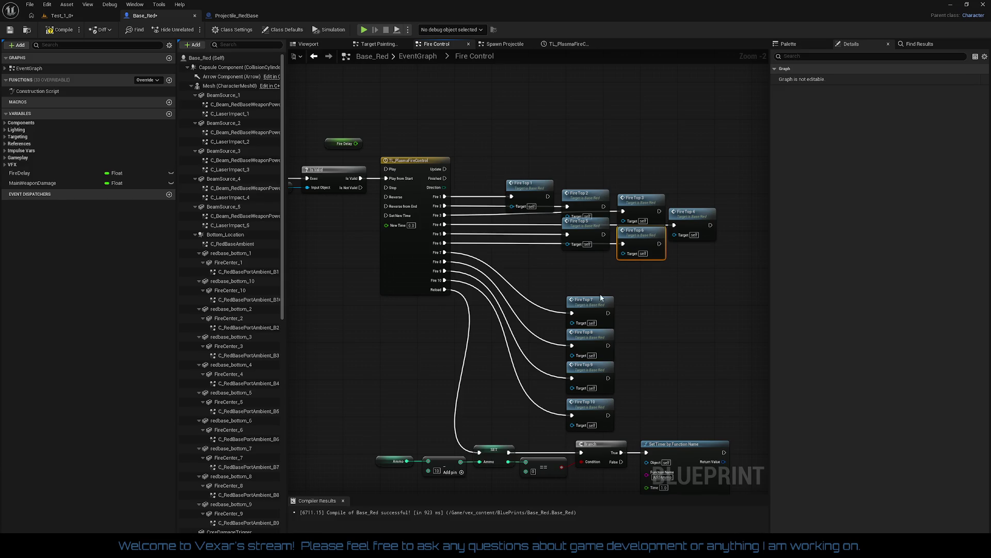
left_click_drag(599, 301, 702, 245)
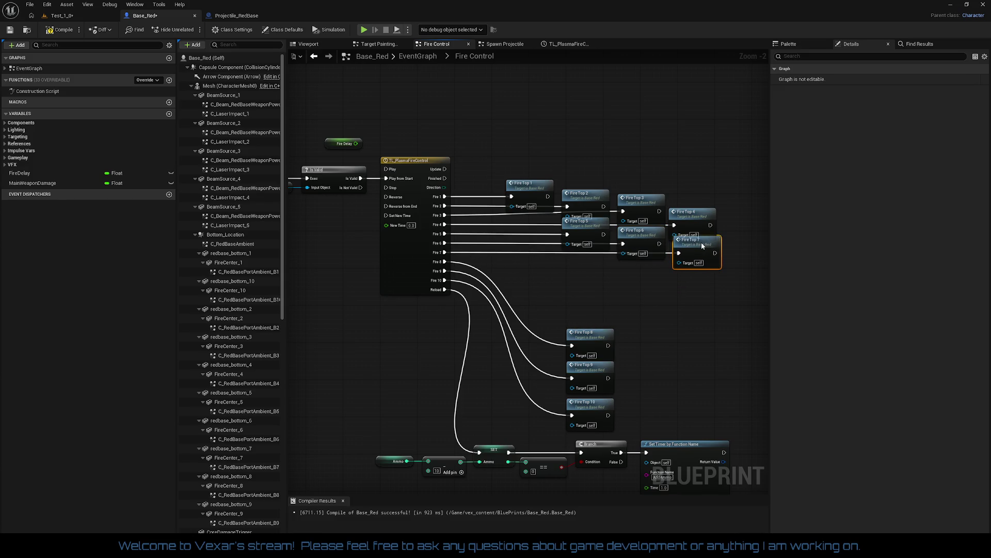
Select Fire Top 1–7 and straighten their incoming wires with Q.
key("alt+Left")
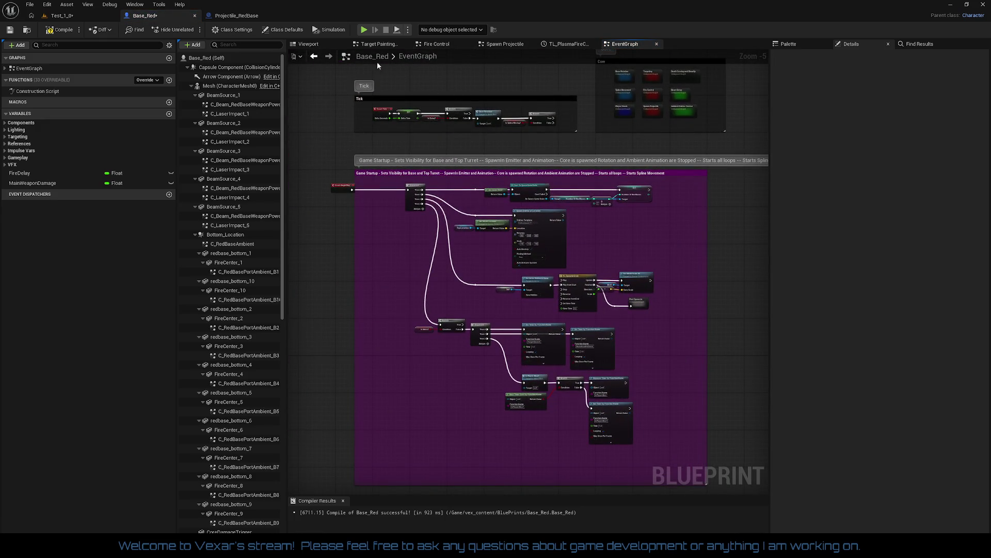
left_click(329, 56)
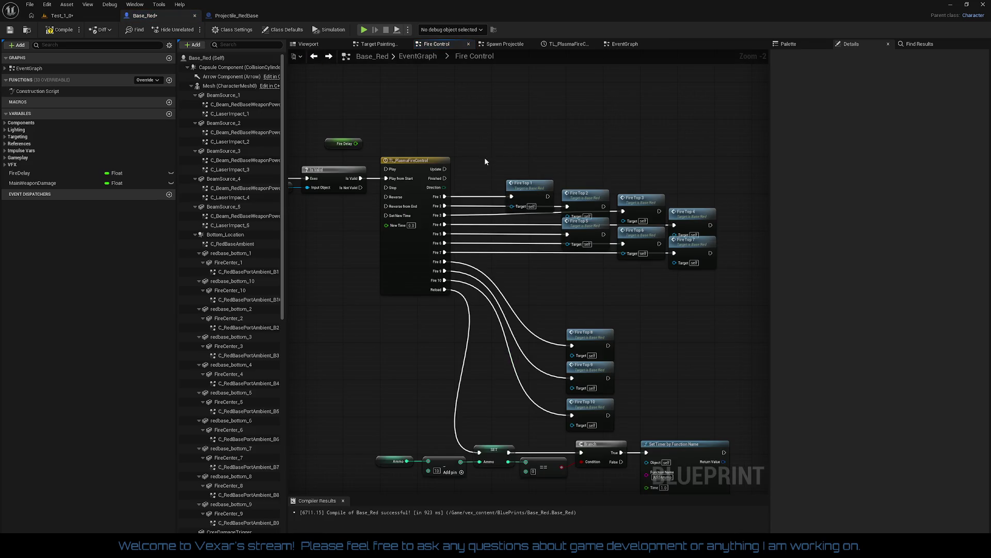
left_click_drag(487, 159, 748, 299)
left_click_drag(409, 135, 729, 281)
key("q")
Place Fire Top 8, 9 and 10 side by side under the first row.
left_click(647, 316)
mouse_move(647, 316)
left_mouse_down()
mouse_move(626, 304)
mouse_move(585, 319)
left_mouse_up()
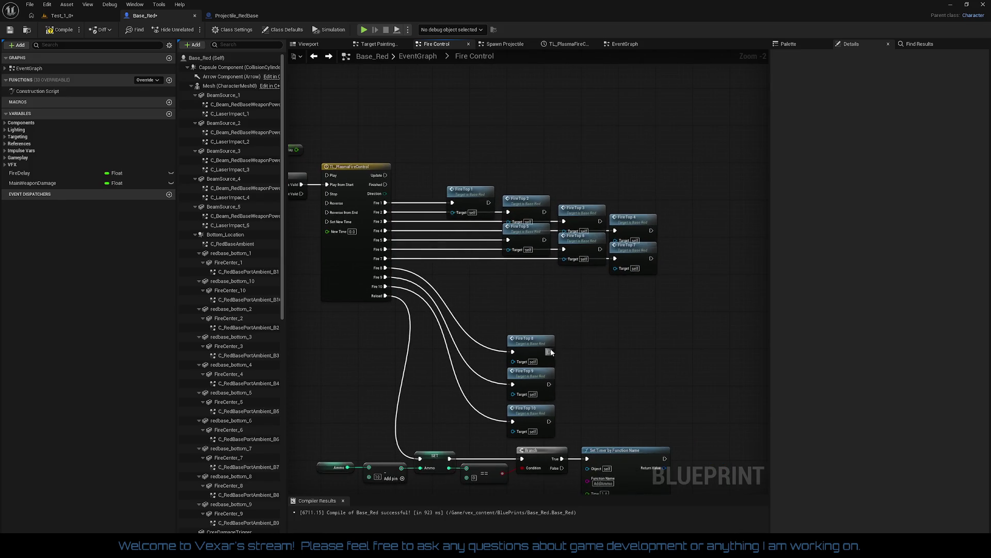
mouse_move(522, 345)
left_mouse_down()
mouse_move(703, 267)
mouse_move(680, 261)
left_mouse_up()
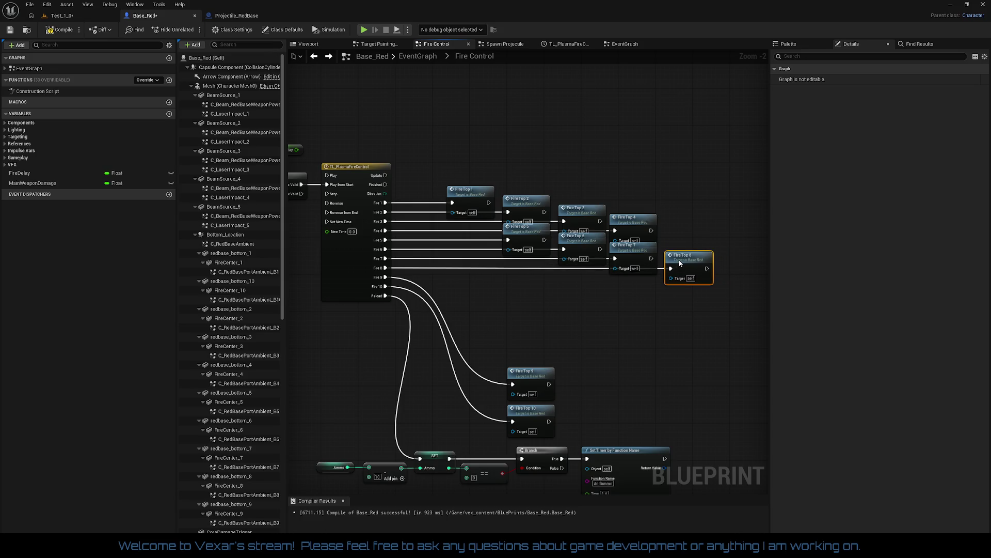
mouse_move(529, 373)
left_mouse_down()
mouse_move(738, 263)
mouse_move(529, 284)
mouse_move(535, 321)
left_mouse_up()
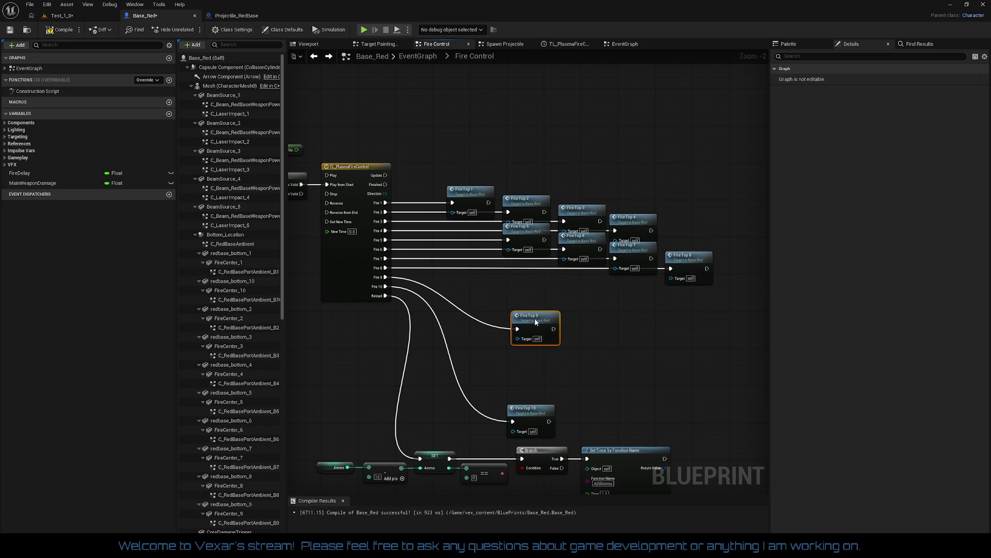
left_click_drag(691, 266, 475, 264)
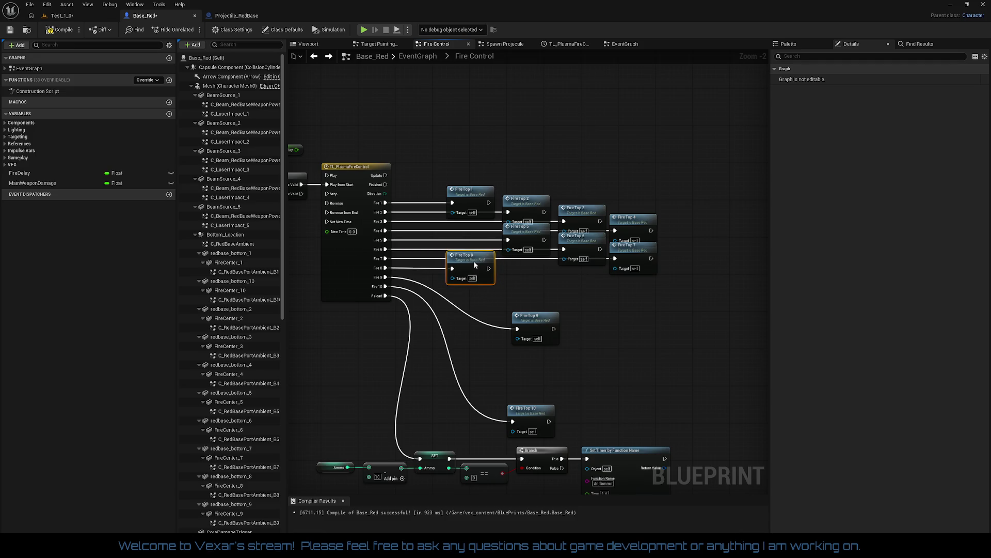
left_click_drag(529, 313, 518, 264)
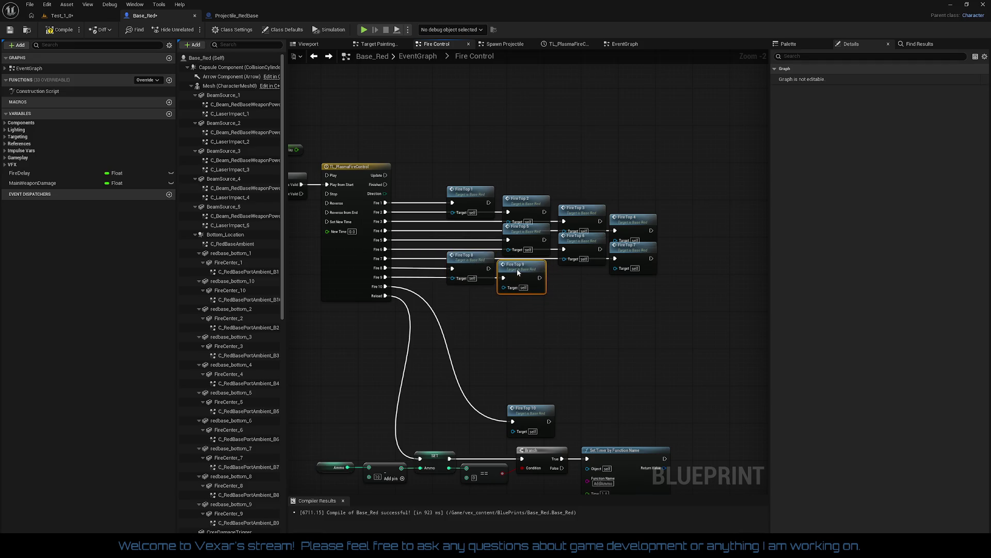
mouse_move(534, 412)
left_mouse_down()
mouse_move(575, 273)
mouse_move(587, 276)
left_mouse_up()
mouse_move(351, 141)
left_mouse_down()
mouse_move(676, 309)
mouse_move(668, 320)
left_mouse_up()
Nudge Fire Top 2 and 3 closer to Fire Top 1 beside the timeline.
left_click(614, 359)
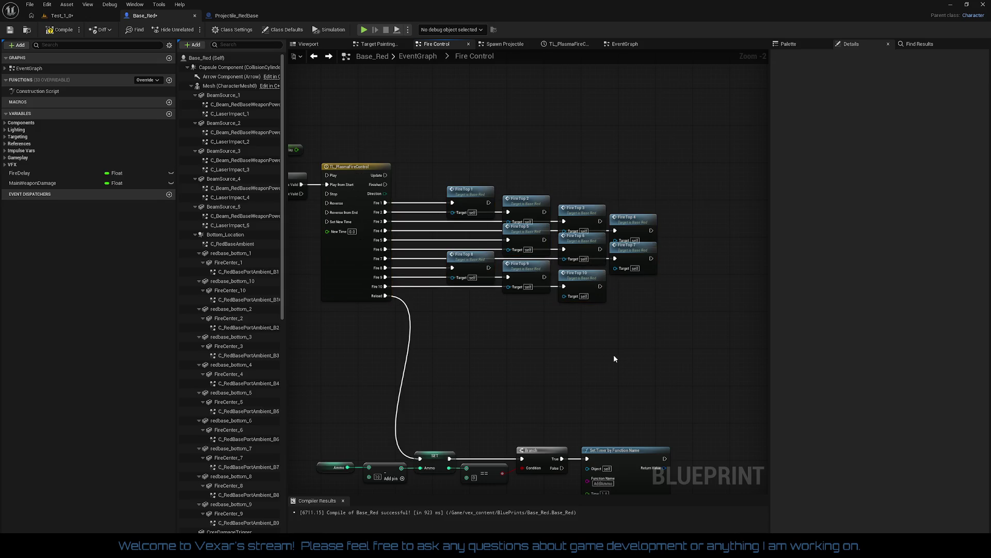
mouse_move(592, 333)
left_mouse_down()
mouse_move(608, 316)
mouse_move(561, 338)
left_mouse_up()
scroll(563, 335, "up", 1)
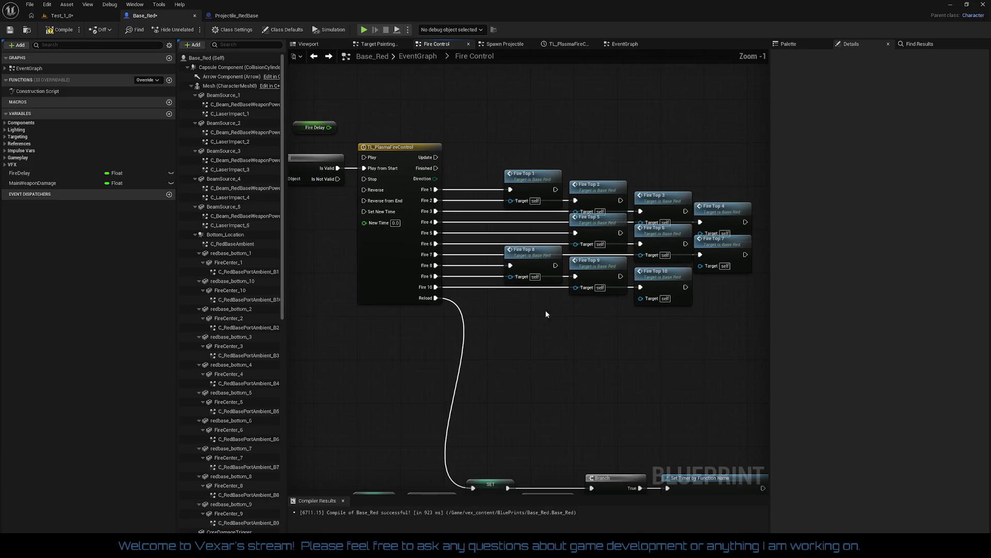
left_click(515, 181)
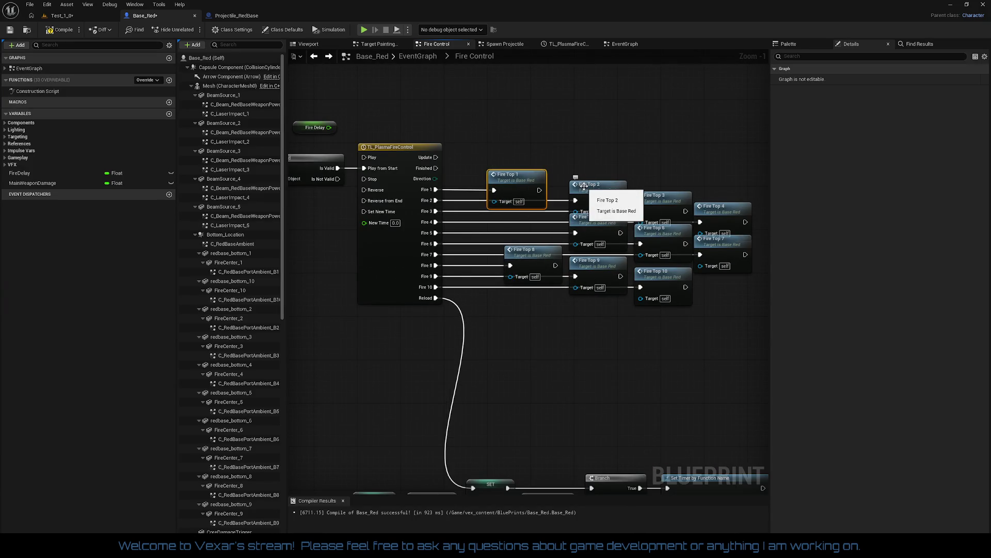
left_click_drag(586, 187, 558, 186)
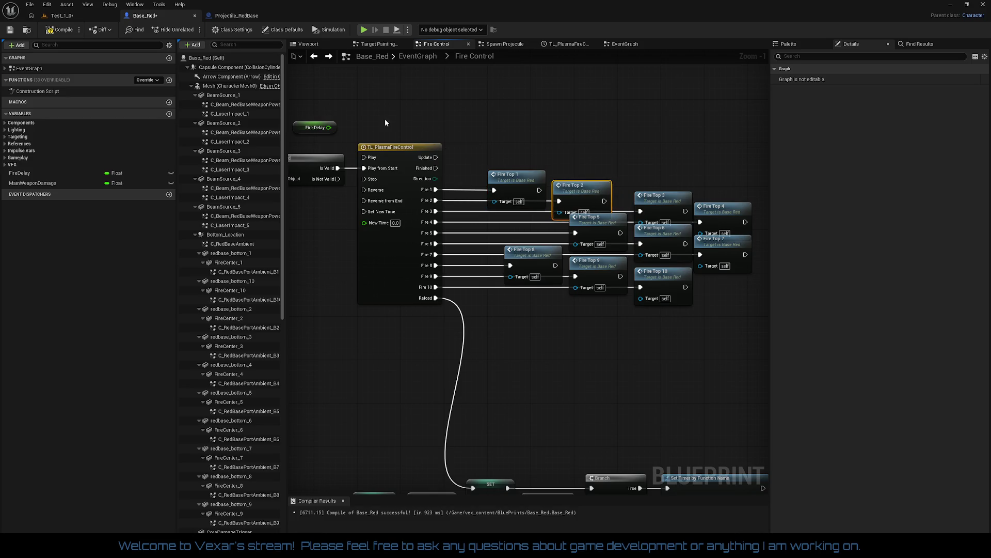
mouse_move(386, 122)
left_mouse_down()
mouse_move(612, 209)
mouse_move(594, 185)
mouse_move(633, 178)
left_mouse_up()
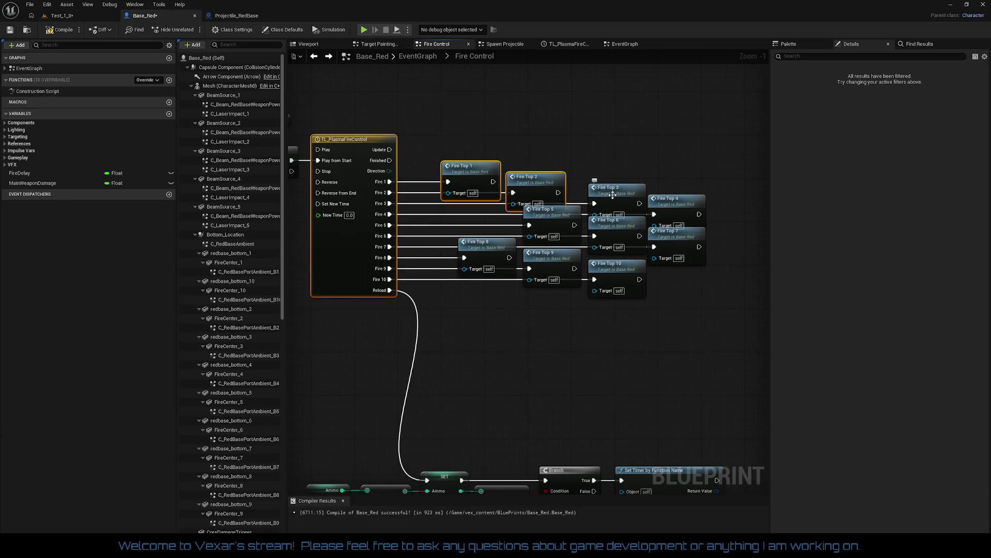
left_click_drag(613, 194, 597, 198)
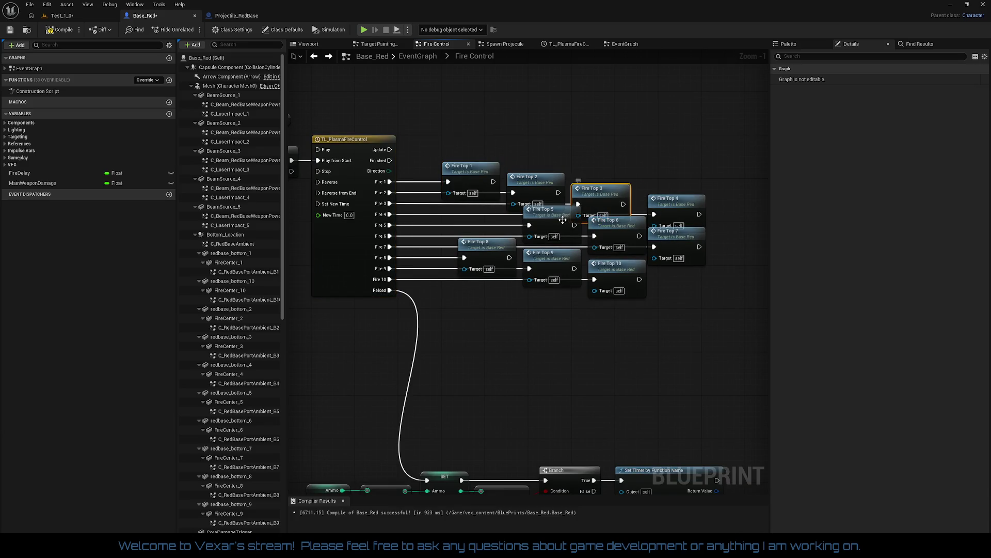
left_click_drag(639, 237, 609, 238)
Rearrange Fire Top 4–7 along the staircase row.
mouse_move(676, 324)
left_mouse_down()
mouse_move(517, 235)
mouse_move(490, 233)
mouse_move(664, 209)
mouse_move(717, 215)
left_mouse_up()
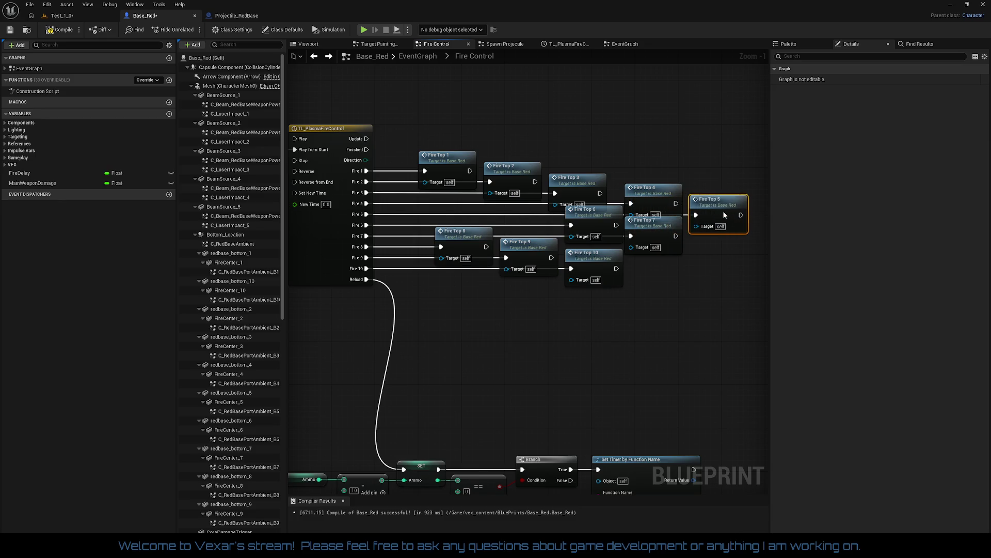
left_click_drag(637, 195, 647, 195)
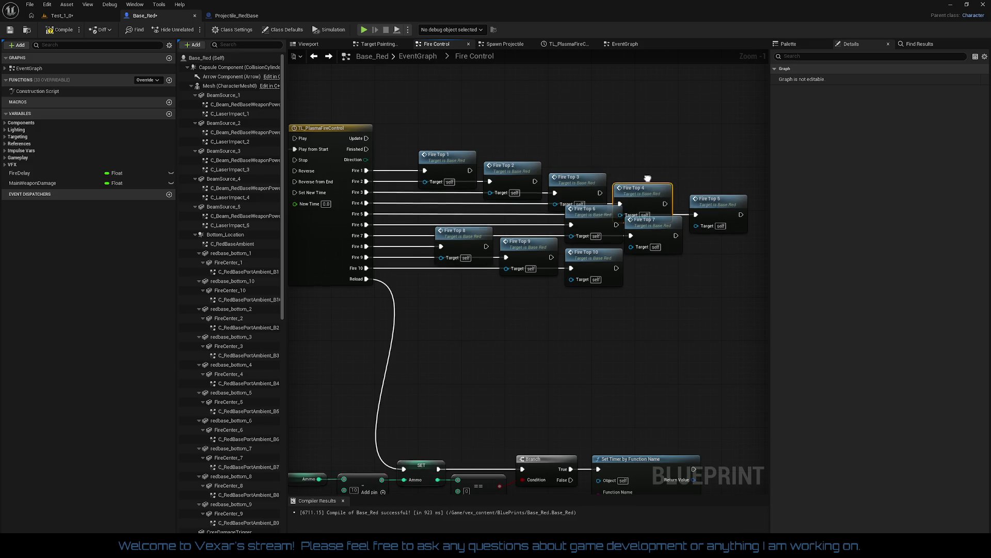
mouse_move(594, 219)
left_mouse_down()
mouse_move(583, 204)
mouse_move(745, 206)
mouse_move(710, 205)
left_mouse_up()
mouse_move(553, 211)
left_mouse_down()
mouse_move(759, 213)
mouse_move(726, 212)
mouse_move(739, 213)
left_mouse_up()
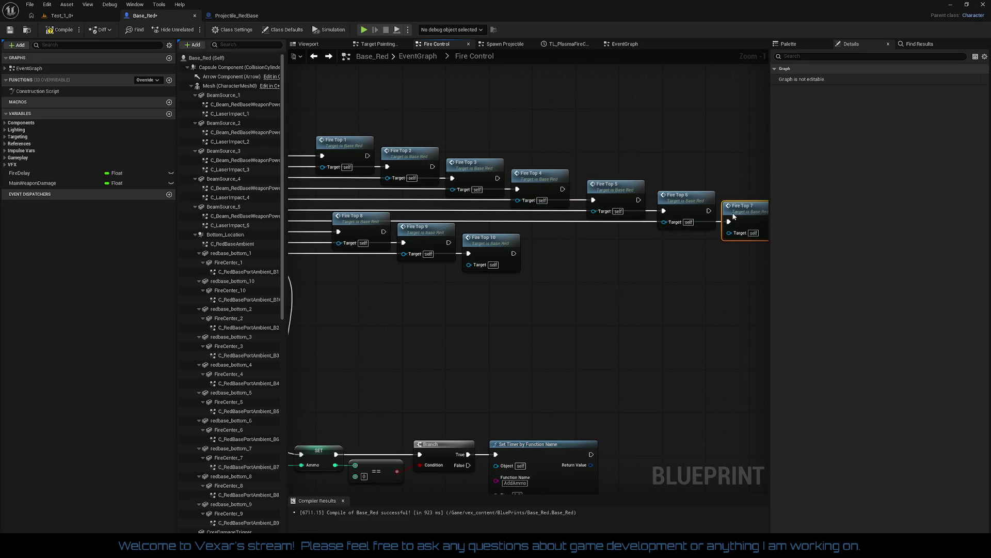
left_click_drag(609, 195, 605, 195)
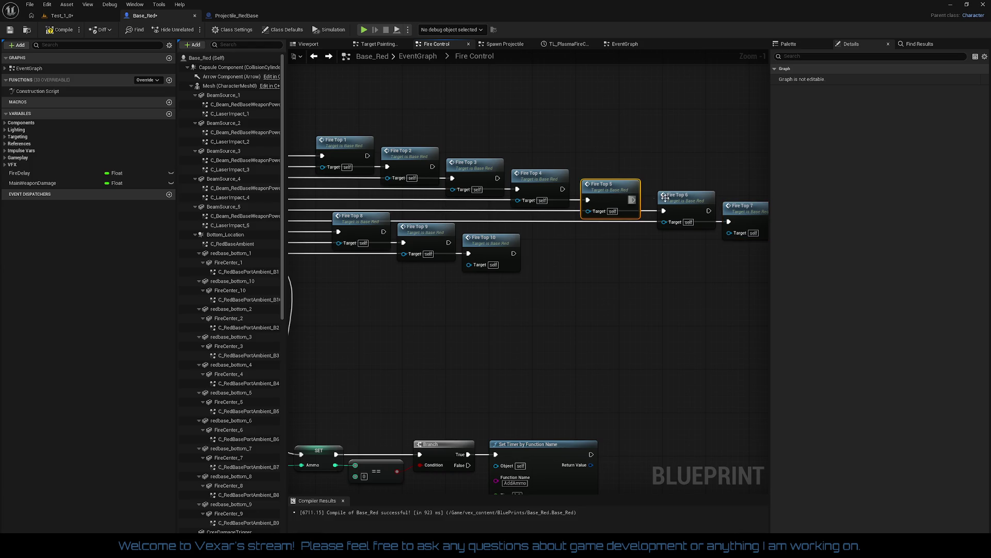
left_click_drag(697, 202, 736, 210)
Select Fire Top 8–10, then the timeline with all Fire Top nodes, and deselect.
scroll(736, 210, "down", 2)
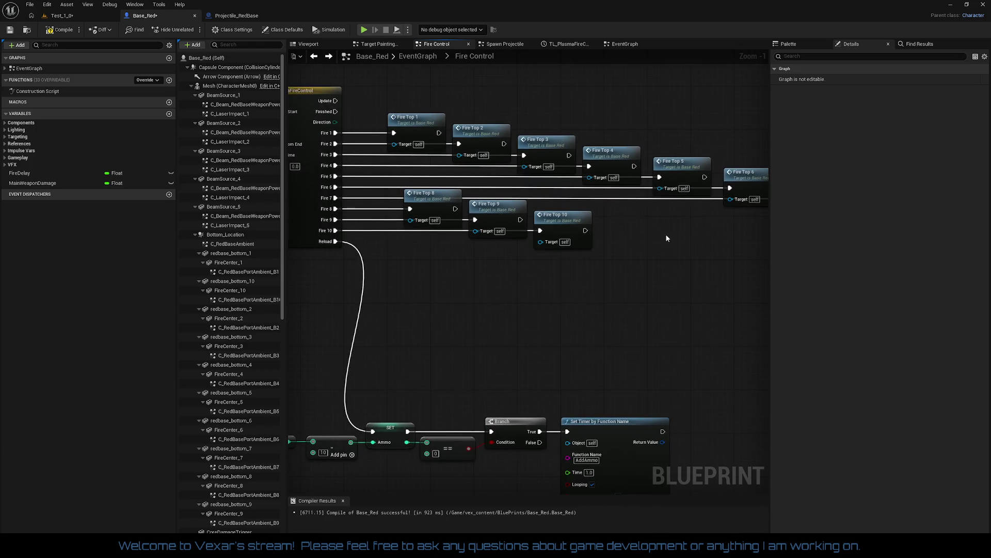
scroll(665, 234, "up", 1)
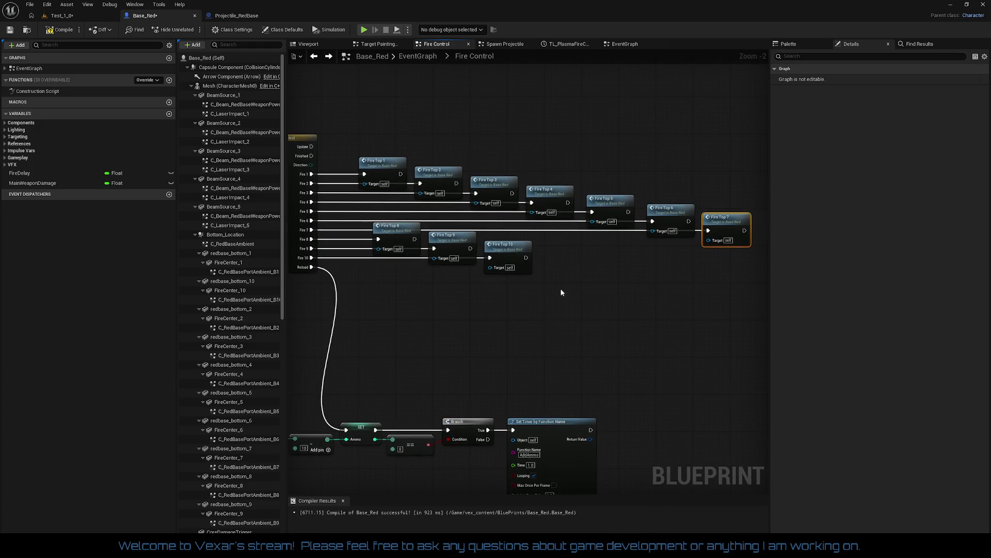
mouse_move(561, 289)
left_mouse_down()
mouse_move(395, 238)
mouse_move(701, 240)
left_mouse_up()
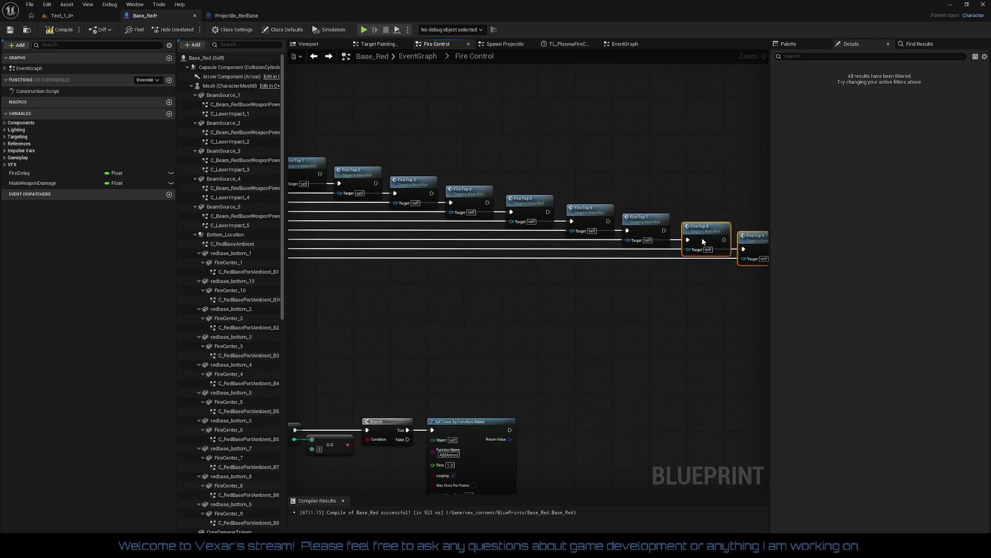
scroll(649, 296, "down", 2)
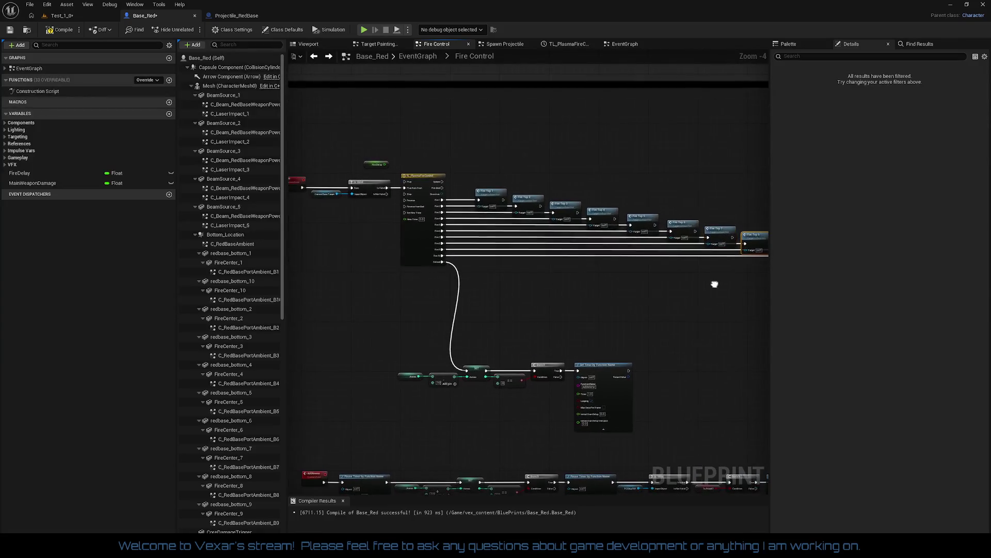
mouse_move(389, 157)
left_mouse_down()
mouse_move(848, 269)
mouse_move(705, 287)
mouse_move(703, 308)
mouse_move(652, 325)
mouse_move(685, 303)
left_mouse_up()
left_click(685, 303)
scroll(568, 263, "up", 5)
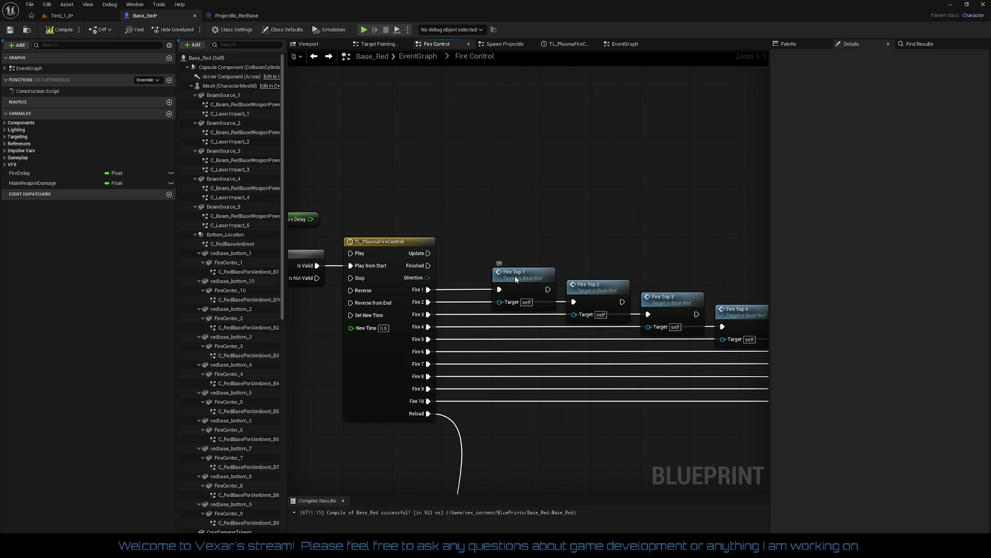
Stack Fire Top 1–5 in a vertical column and close the gaps between them.
left_click_drag(516, 274, 514, 148)
left_click_drag(594, 283, 522, 192)
left_click_drag(671, 309, 524, 247)
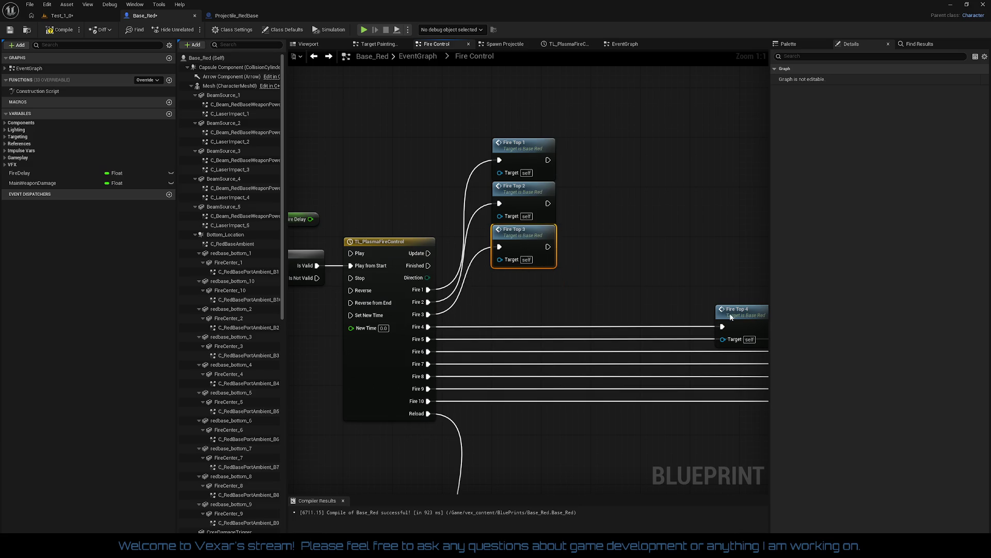
left_click_drag(732, 317, 510, 281)
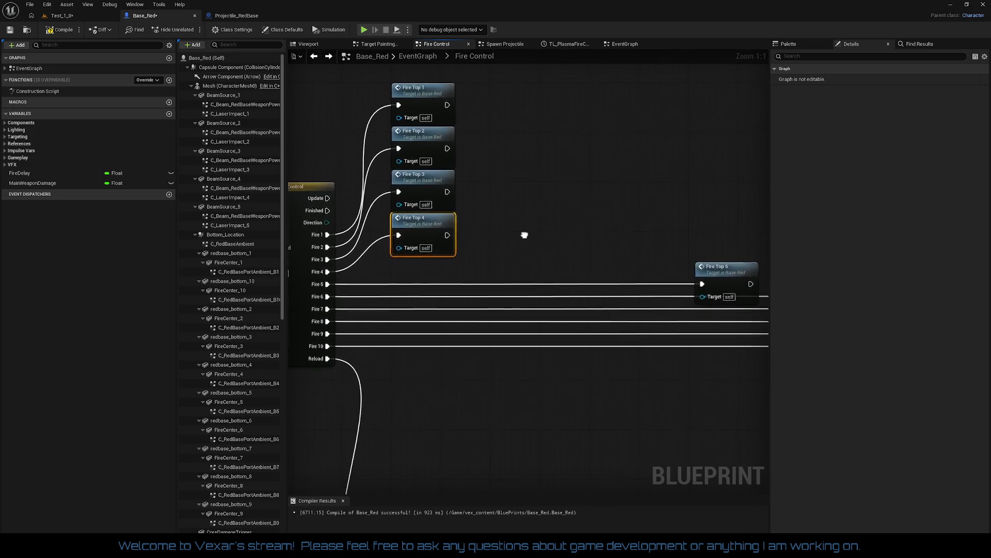
left_click_drag(714, 273, 425, 277)
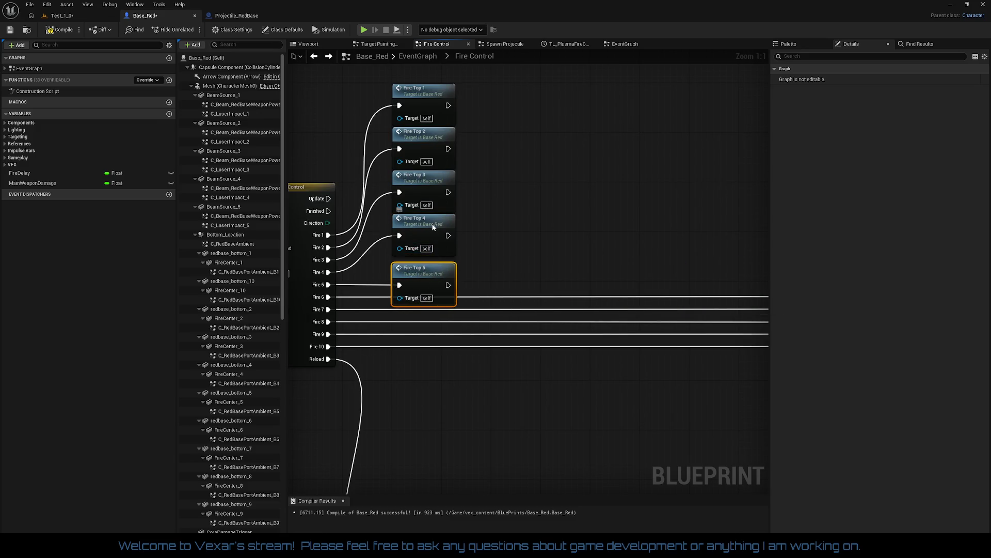
left_click_drag(432, 227, 431, 234)
left_click_drag(427, 192, 428, 198)
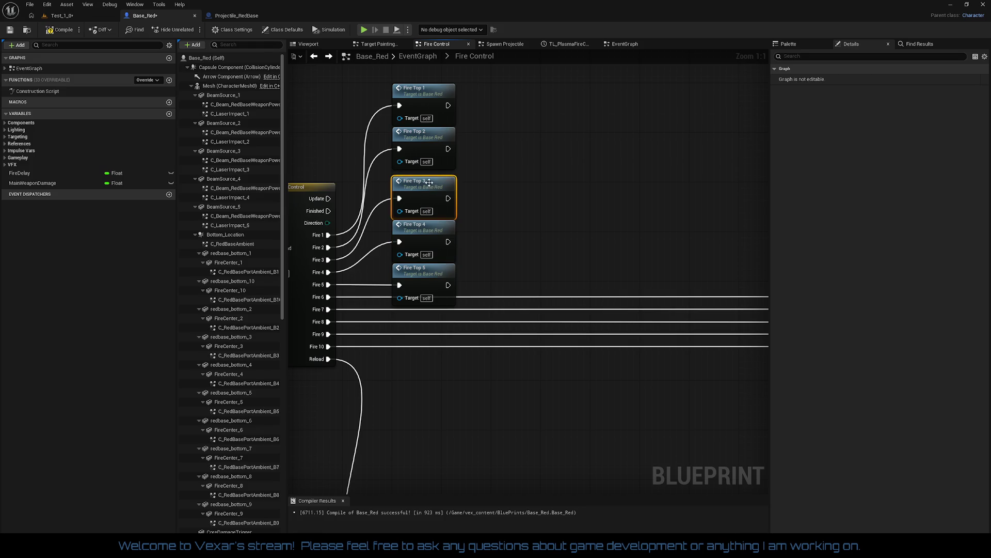
left_click(429, 138)
left_click_drag(429, 138, 429, 145)
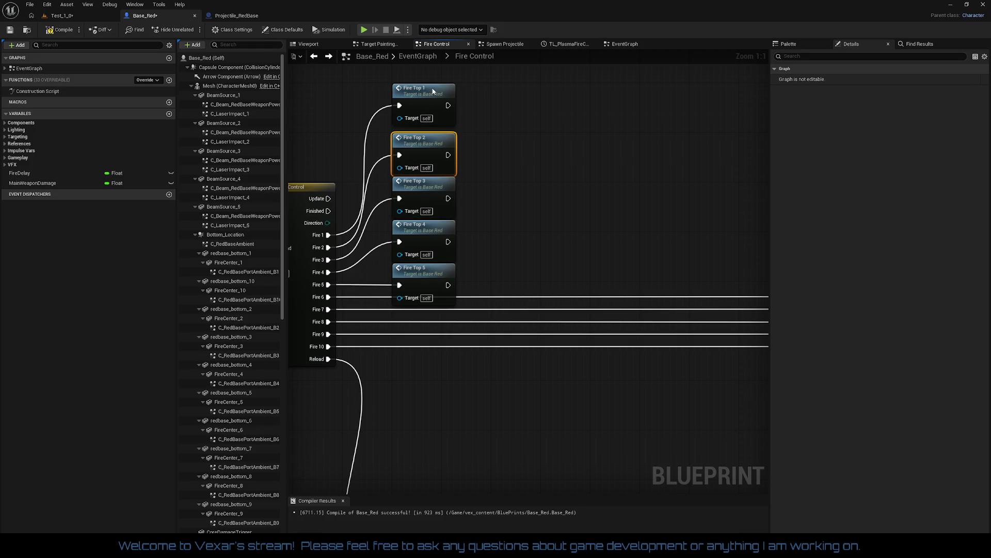
left_click_drag(424, 91, 424, 98)
left_click_drag(556, 191, 551, 171)
scroll(551, 170, "down", 1)
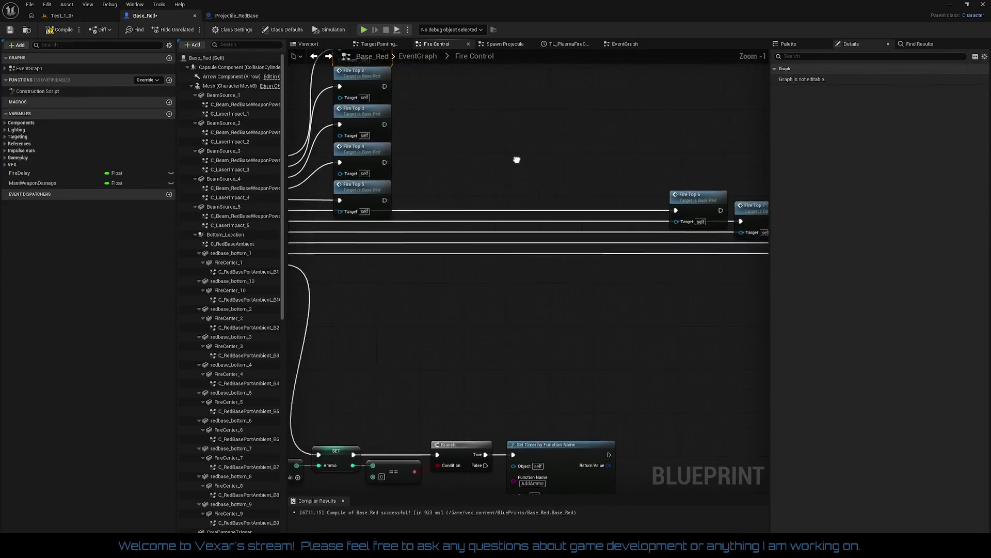
Place Fire Top 6–10 below Fire Top 5 to complete the column.
left_click_drag(743, 212, 598, 239)
left_click_drag(531, 248, 392, 234)
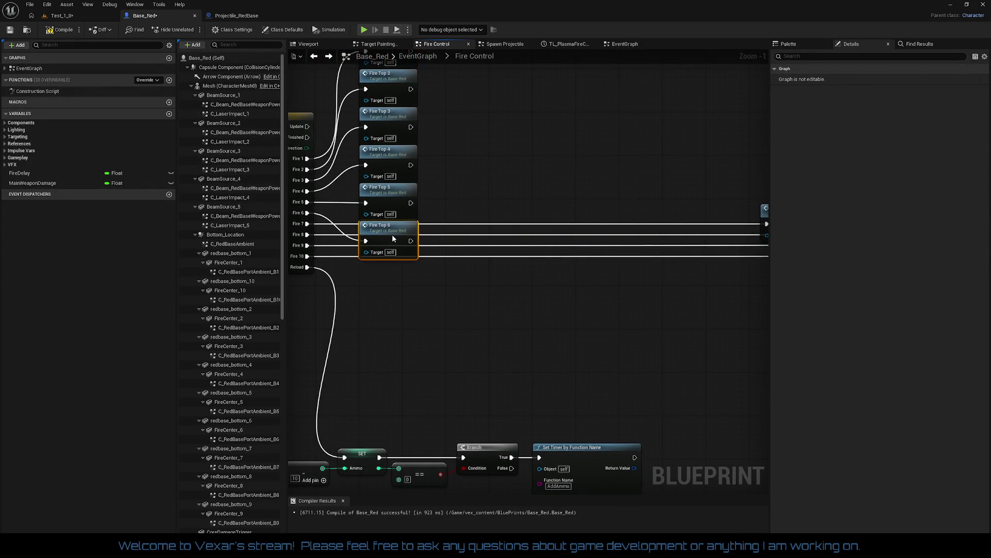
left_click_drag(568, 245, 469, 235)
mouse_move(671, 205)
left_mouse_down()
mouse_move(626, 224)
mouse_move(323, 263)
left_mouse_up()
scroll(309, 262, "down", 1)
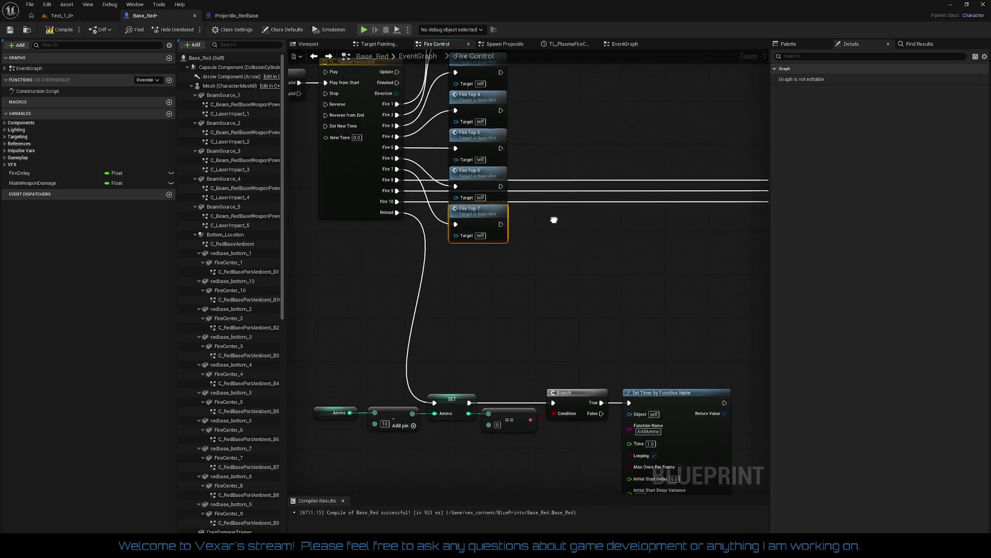
mouse_move(517, 243)
left_mouse_down()
mouse_move(552, 240)
mouse_move(532, 263)
mouse_move(485, 277)
mouse_move(374, 264)
left_mouse_up()
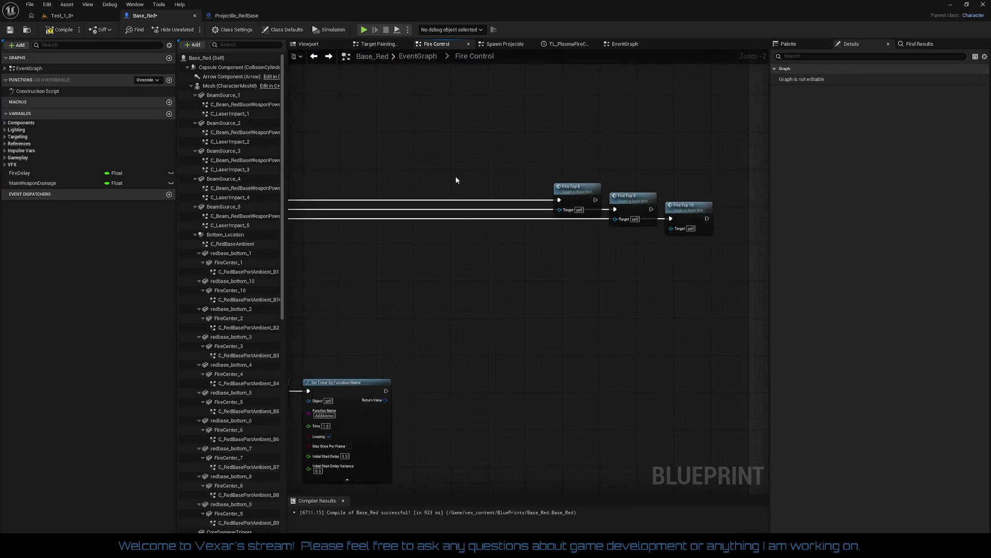
left_click_drag(456, 180, 646, 259)
mouse_move(572, 192)
left_mouse_down()
mouse_move(322, 240)
mouse_move(535, 279)
left_mouse_up()
mouse_move(642, 264)
left_mouse_down()
mouse_move(536, 316)
mouse_move(538, 258)
left_mouse_up()
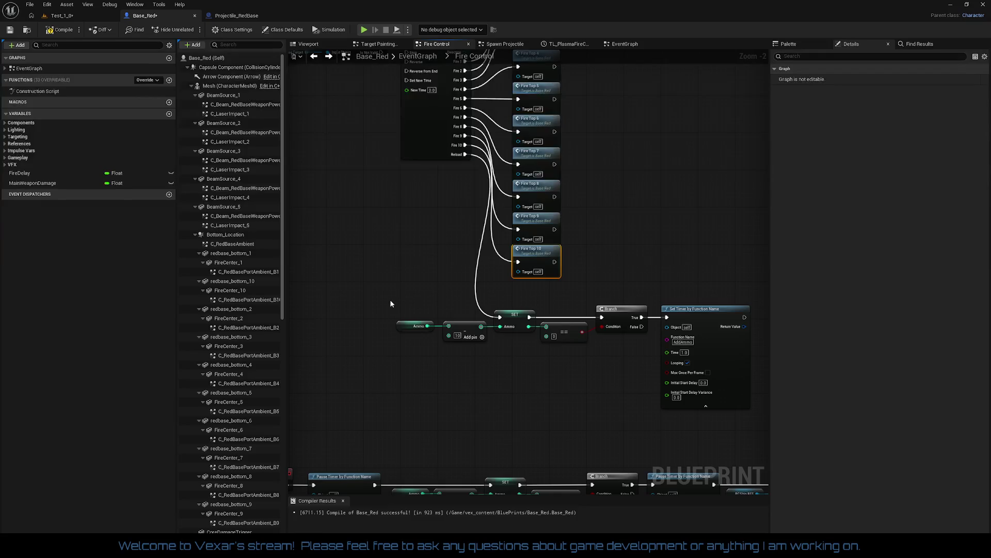
Select all ten Fire Top nodes and shift the column slightly right.
mouse_move(590, 209)
left_mouse_down()
mouse_move(536, 333)
mouse_move(549, 356)
left_mouse_up()
mouse_move(454, 94)
left_mouse_down()
mouse_move(587, 330)
mouse_move(594, 424)
left_mouse_up()
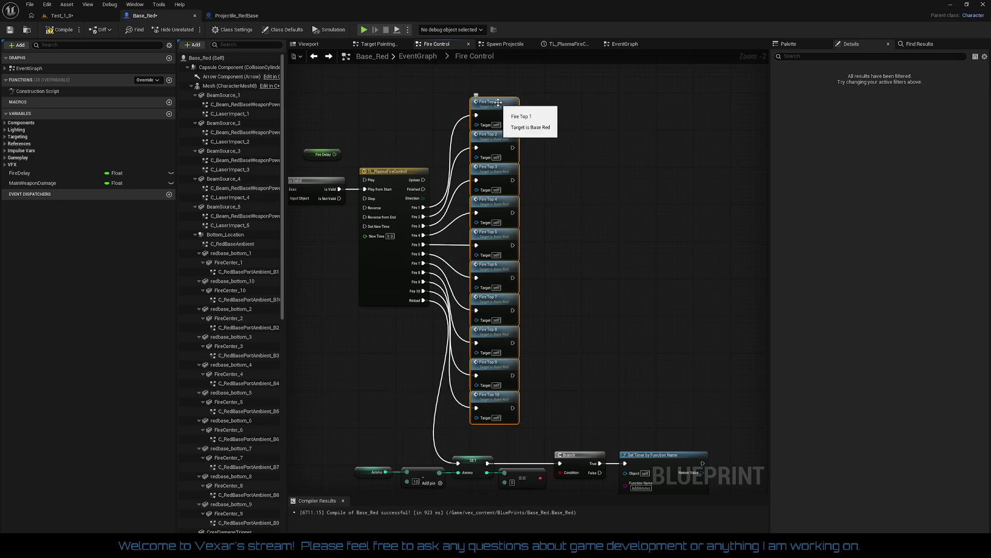
left_click_drag(501, 106, 537, 105)
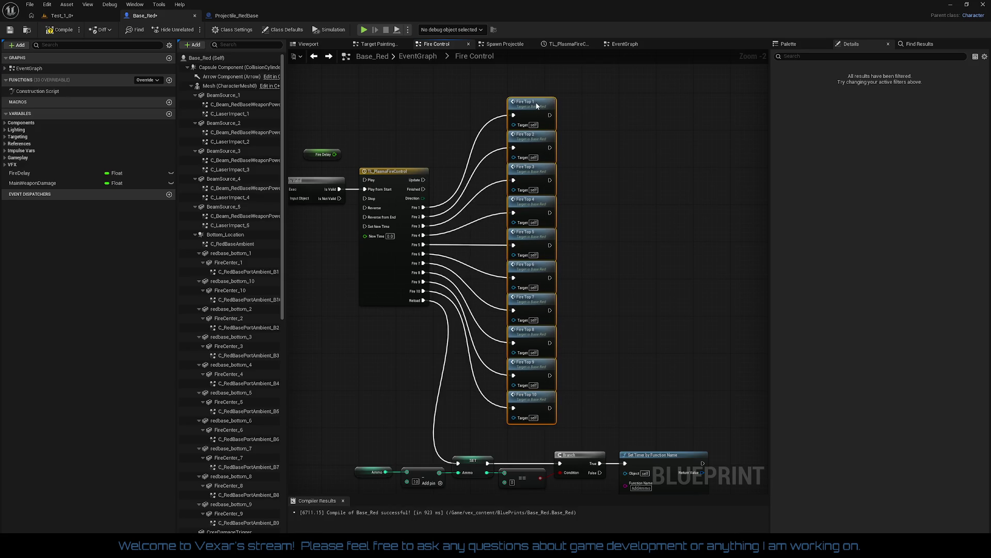
left_click_drag(440, 275, 463, 179)
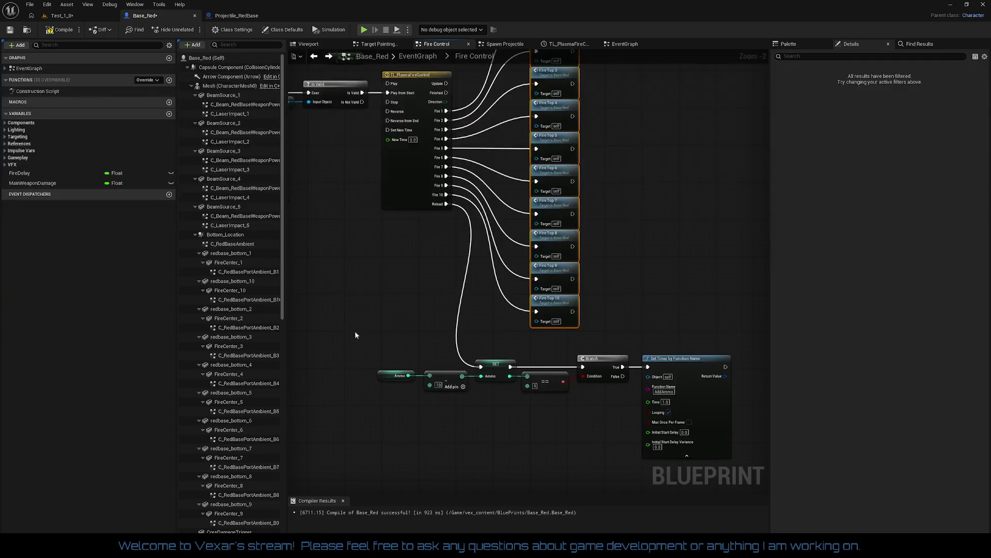
Move the Ammo, SET, Branch and Set Timer reload chain up and right.
mouse_move(355, 346)
left_mouse_down()
mouse_move(664, 410)
mouse_move(666, 433)
left_mouse_up()
left_click_drag(687, 365, 705, 352)
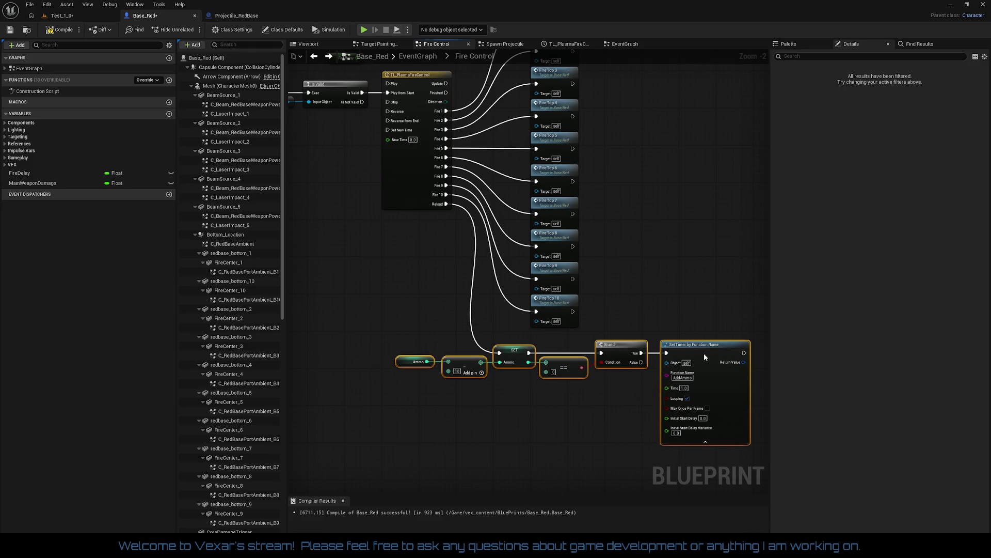
left_click(560, 409)
Move the Fire event and timeline node group higher inside the Fire Control comment.
mouse_move(406, 320)
left_mouse_down()
mouse_move(443, 356)
mouse_move(480, 314)
mouse_move(475, 354)
mouse_move(420, 214)
left_mouse_up()
scroll(420, 214, "down", 1)
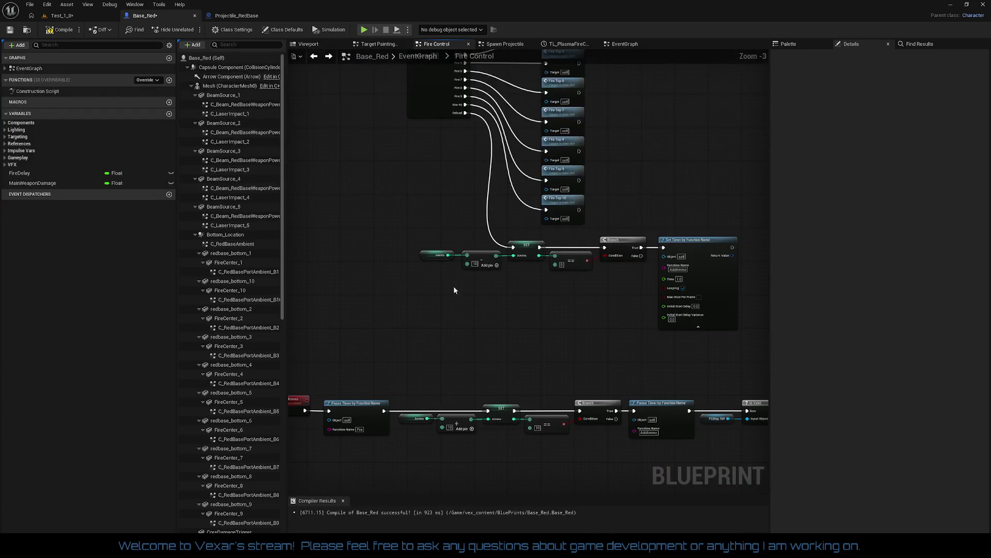
scroll(436, 354, "up", 2)
left_click_drag(467, 321, 468, 344)
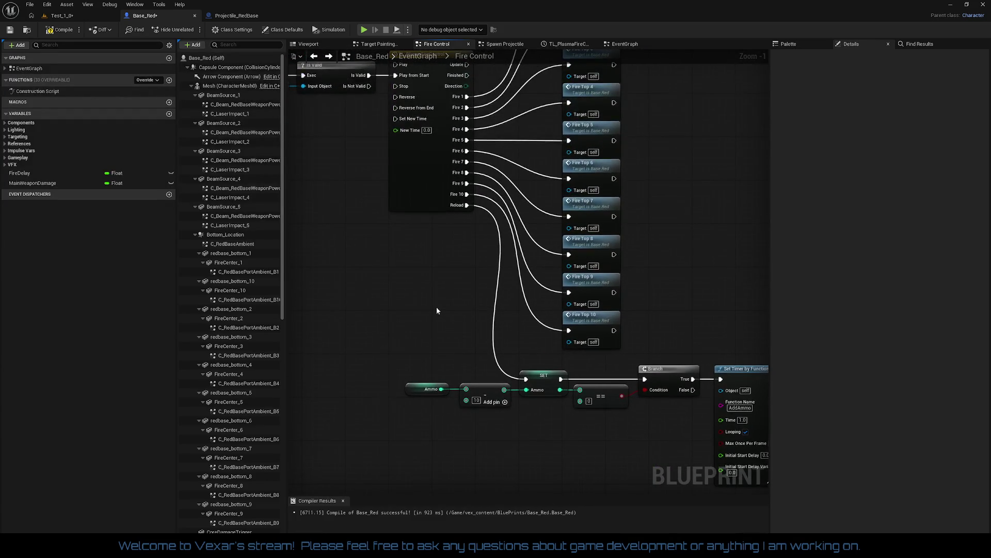
scroll(457, 310, "down", 4)
left_click_drag(457, 301, 476, 212)
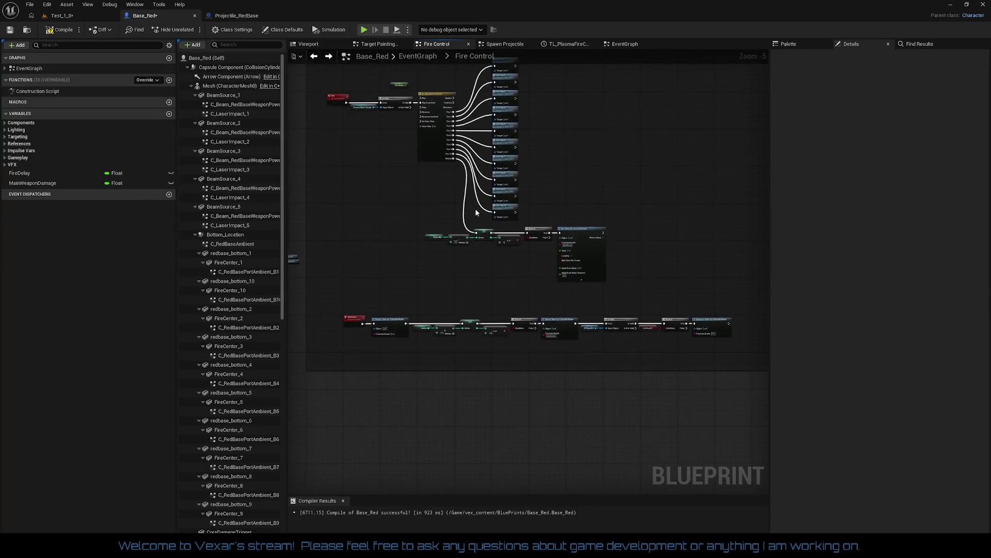
left_click_drag(442, 295, 443, 282)
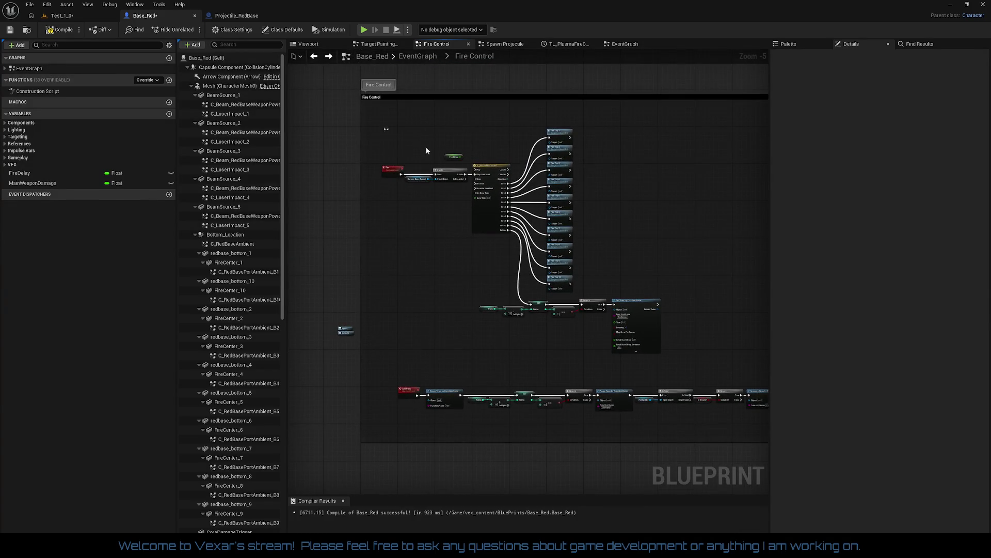
left_click_drag(382, 127, 709, 341)
scroll(403, 186, "up", 3)
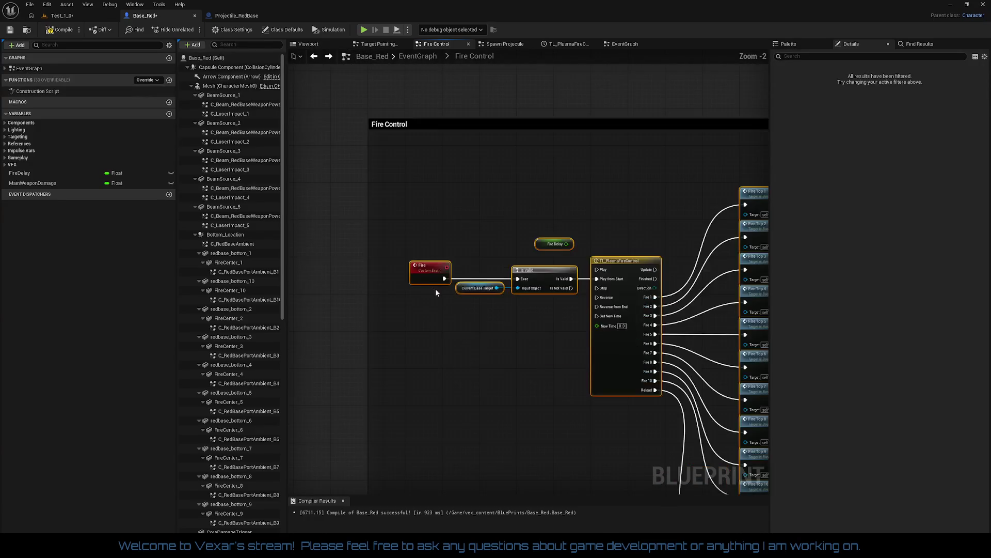
mouse_move(431, 278)
left_mouse_down()
mouse_move(418, 210)
mouse_move(417, 232)
mouse_move(355, 131)
left_mouse_up()
left_click(403, 230)
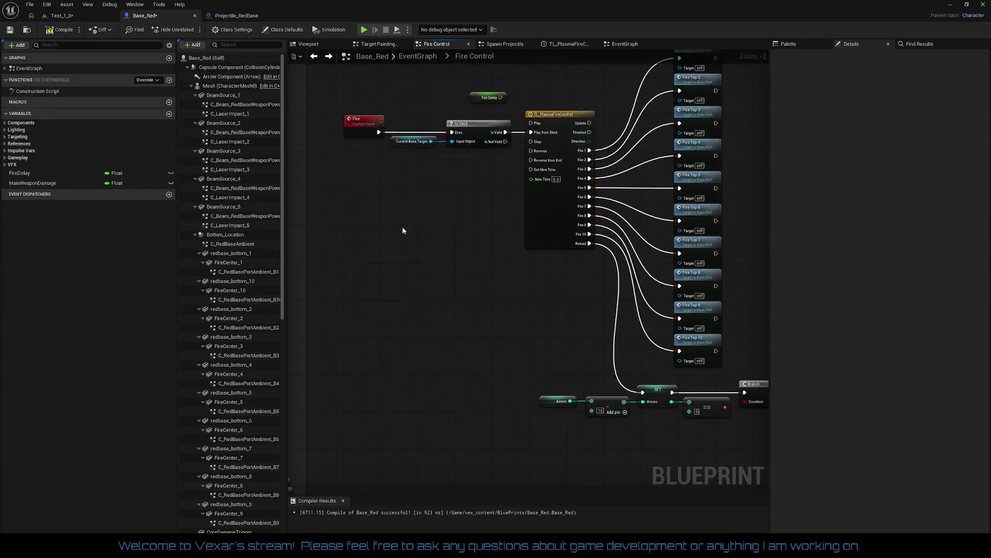
Raise the bottom AddAmmo node row closer to the nodes above.
left_click_drag(404, 230, 445, 181)
scroll(466, 268, "down", 2)
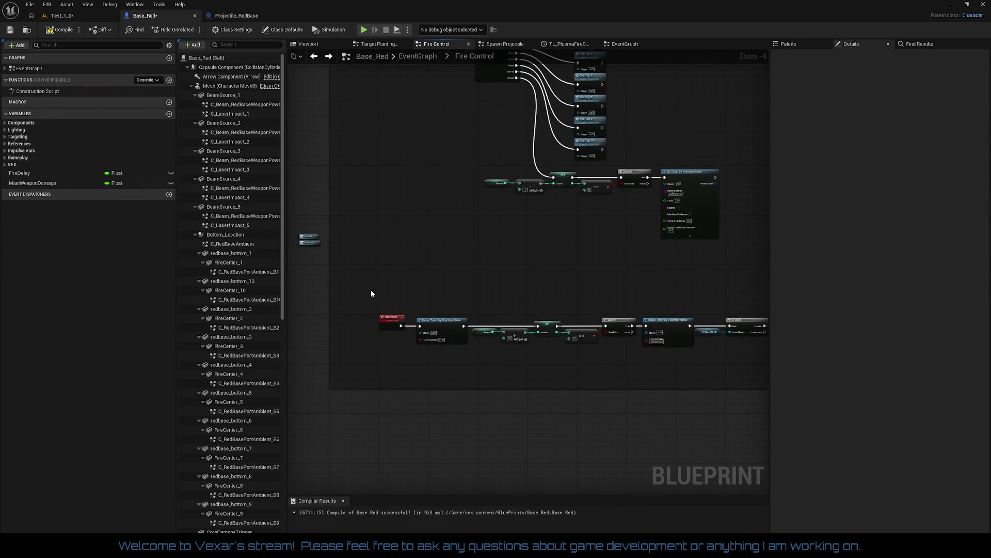
mouse_move(371, 293)
left_mouse_down()
mouse_move(718, 379)
mouse_move(749, 415)
left_mouse_up()
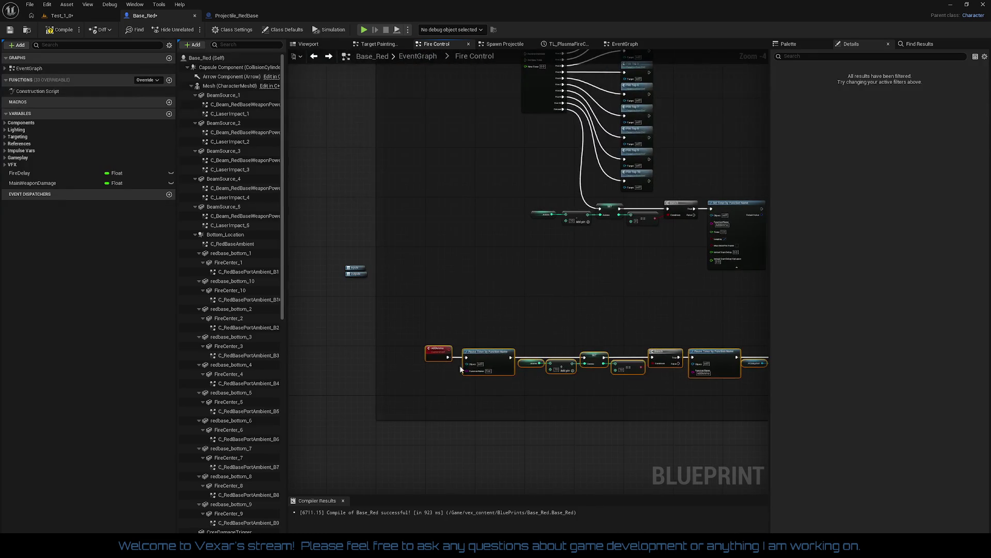
left_click_drag(461, 369, 453, 323)
scroll(420, 307, "up", 3)
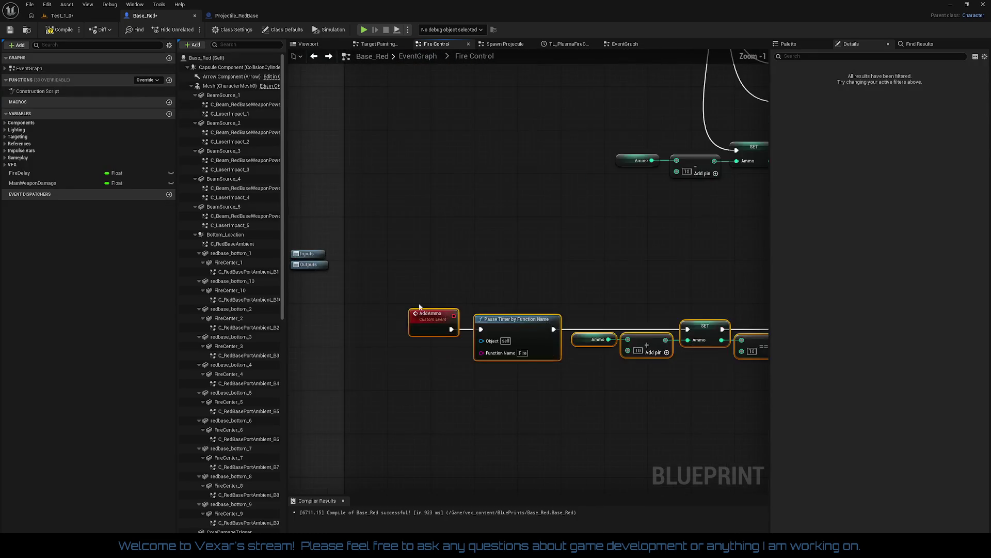
scroll(409, 315, "down", 5)
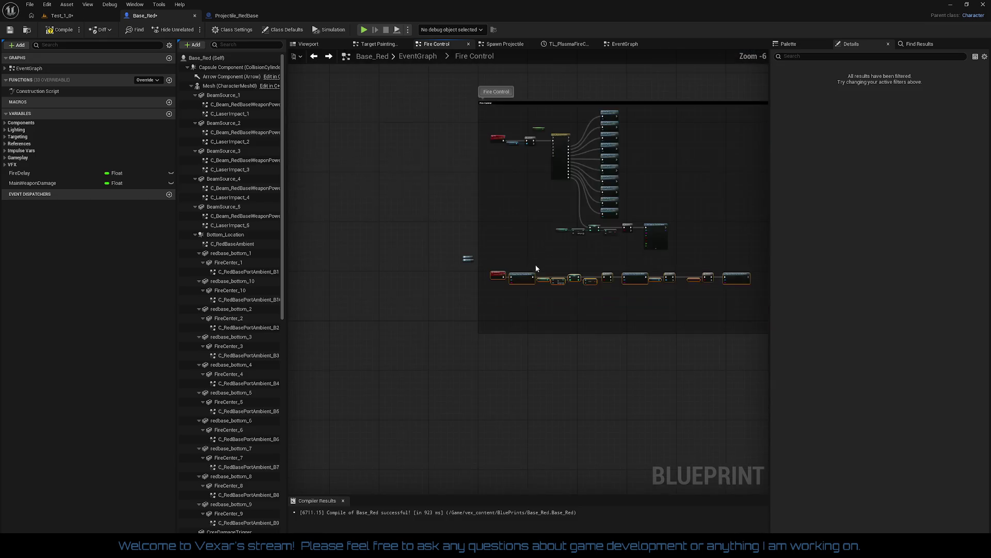
scroll(536, 268, "up", 1)
left_click(506, 337)
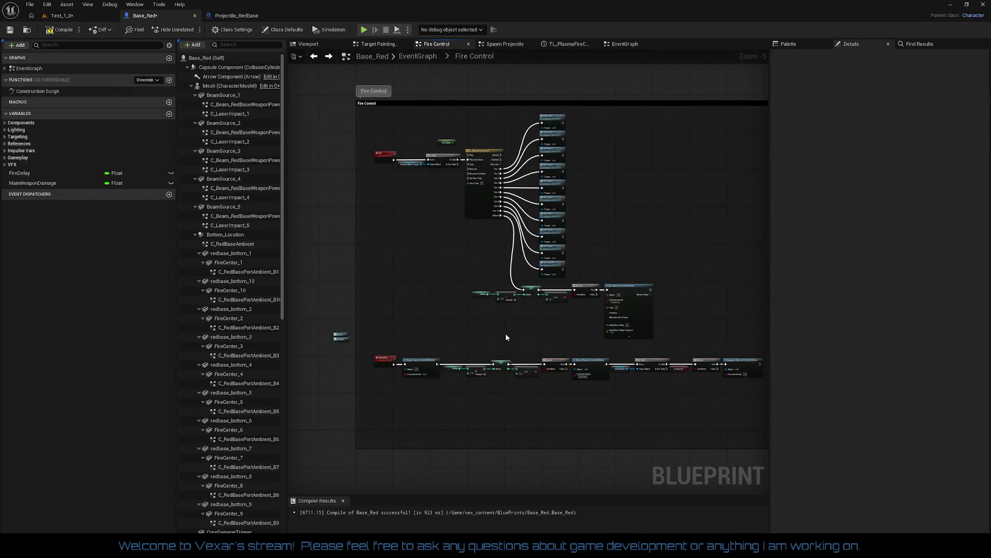
scroll(484, 350, "up", 2)
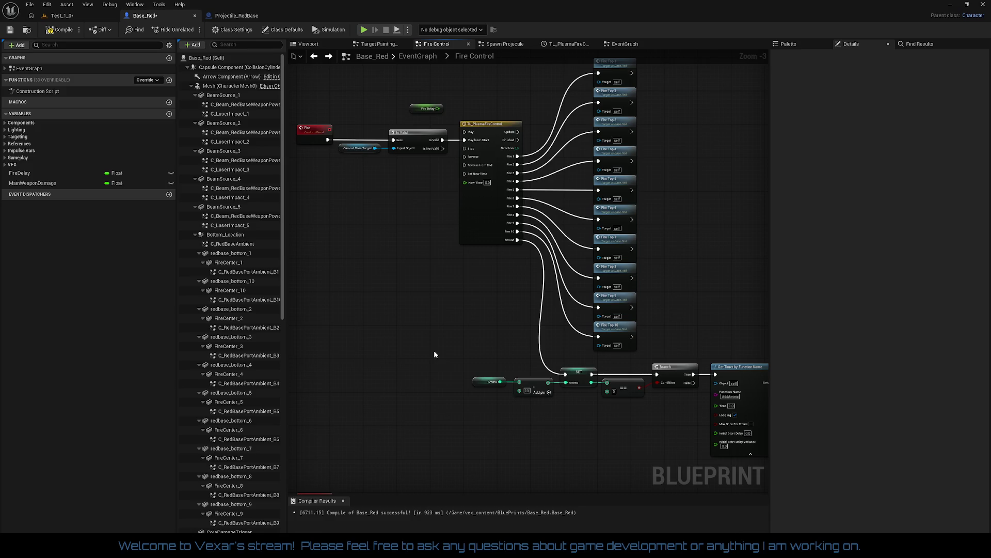
Review the timer and branch rows, compile Base_Red, then switch to the Projectile_RedBase editor.
left_click_drag(434, 355, 463, 343)
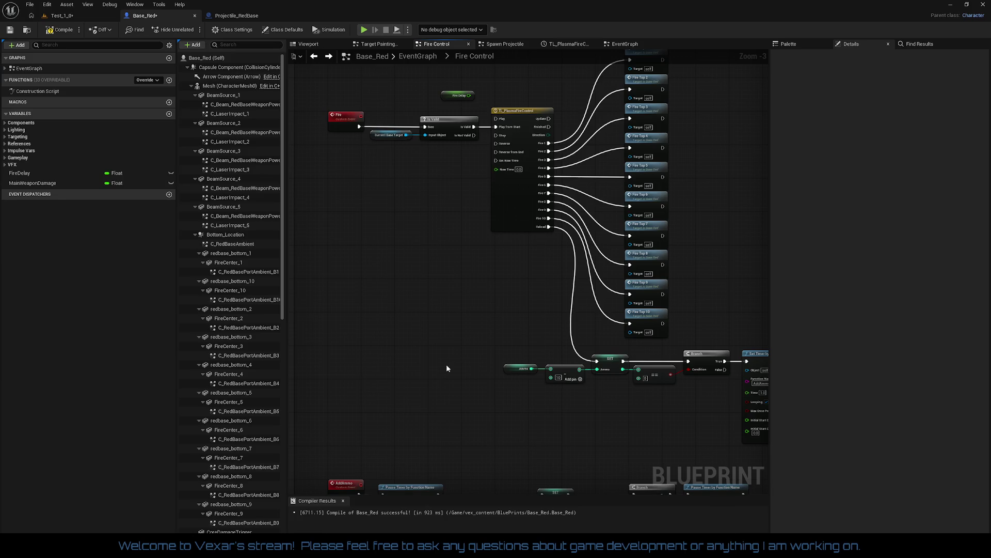
left_click_drag(446, 364, 380, 349)
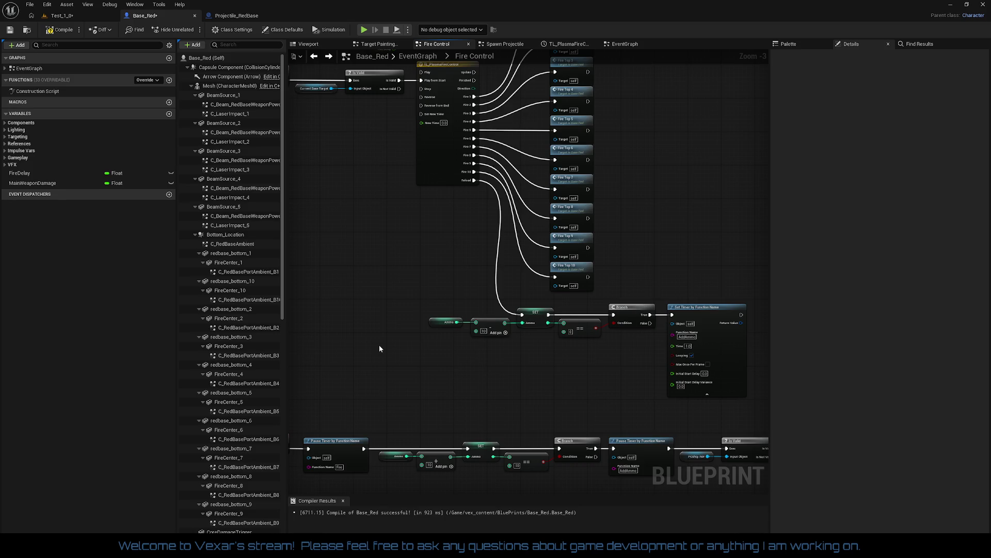
left_click_drag(379, 349, 417, 324)
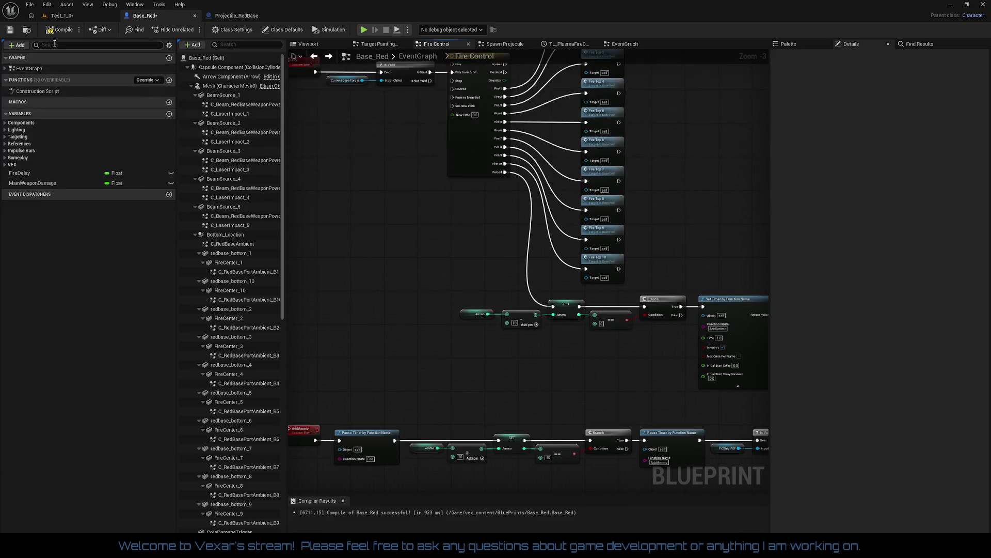
left_click(54, 32)
mouse_move(357, 203)
left_mouse_down()
mouse_move(370, 224)
mouse_move(338, 291)
left_mouse_up()
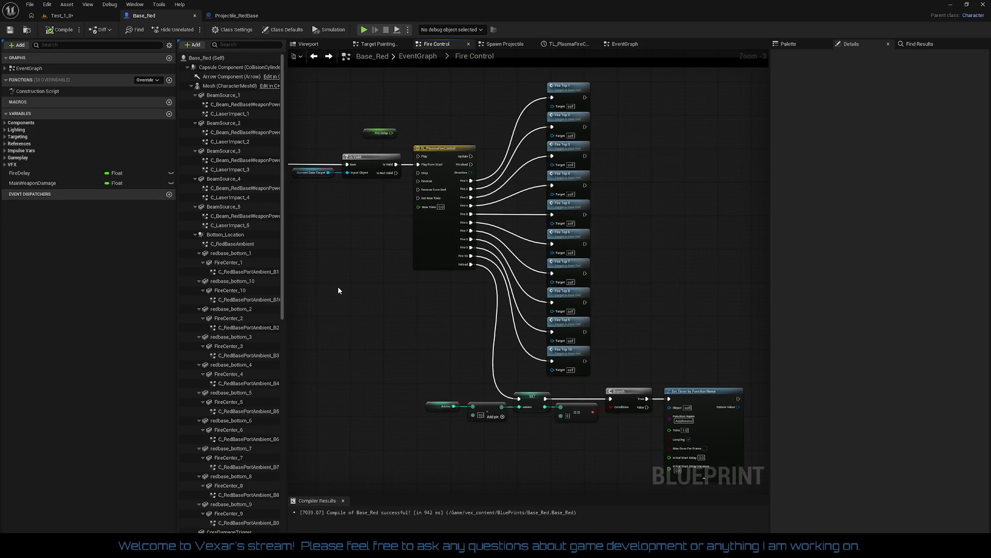
left_click(237, 16)
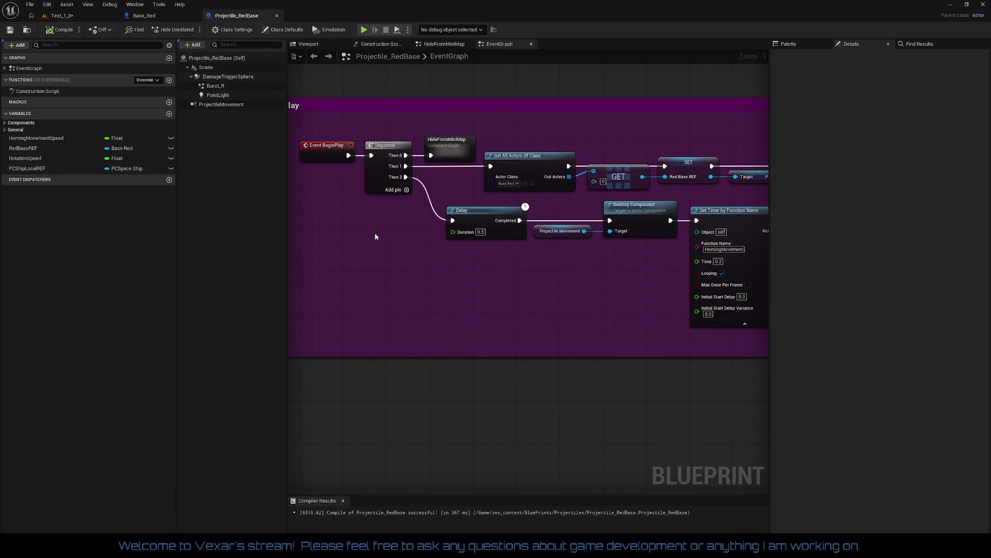
Review the Begin Play nodes, Homing Movement section and Destroy Component node in Projectile_RedBase.
left_click_drag(377, 236, 402, 286)
scroll(496, 291, "down", 1)
scroll(504, 293, "down", 1)
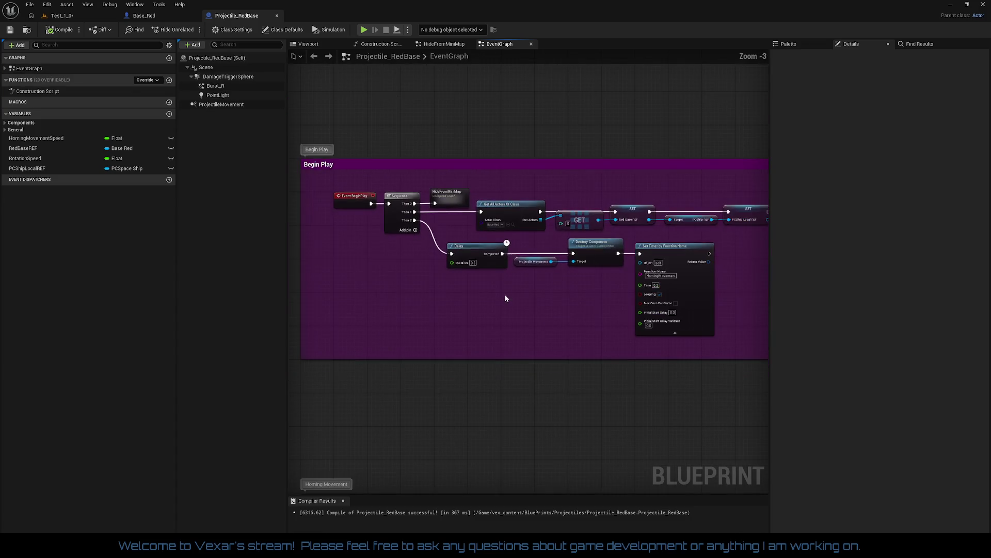
mouse_move(504, 294)
left_mouse_down()
mouse_move(474, 245)
mouse_move(497, 73)
left_mouse_up()
scroll(533, 192, "down", 1)
scroll(518, 210, "up", 2)
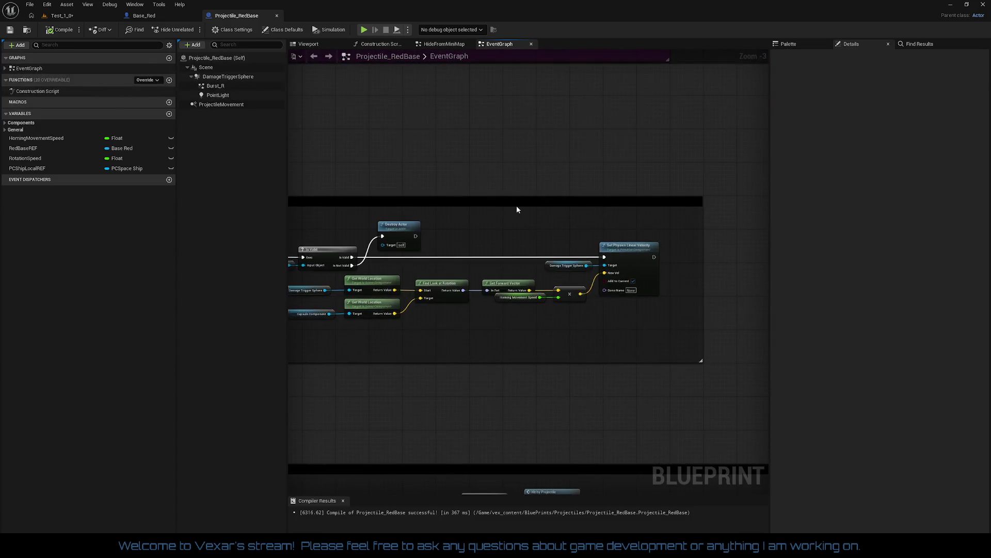
left_click_drag(519, 211, 594, 416)
scroll(489, 239, "up", 1)
left_click_drag(485, 238, 477, 305)
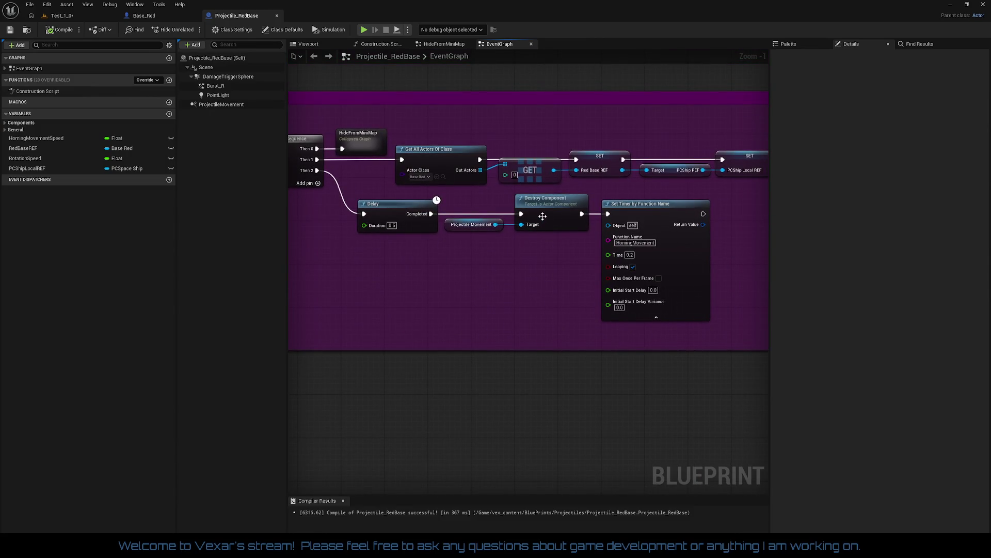
left_click(461, 227)
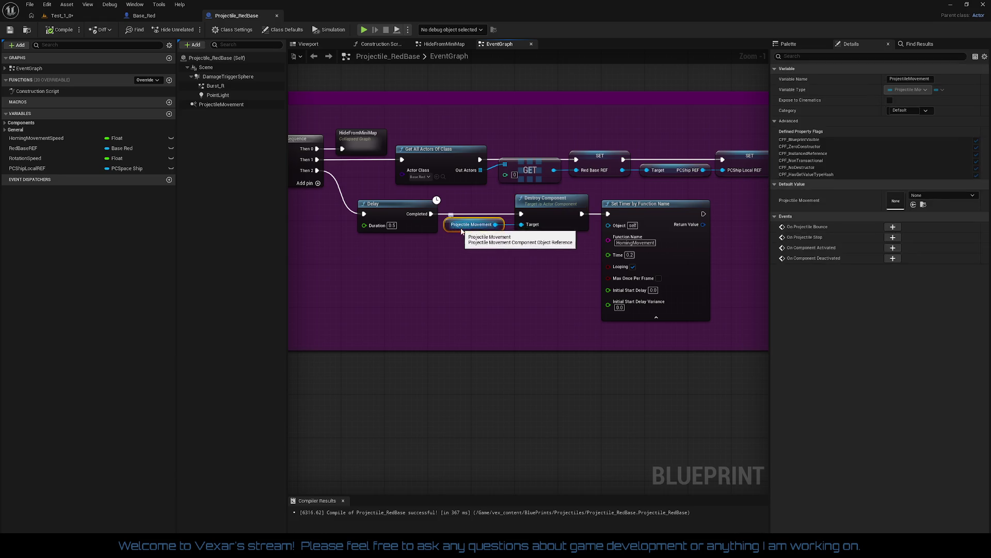
left_click(563, 207)
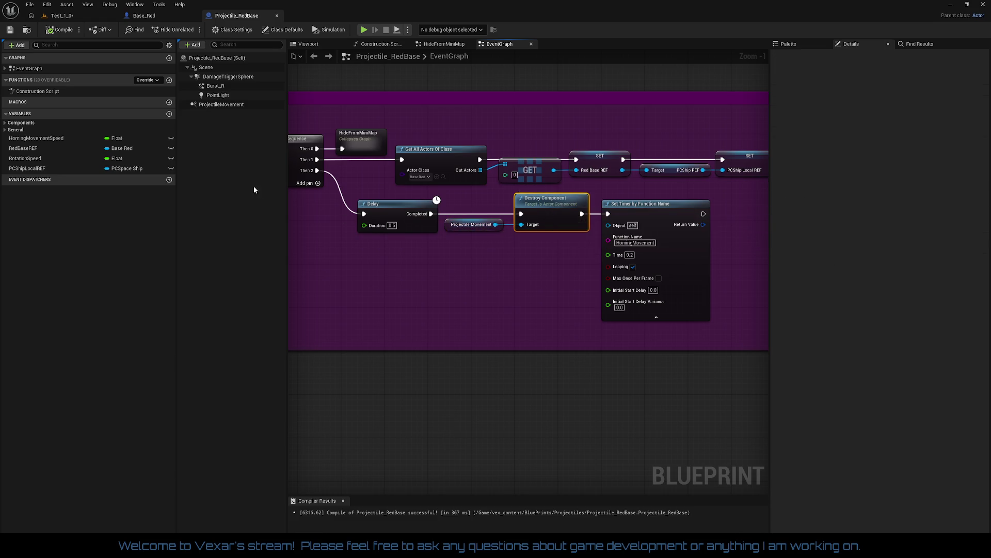
Check the ProjectileMovement component's properties, then play-test the Test_1_0 level.
left_click(232, 105)
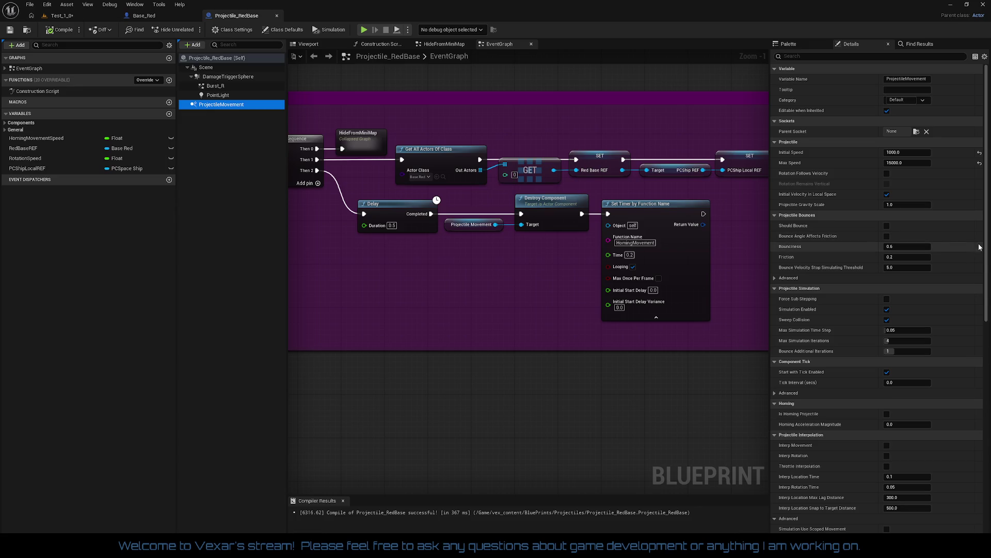
scroll(980, 249, "down", 10)
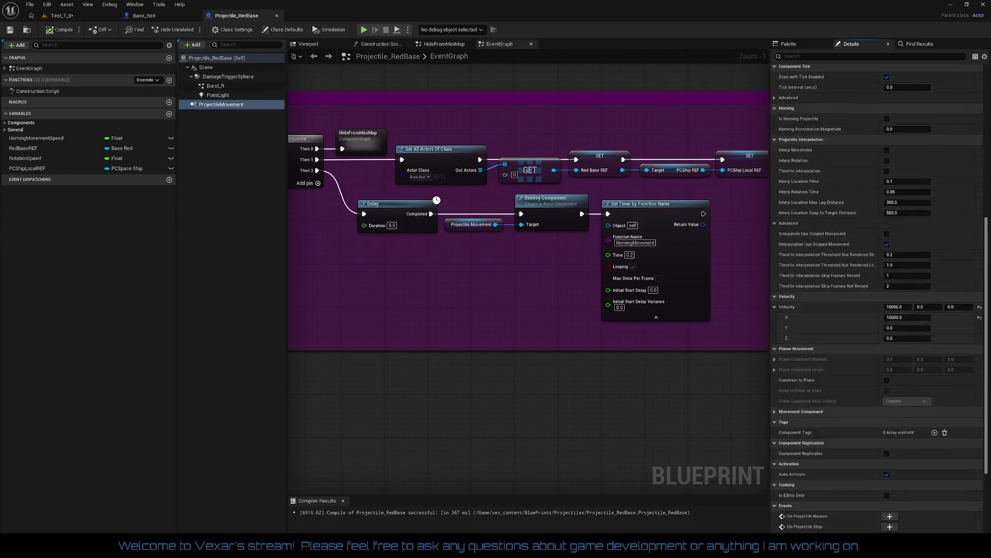
scroll(879, 298, "down", 3)
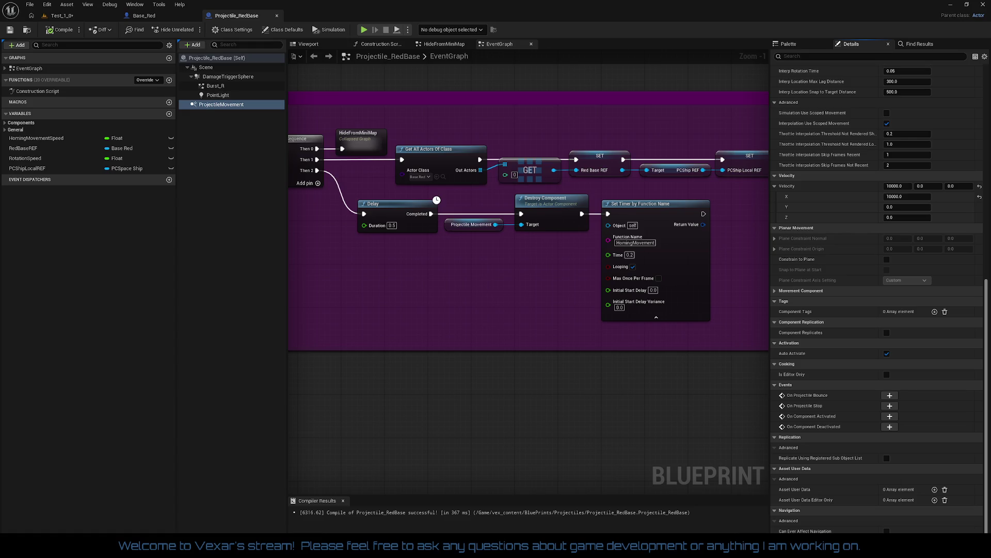
scroll(879, 298, "up", 13)
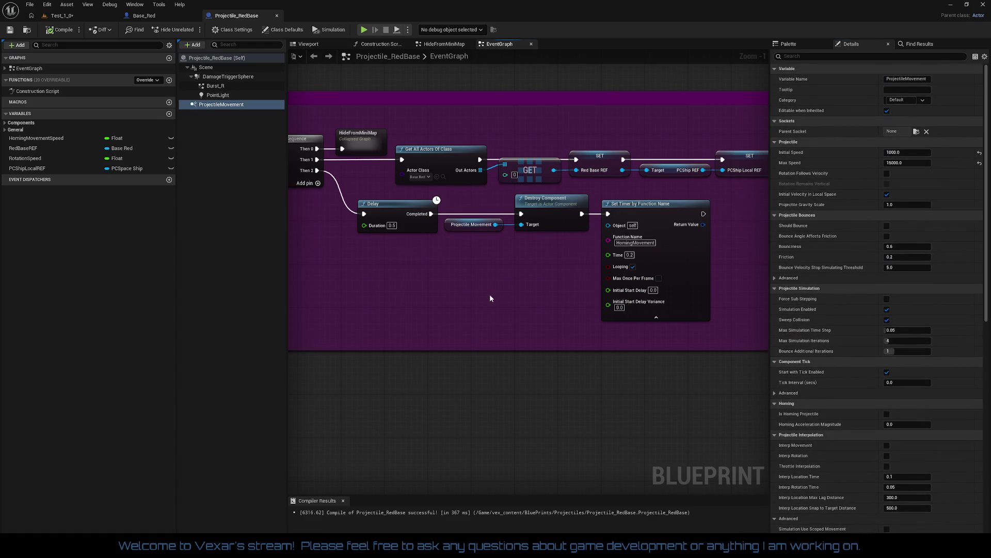
left_click(71, 16)
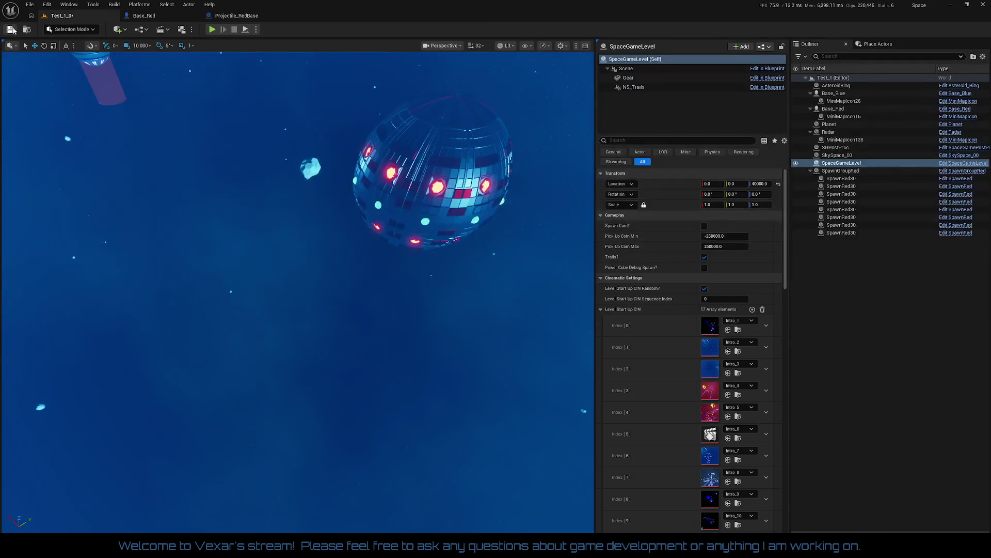
left_click(213, 30)
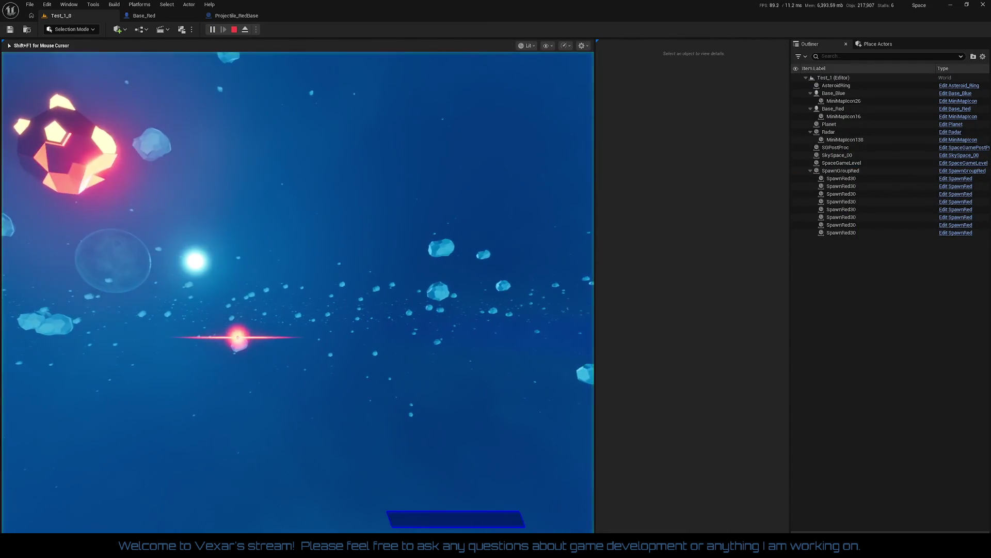
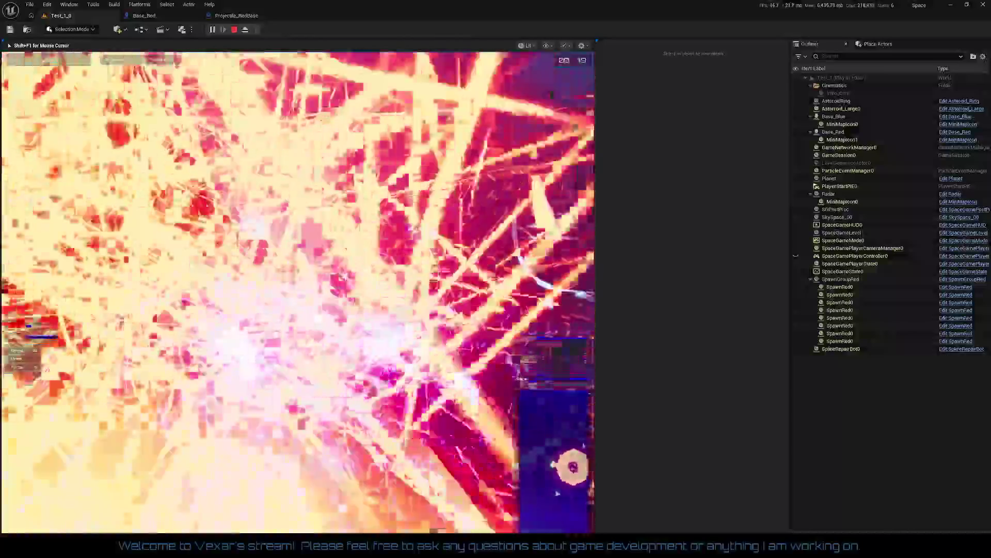
Stop the play session and open Base_Red's TL_PlasmaFireControl timeline.
key("Escape")
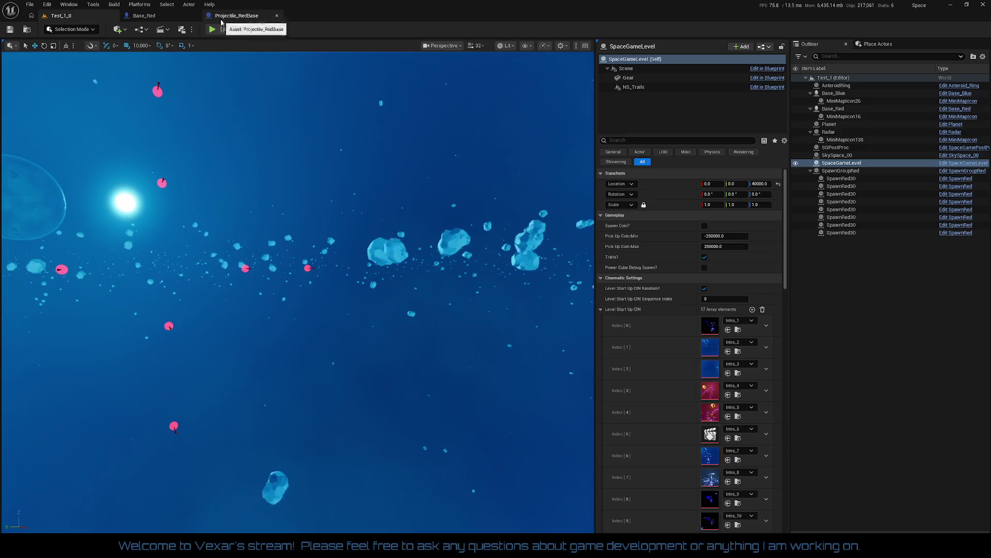
left_click(158, 17)
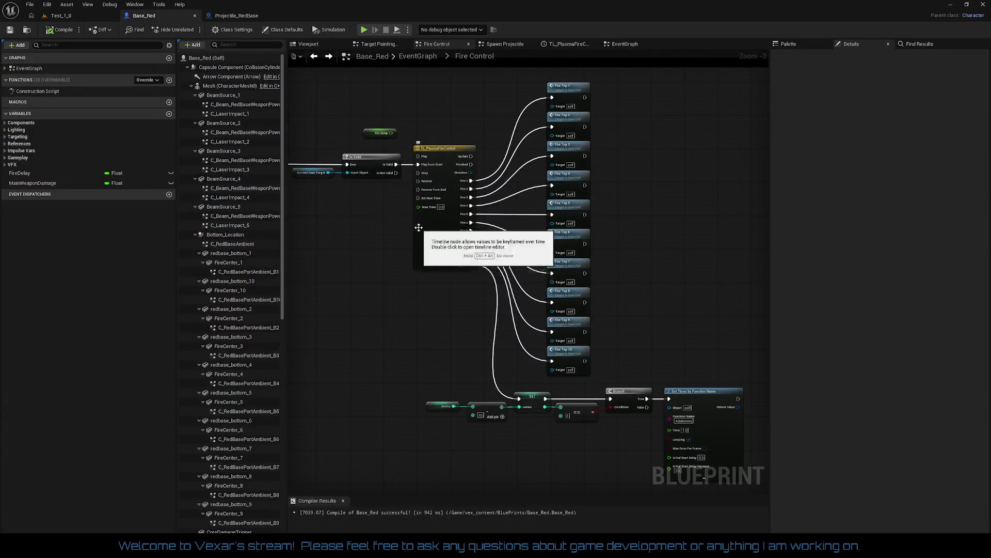
double_click(442, 247)
scroll(491, 219, "down", 3)
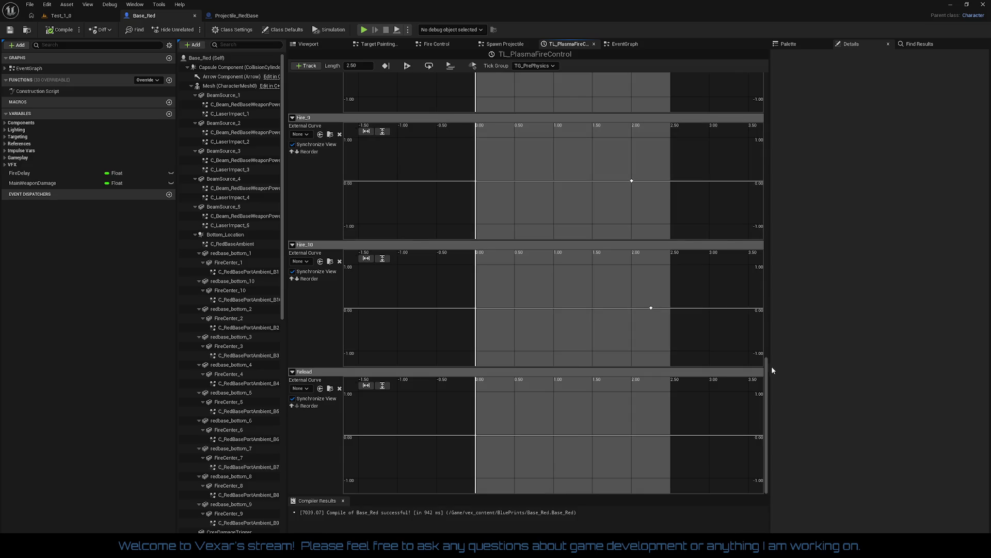
left_click_drag(768, 369, 758, 94)
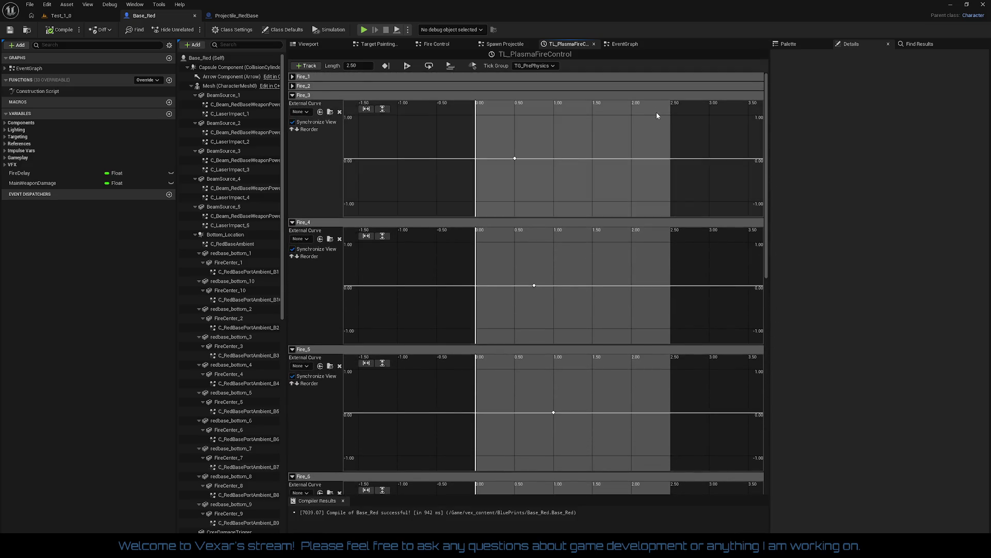
Expand the Fire_2 track's curve and select its key.
left_click(292, 77)
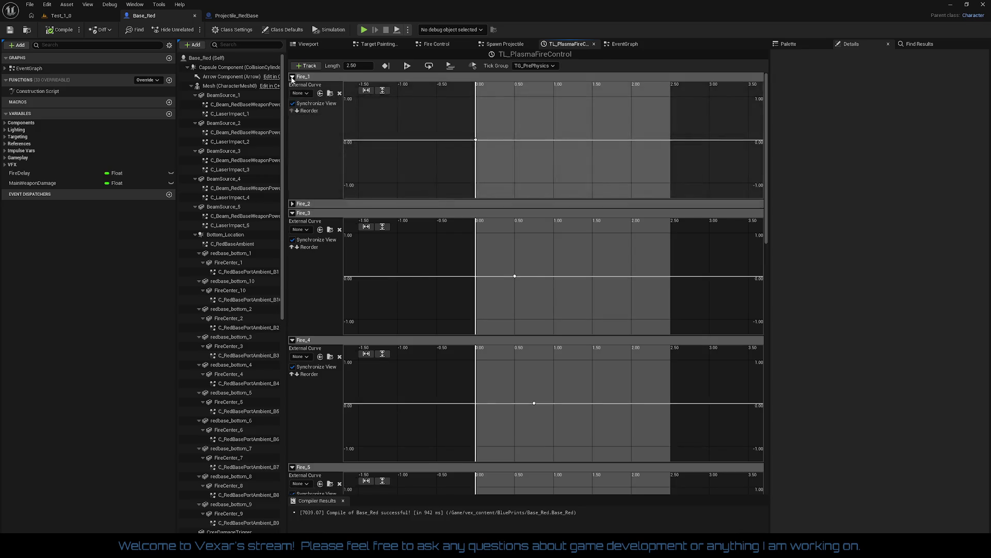
left_click(293, 76)
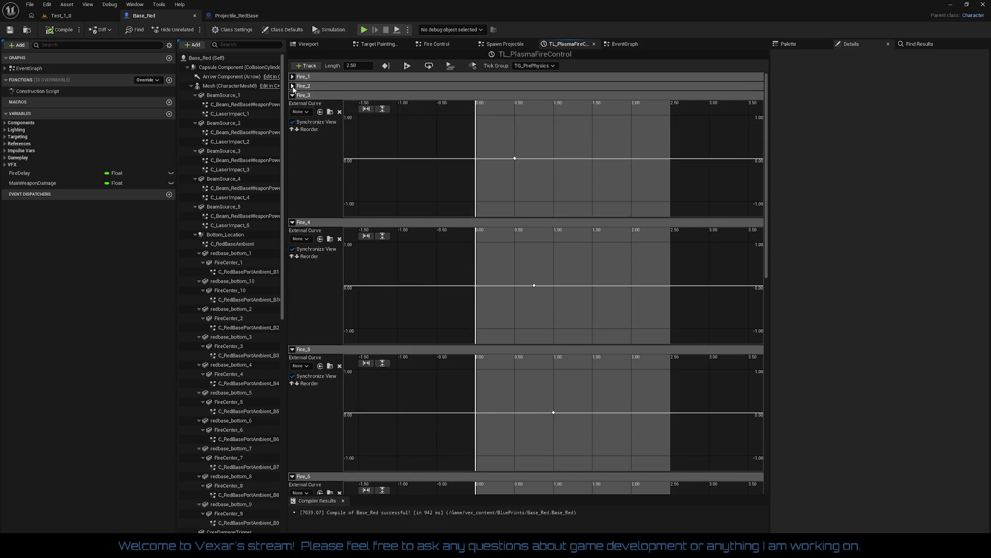
left_click(292, 85)
scroll(475, 159, "up", 3)
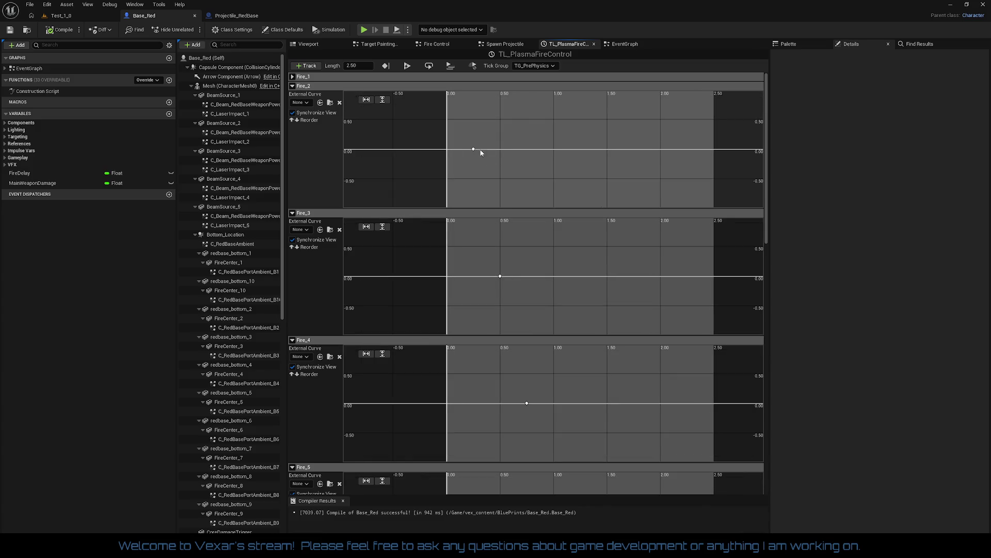
left_click(473, 150)
Retime the Fire_2 and Fire_3 keys to 0.125 and 0.25 seconds.
left_click(425, 103)
type("0.1254")
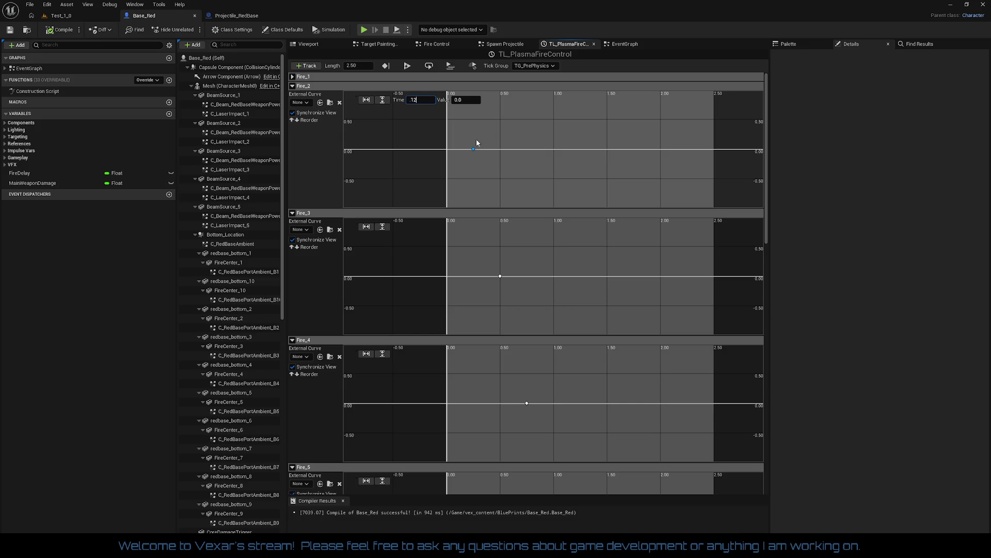
key("Return")
type("1")
key("BackSpace")
type("0.125")
key("Return")
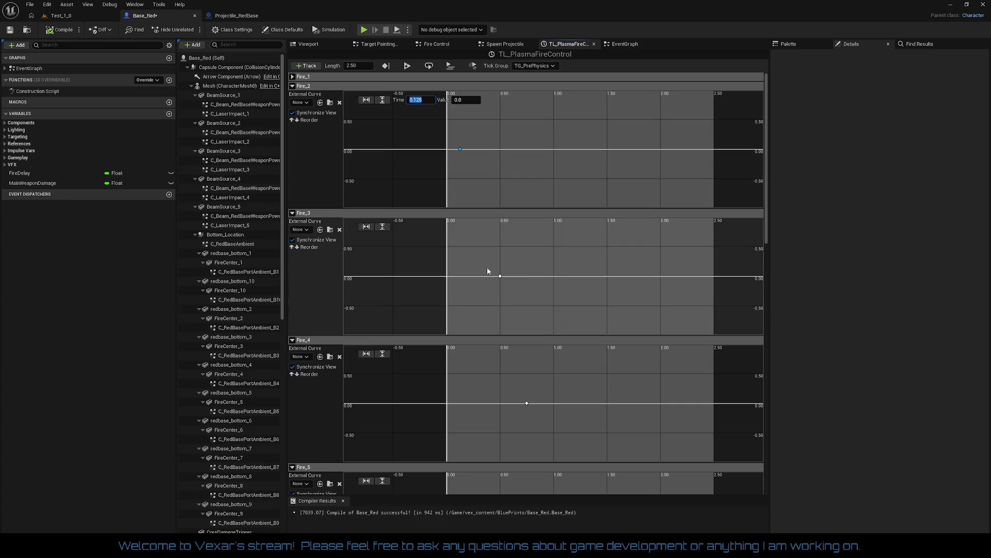
left_click(500, 276)
left_click(419, 227)
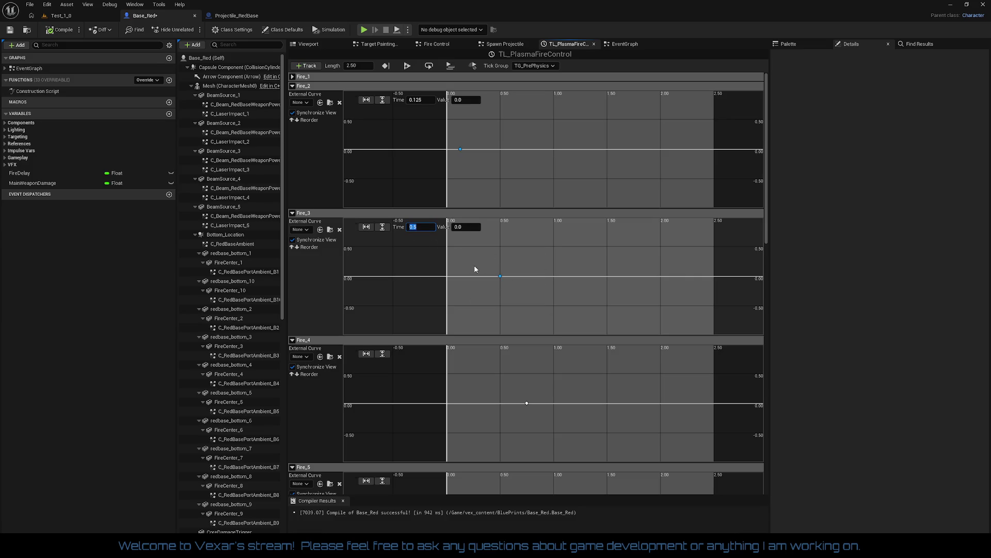
type("0.25")
key("Return")
Retime the Fire_4 key to 0.345 seconds.
left_click(526, 403)
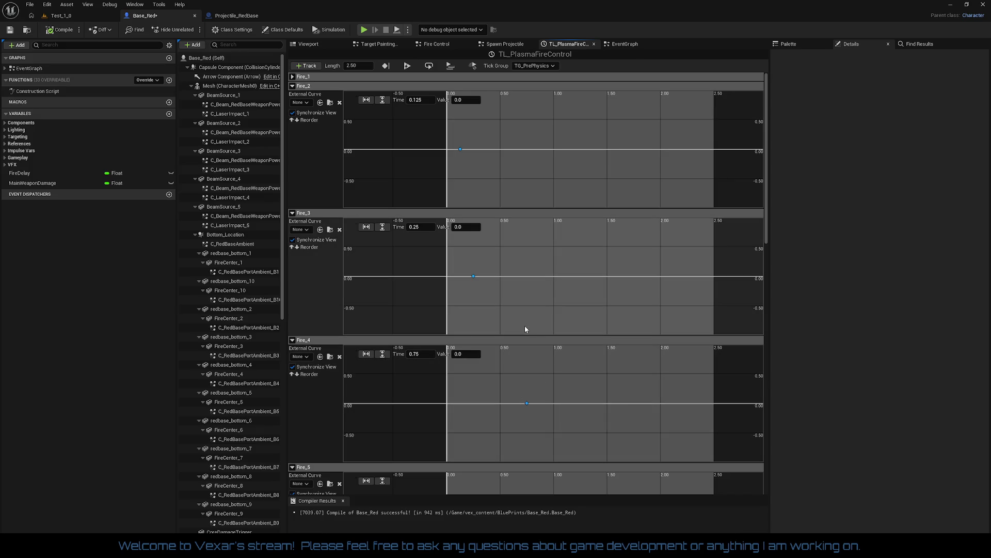
left_click(418, 354)
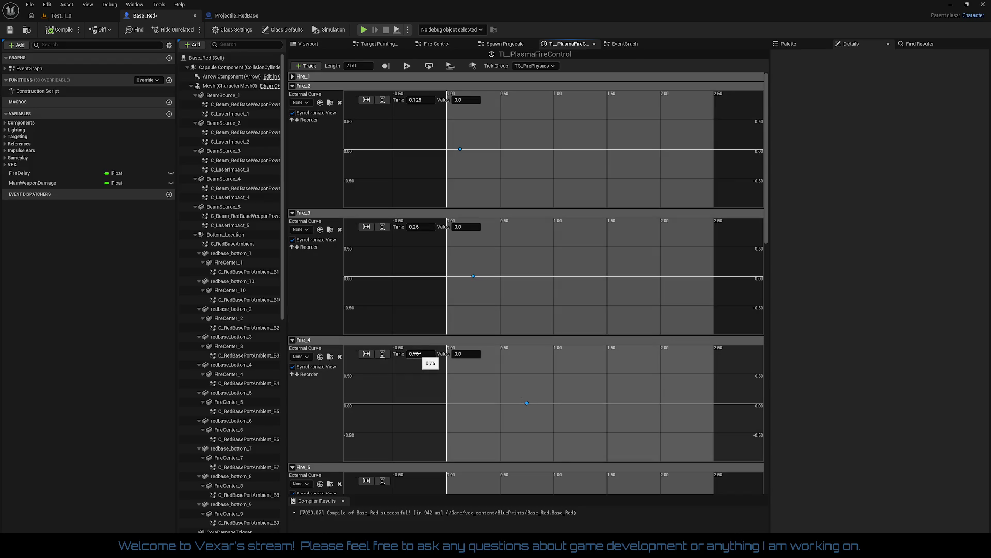
type(".5")
key("Return")
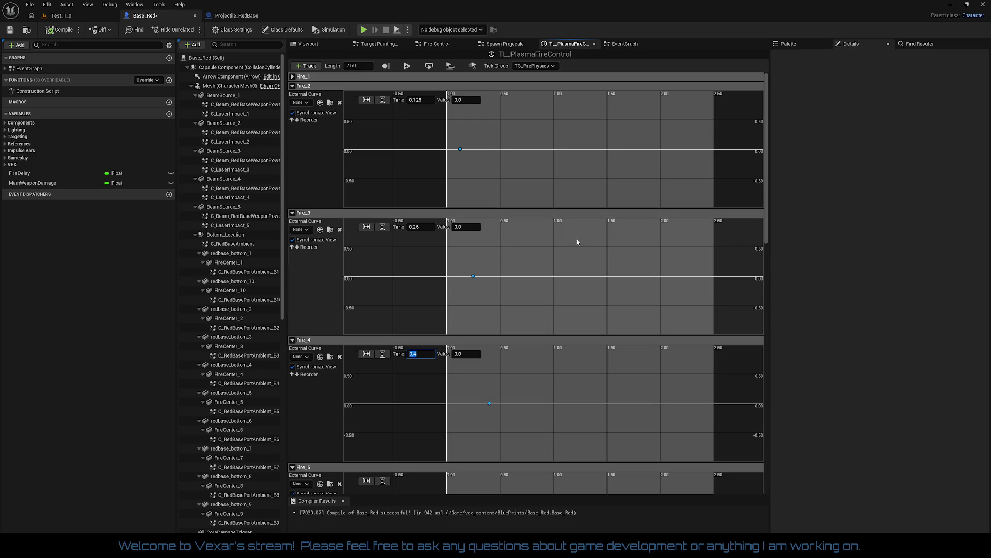
left_click(416, 227)
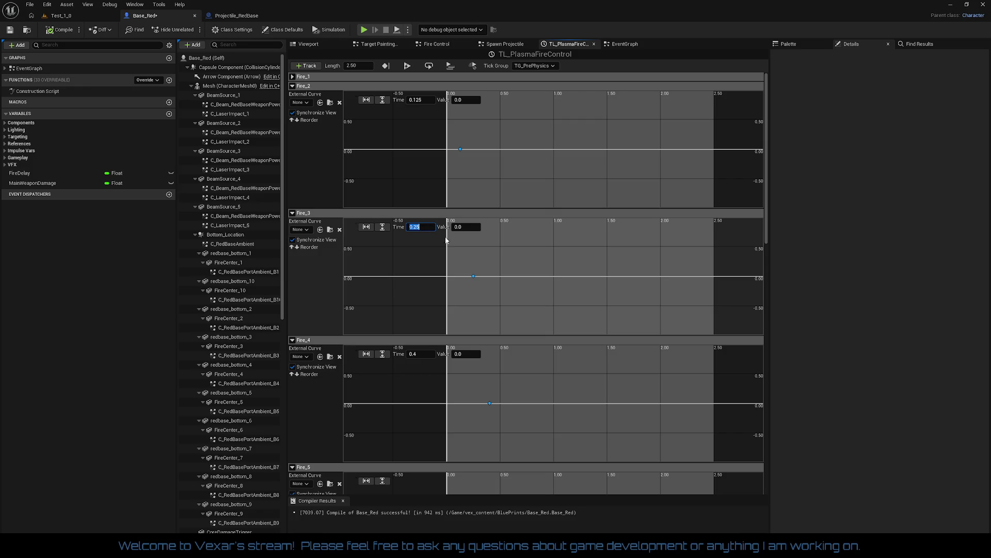
left_click(418, 355)
type("0.45")
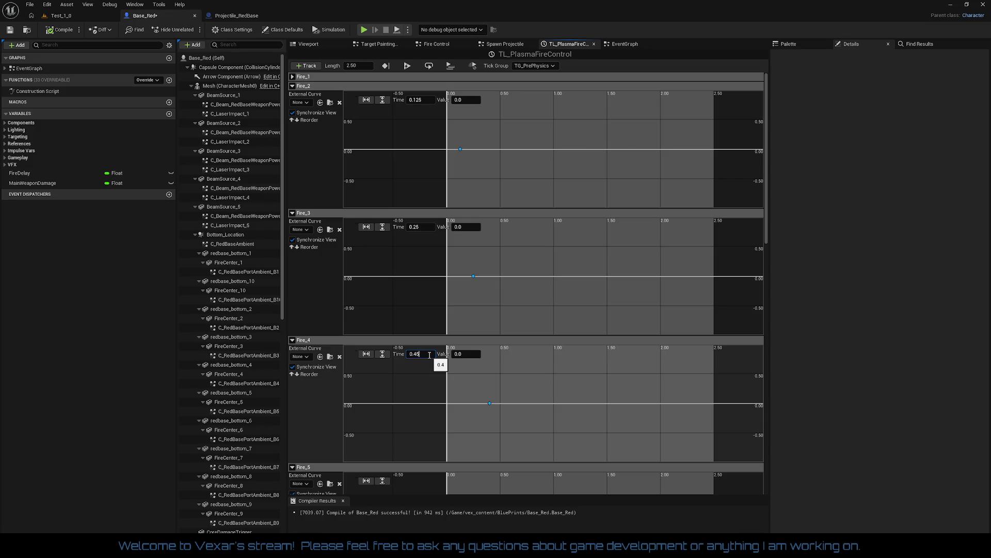
key("BackSpace")
key("BackSpace")
type("1")
type("4")
key("Return")
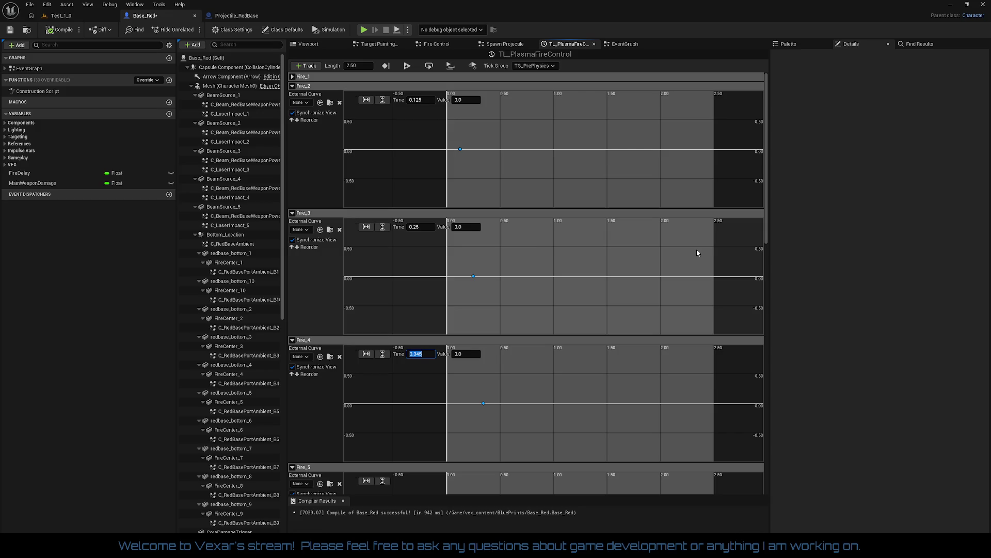
key("super")
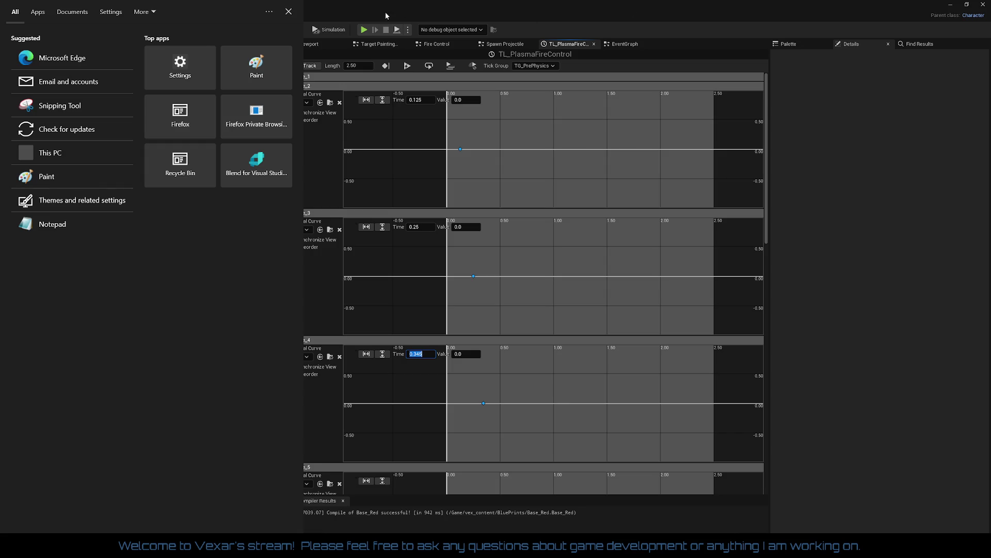
left_click(287, 12)
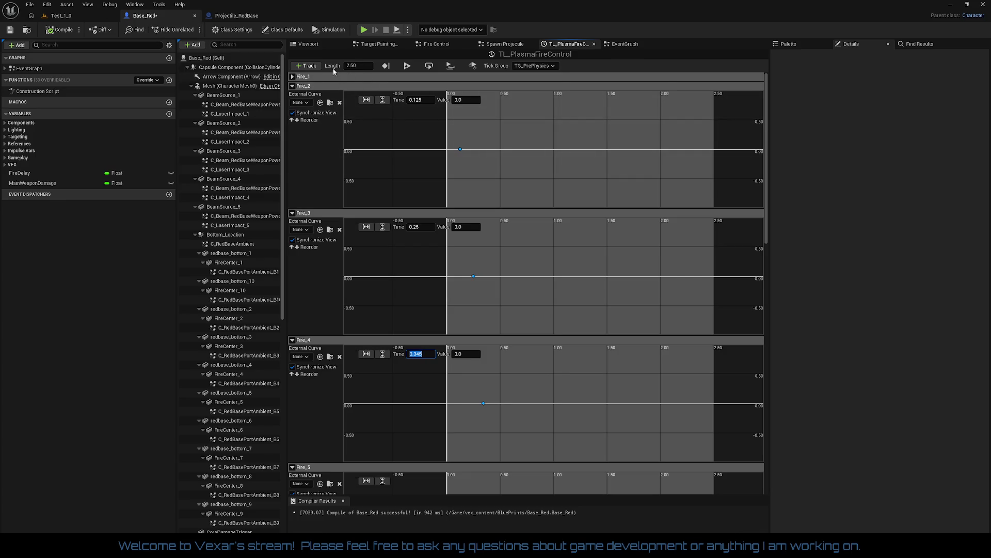
Check the current key times on the Fire_1, Fire_2 and Fire_3 tracks.
left_click(293, 78)
left_click(293, 77)
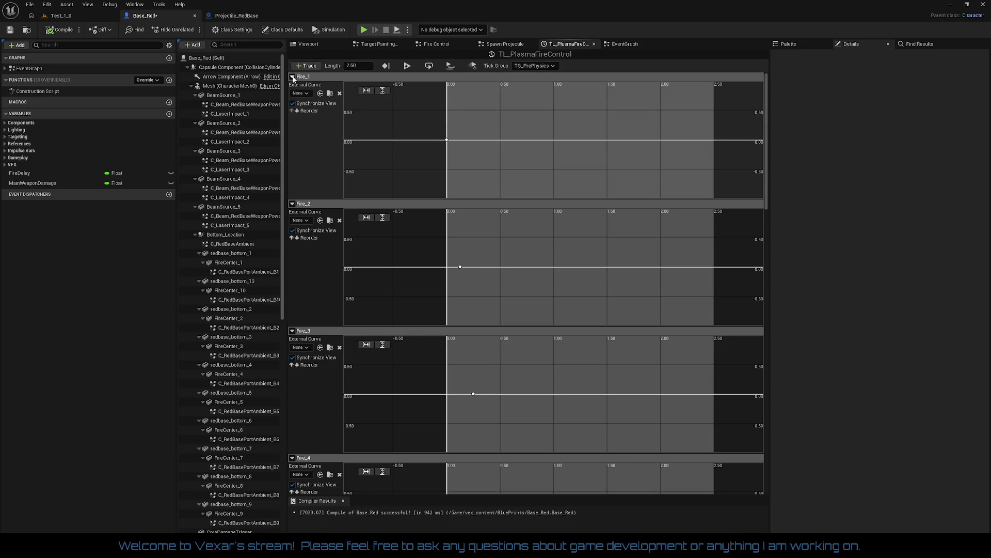
left_click(293, 77)
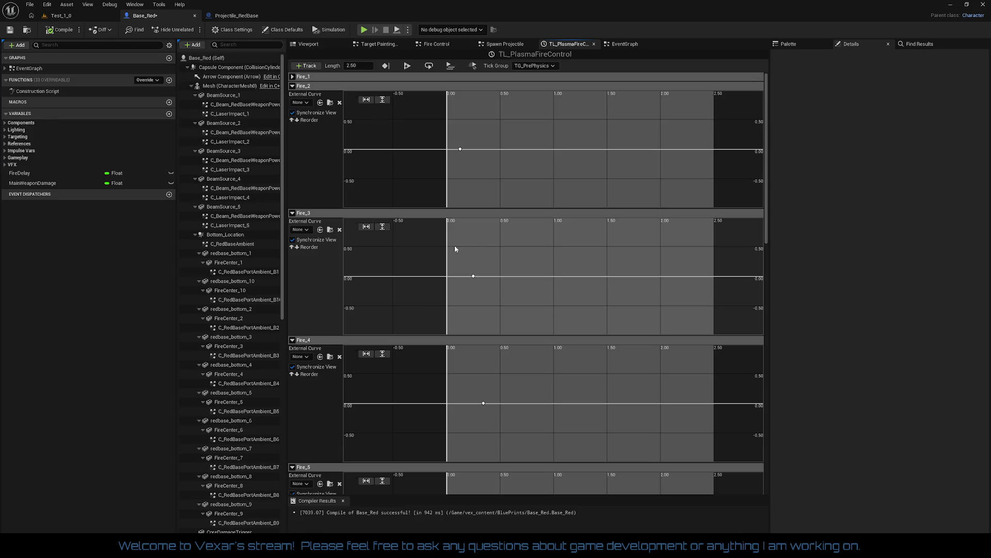
left_click(460, 149)
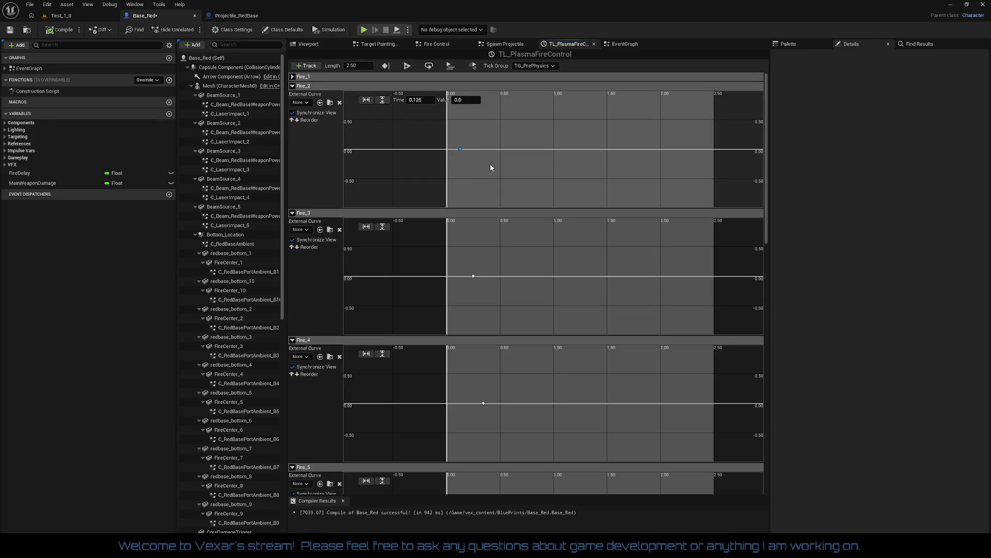
left_click(473, 276)
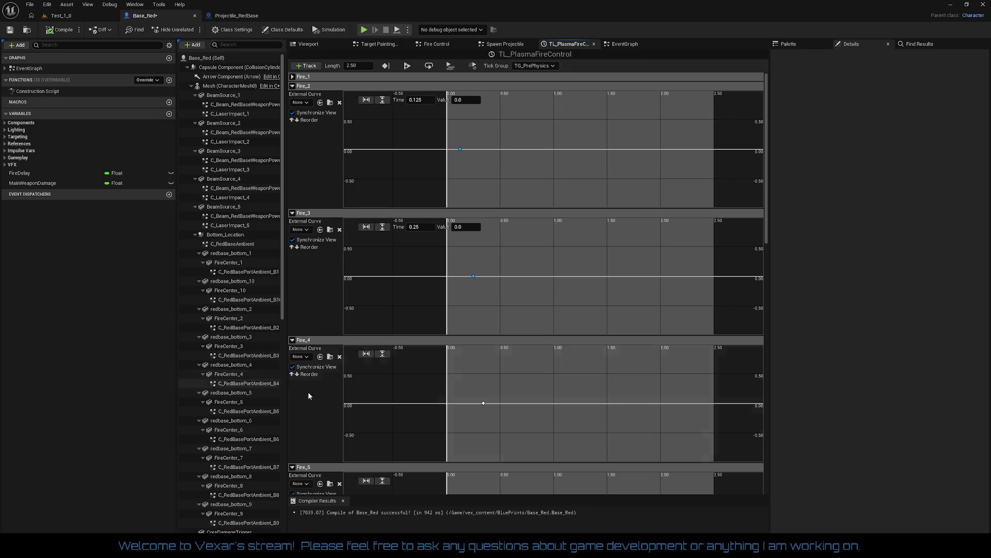
Move the Fire_4 key to 0.375 seconds.
left_click(483, 403)
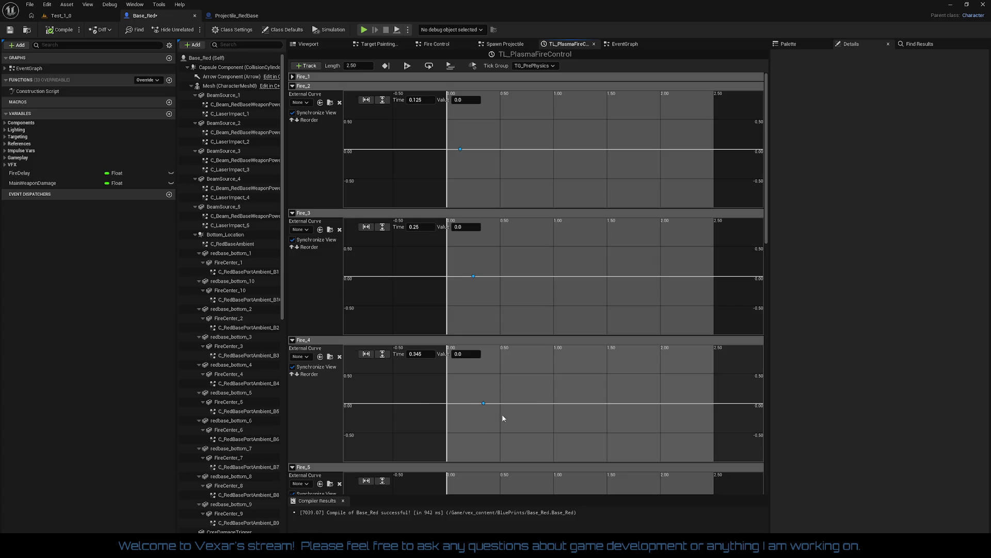
left_click(419, 356)
type("0.375")
key("Return")
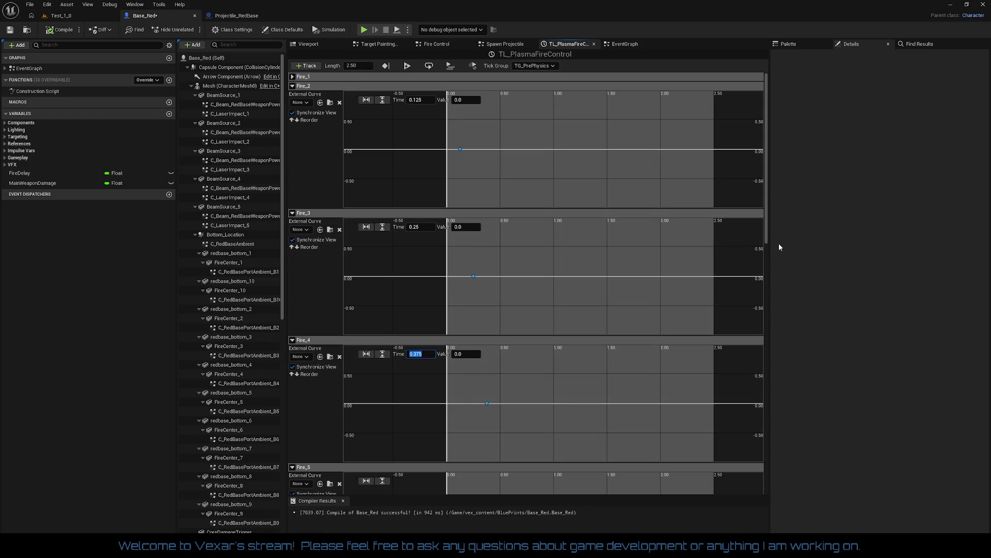
scroll(767, 244, "down", 3)
scroll(767, 243, "down", 1)
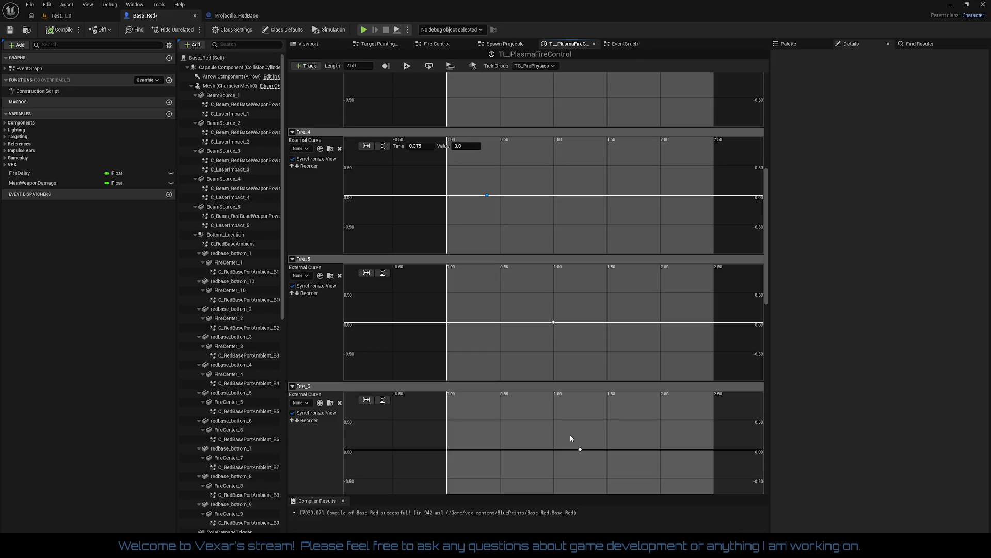
Retime the Fire_5 key to 0.5 and the Fire_6 key to 0.625.
left_click(553, 322)
left_click(416, 274)
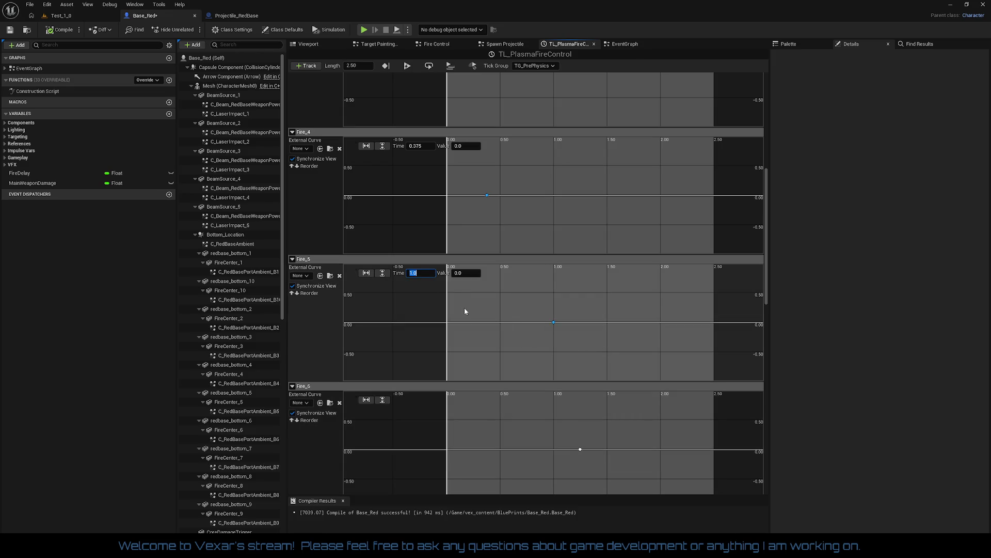
type("0.5")
key("Return")
mouse_move(566, 439)
left_mouse_down()
mouse_move(608, 470)
mouse_move(564, 462)
left_mouse_up()
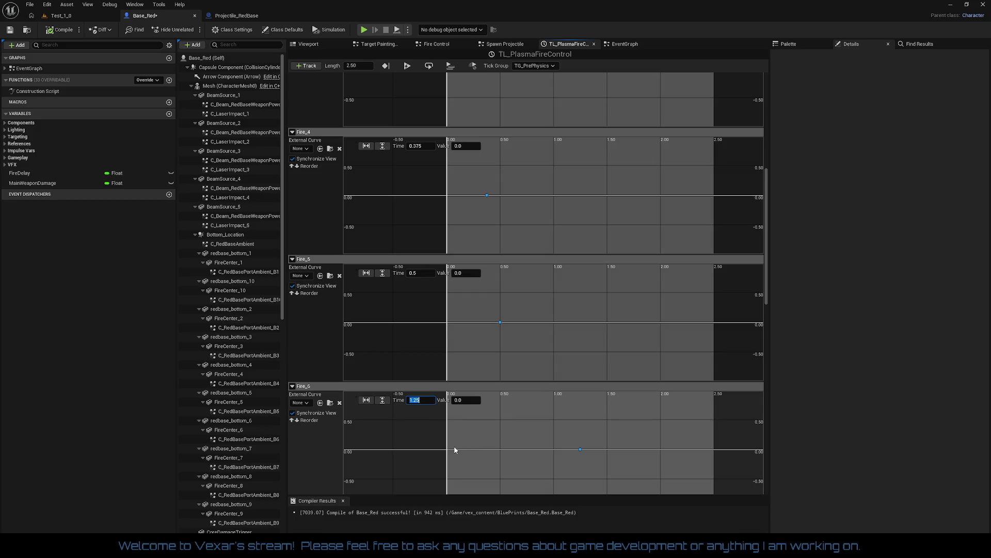
key("BackSpace")
key("Return")
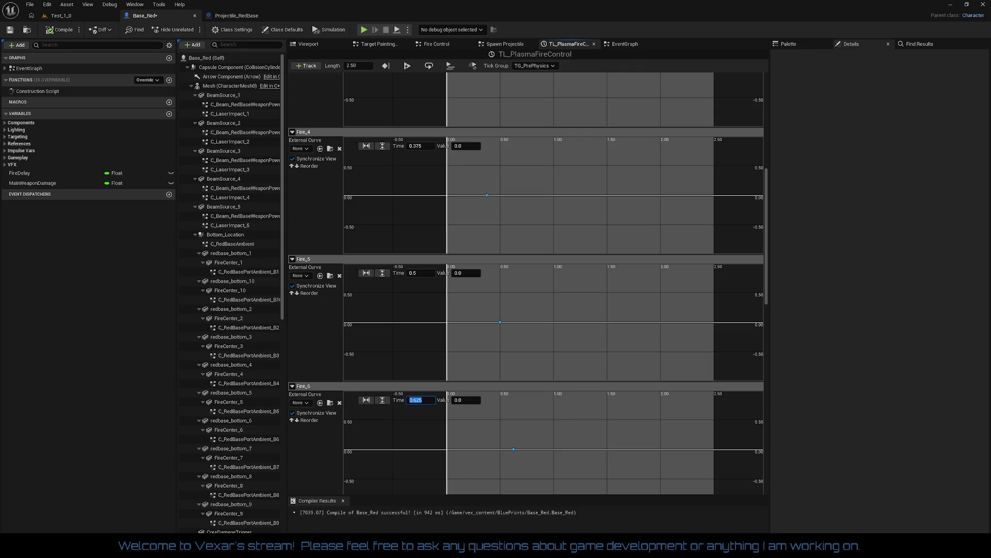
left_click(768, 263)
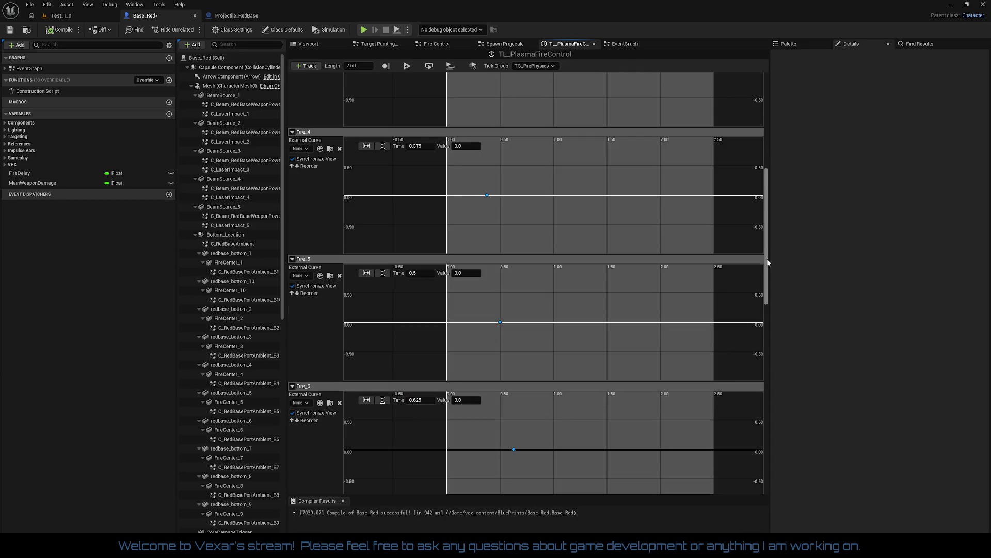
left_click_drag(768, 263, 768, 308)
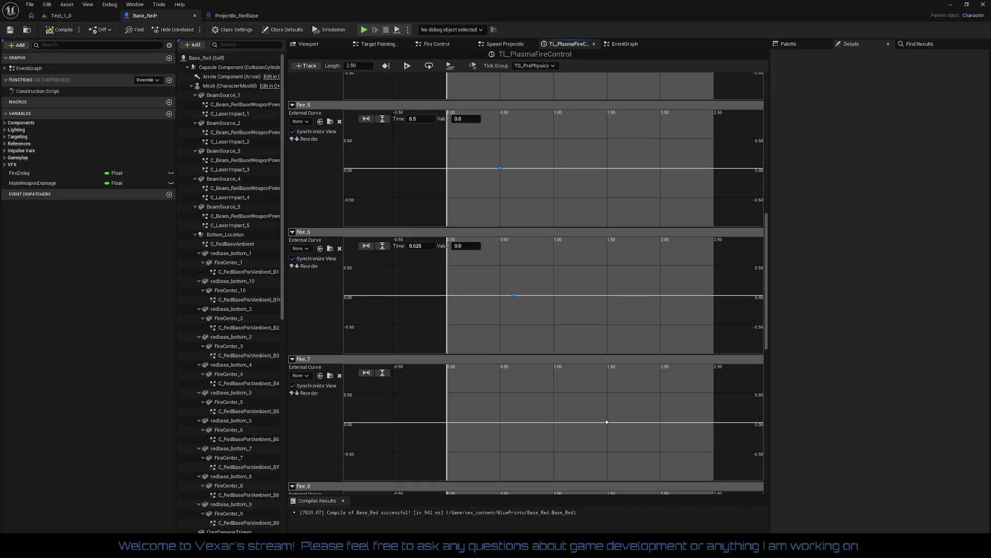
Retime the Fire_7 key to 0.75 and the Fire_8 key to 0.875.
left_click(607, 422)
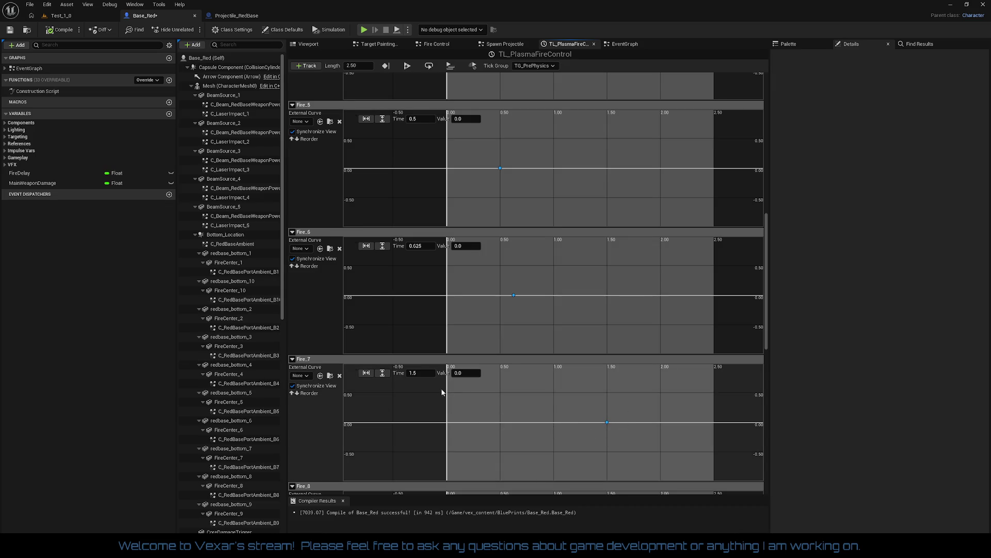
left_click(419, 373)
type("0.75")
key("Return")
left_click_drag(765, 337, 765, 388)
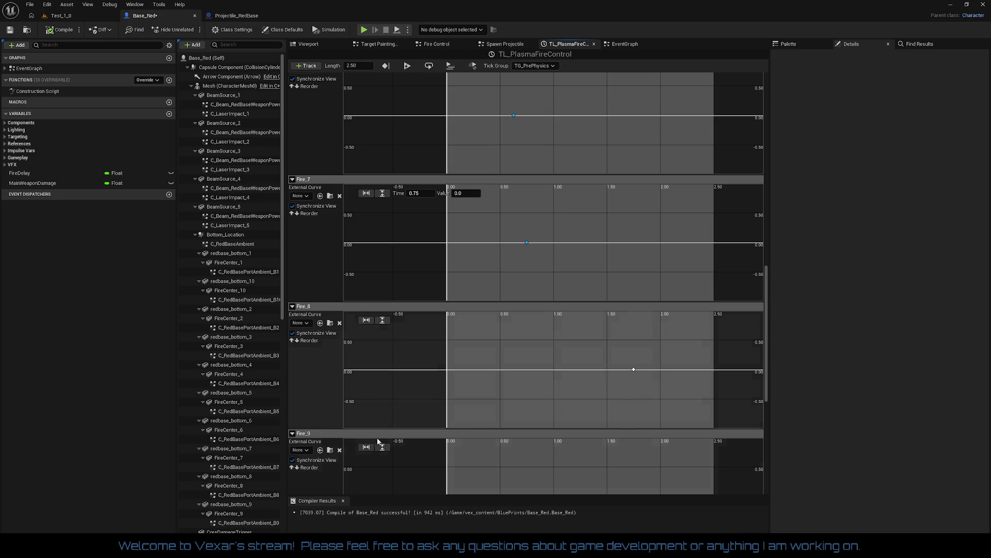
left_click(633, 370)
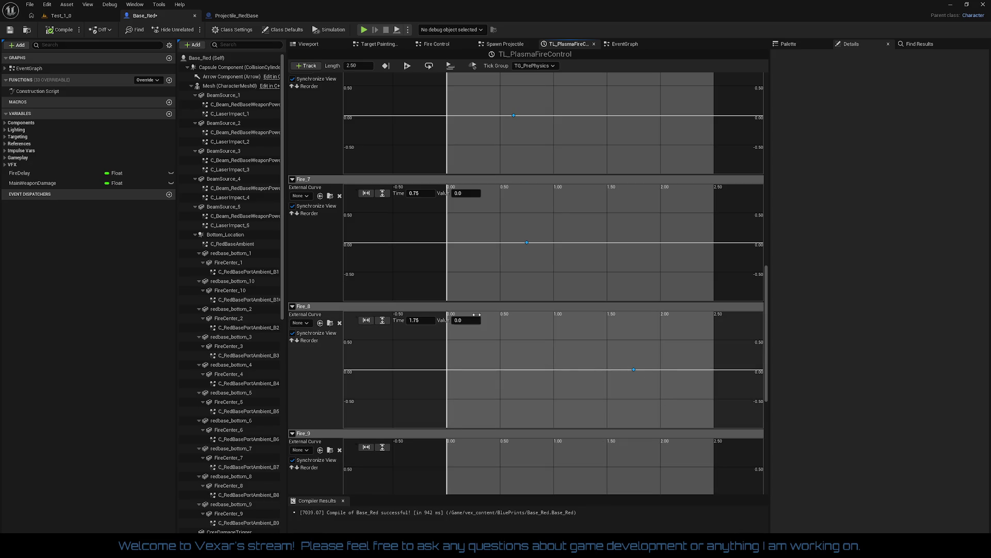
left_click(422, 322)
type(".875")
key("Return")
left_click_drag(767, 335, 767, 376)
left_click(661, 340)
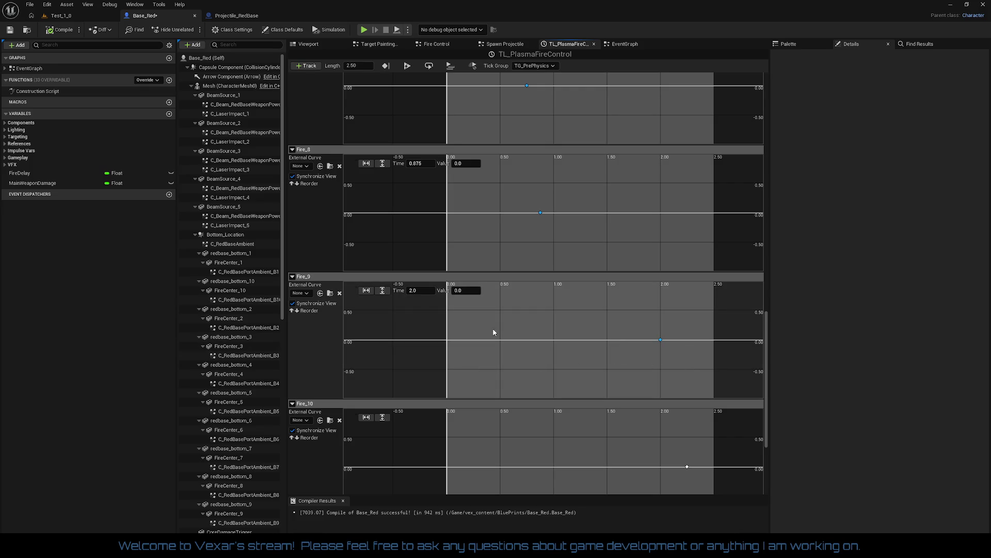
Retime the Fire_9 key to 1.0 and the Fire_10 key to 1.125.
left_click(423, 293)
type("1.0")
key("Return")
scroll(765, 392, "down", 5)
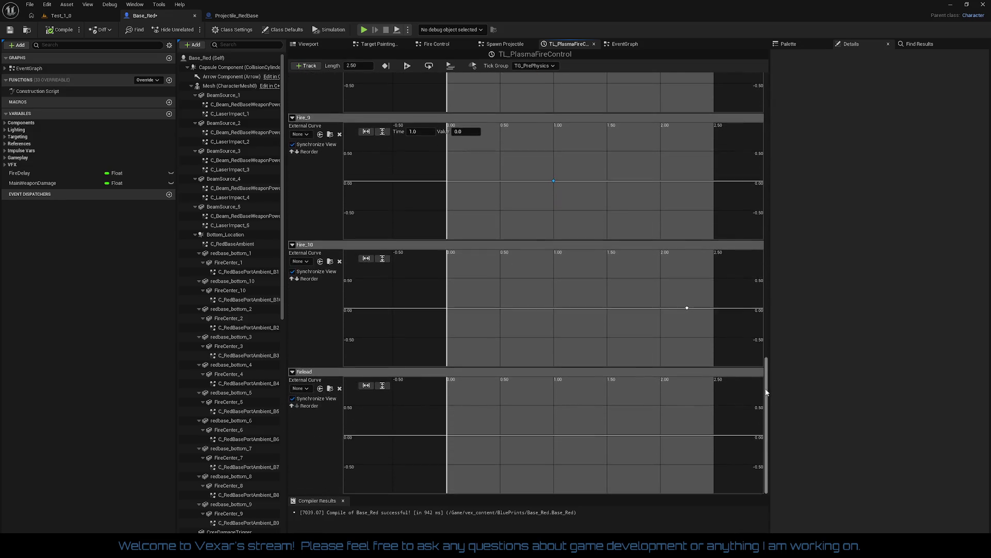
left_click(687, 308)
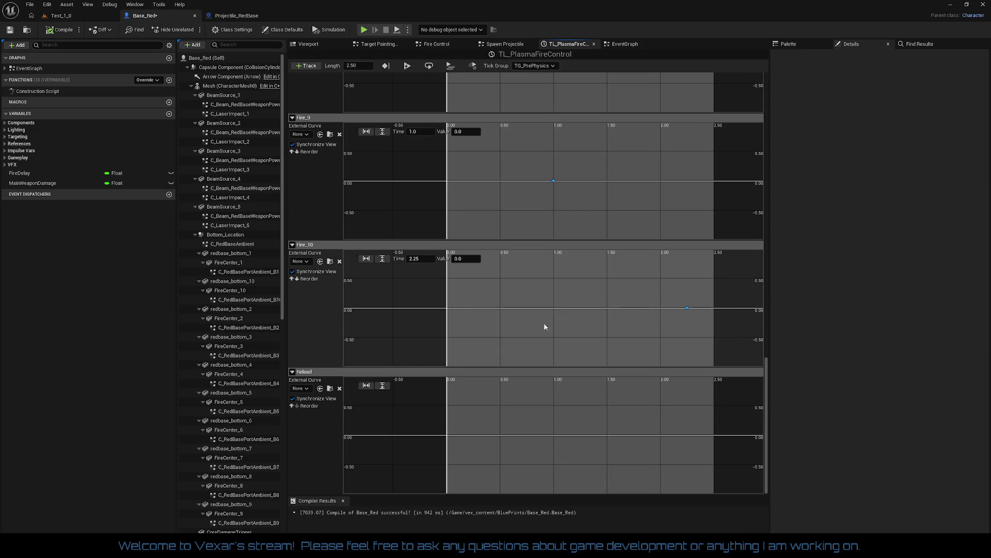
left_click(424, 260)
type("1")
type(".12")
key("Return")
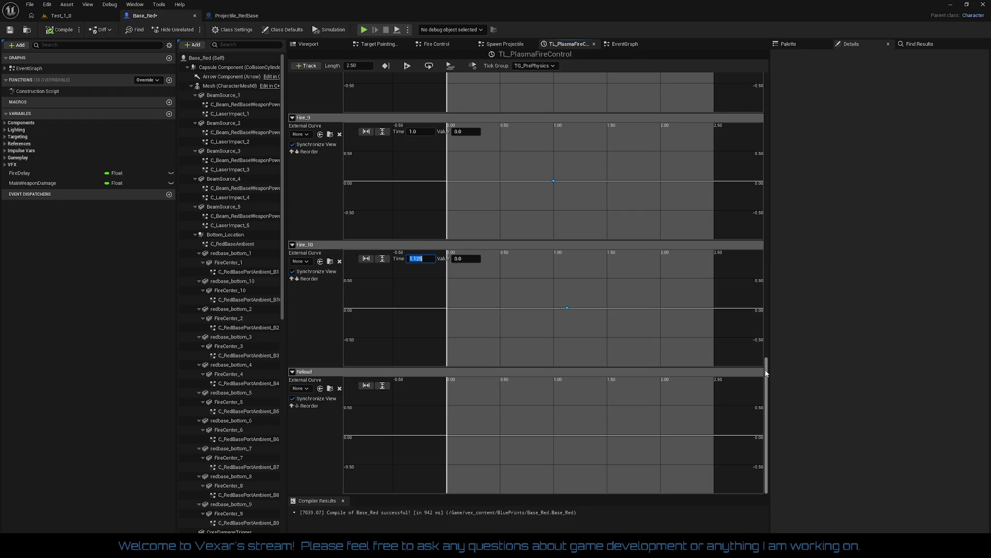
Add a key to the Reload curve at time 2.5.
scroll(727, 401, "down", 2)
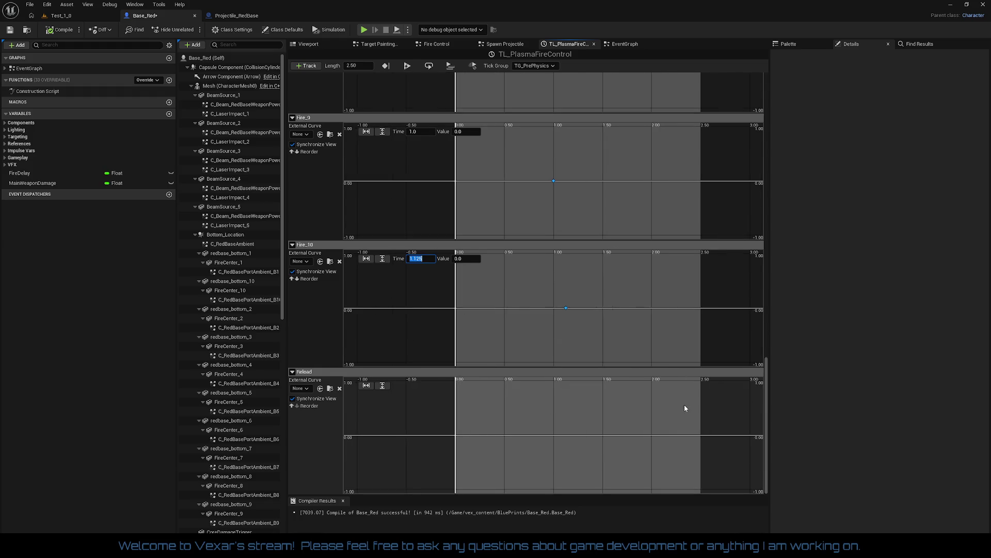
scroll(686, 408, "down", 1)
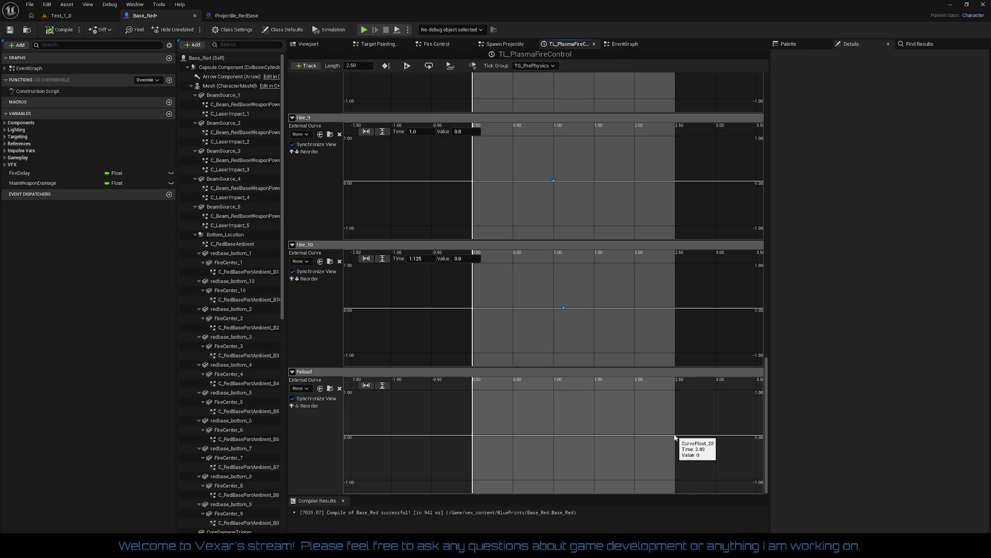
right_click(675, 438)
left_click(695, 452)
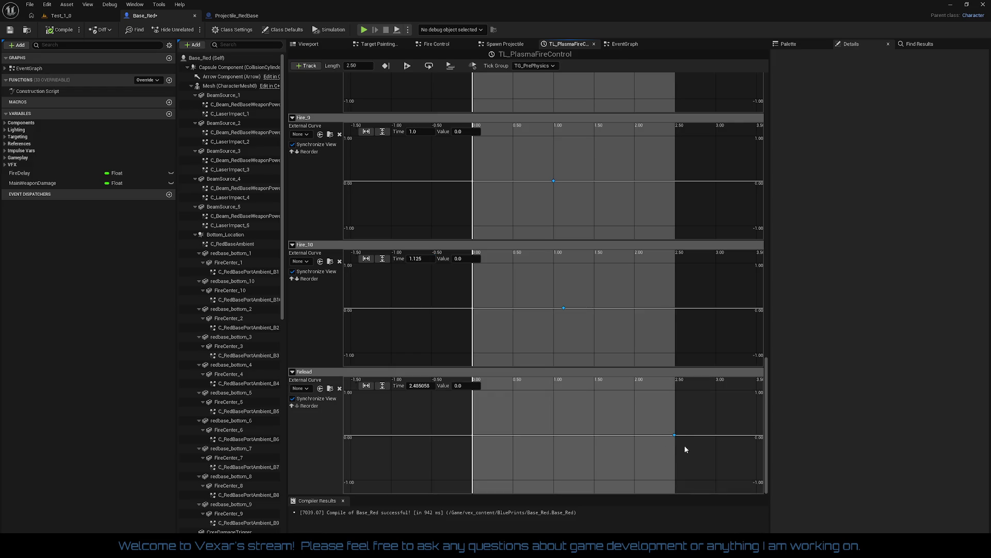
left_click(420, 385)
type("2.5")
key("Return")
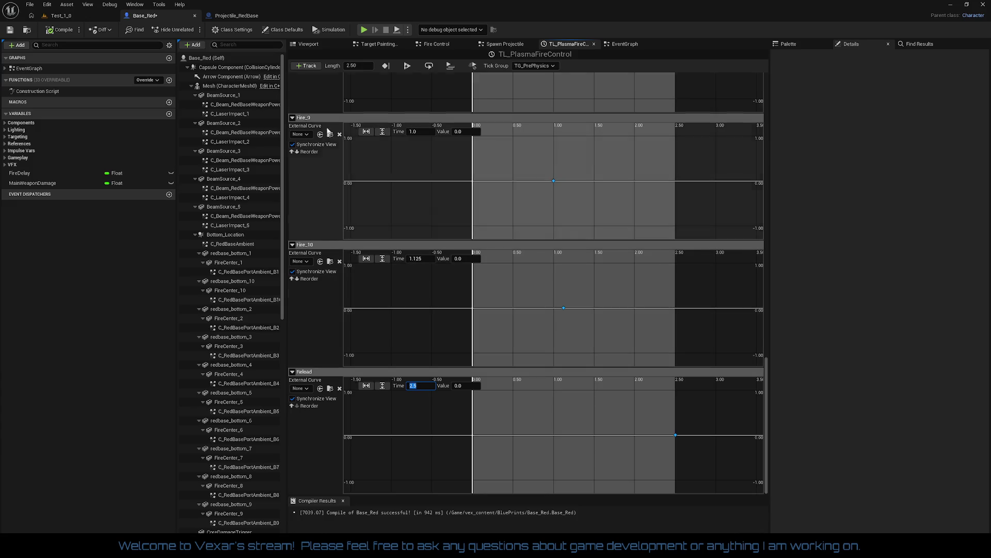
Compile Base_Red, return to the Test_1_0 level and save all changes.
left_click(59, 31)
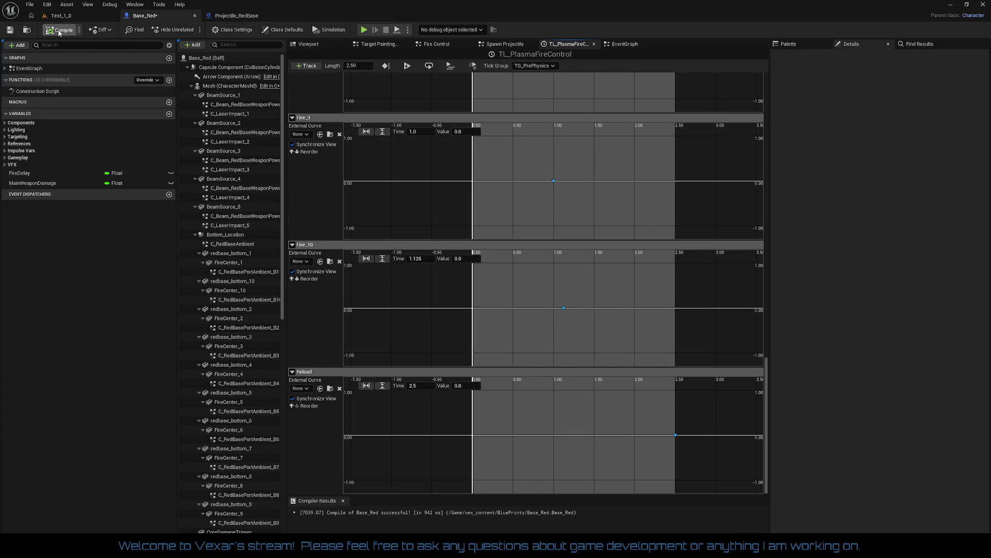
left_click(59, 15)
key("ctrl+s")
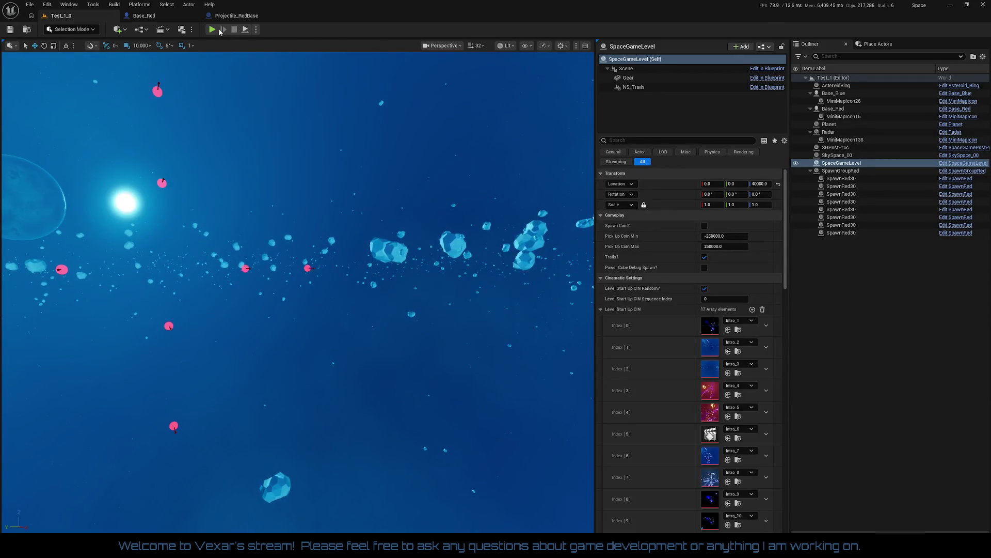
Play-test the level, boosting the ship forward, then end the session.
left_click(212, 29)
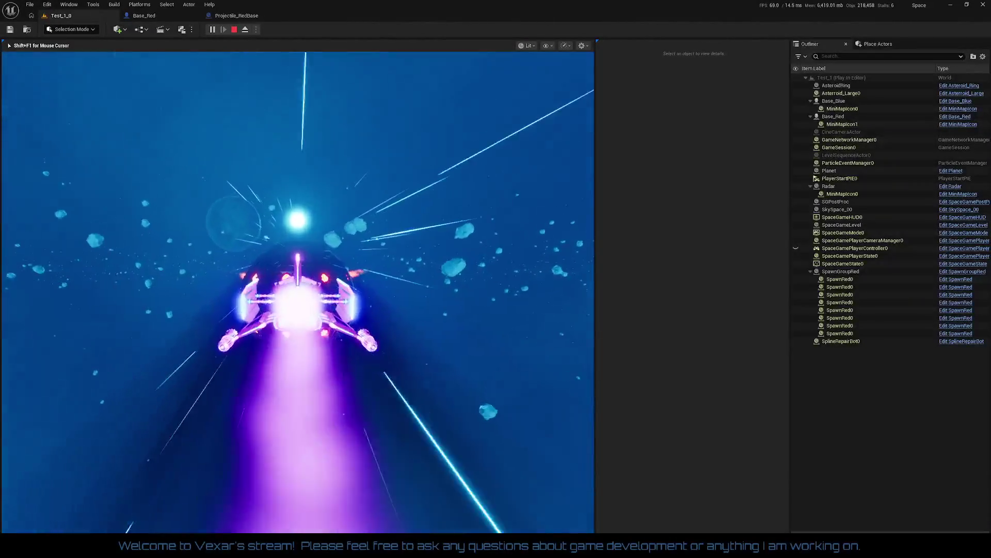
key("shift")
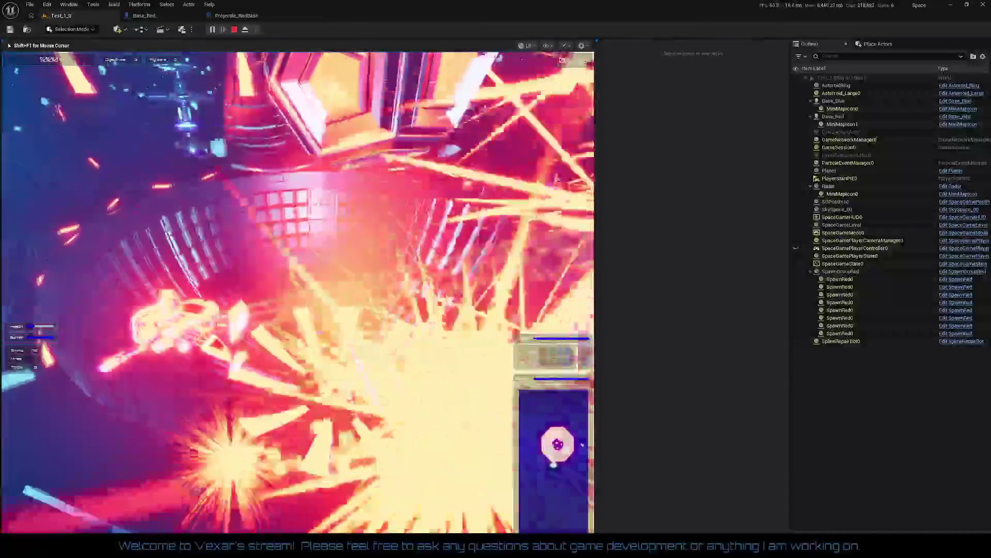
key("Escape")
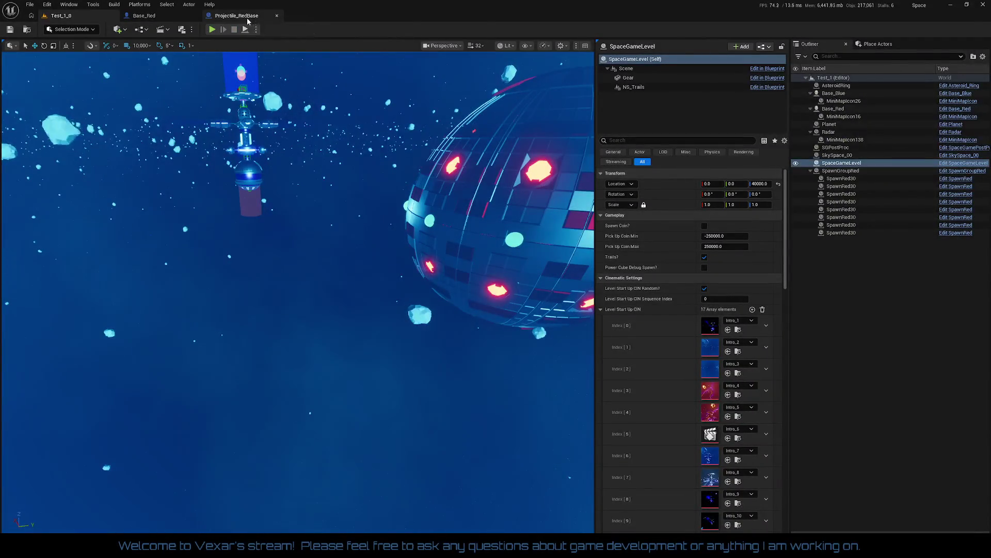
Set the Projectile_RedBase Begin Play Delay duration to 1.0 and compile with F7.
left_click(242, 15)
scroll(513, 283, "down", 4)
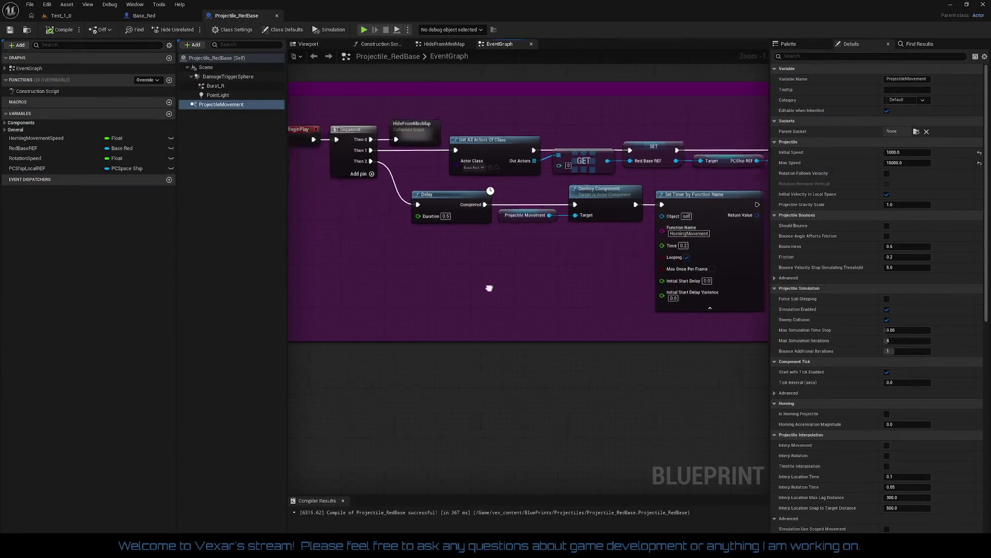
scroll(494, 195, "up", 6)
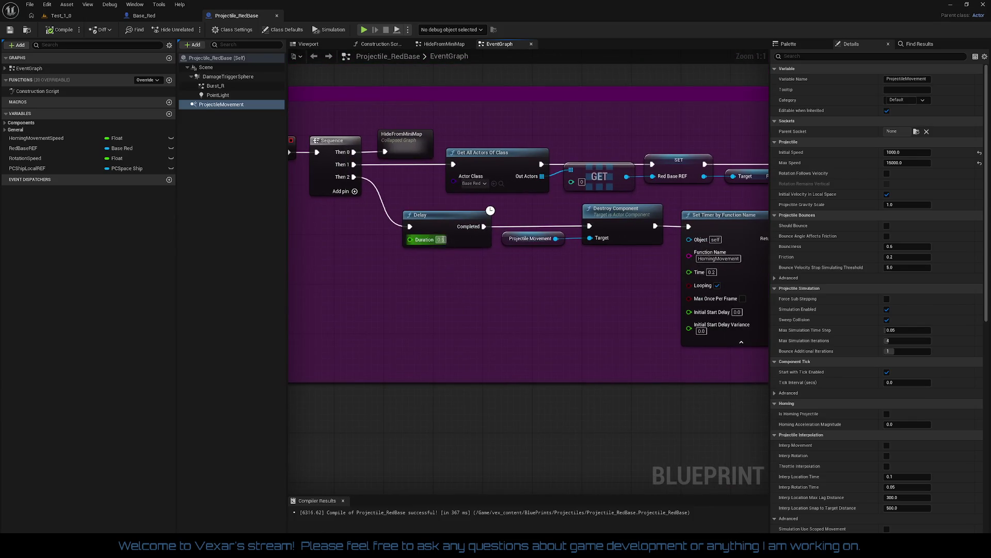
left_click(442, 240)
type("1")
key("Return")
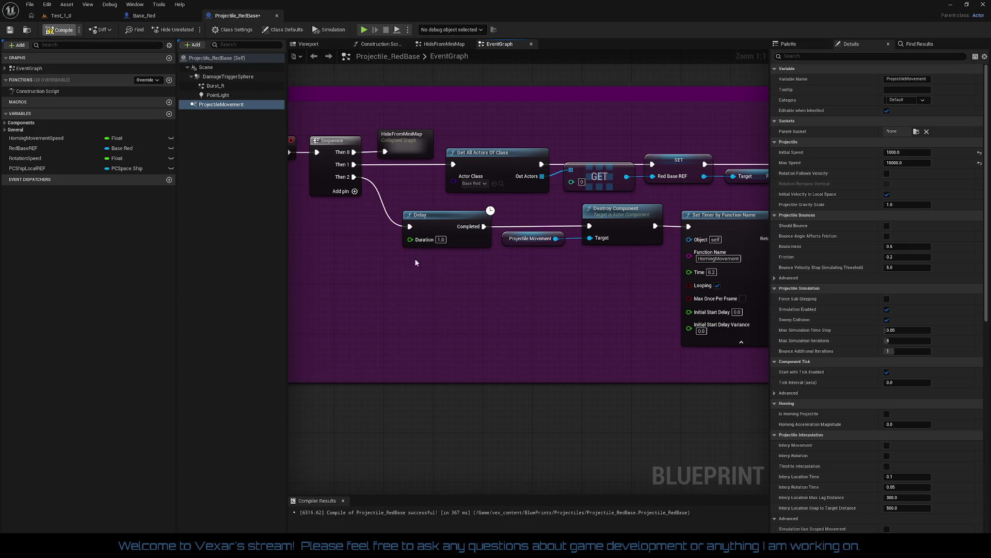
key("F7")
scroll(423, 308, "down", 3)
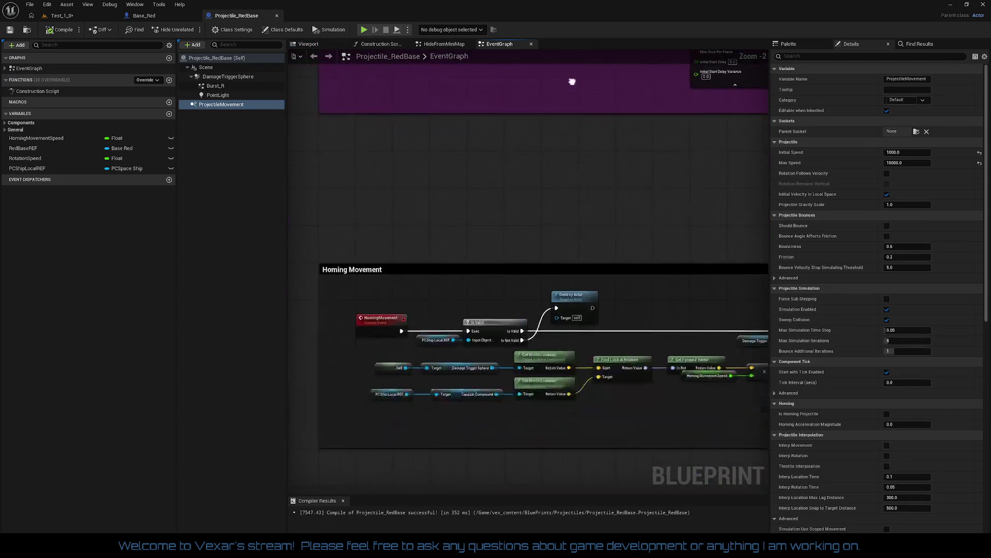
Pan the event graph across the Component Hit, Do Once, Score and Destroyed Sequence groups.
mouse_move(634, 250)
left_mouse_down()
mouse_move(625, 158)
mouse_move(465, 153)
left_mouse_up()
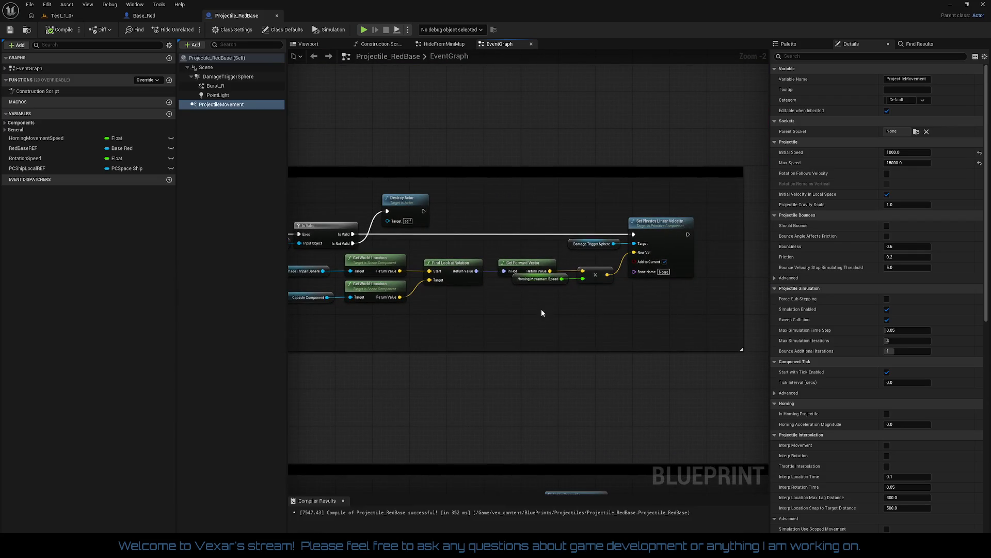
left_click_drag(541, 313, 638, 61)
scroll(641, 393, "up", 5)
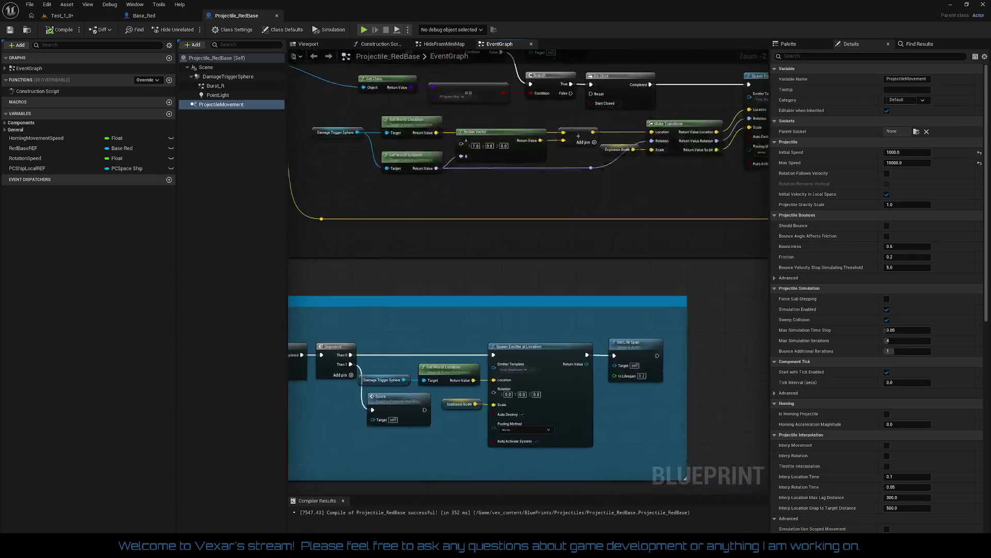
left_click_drag(640, 393, 762, 336)
scroll(492, 362, "down", 3)
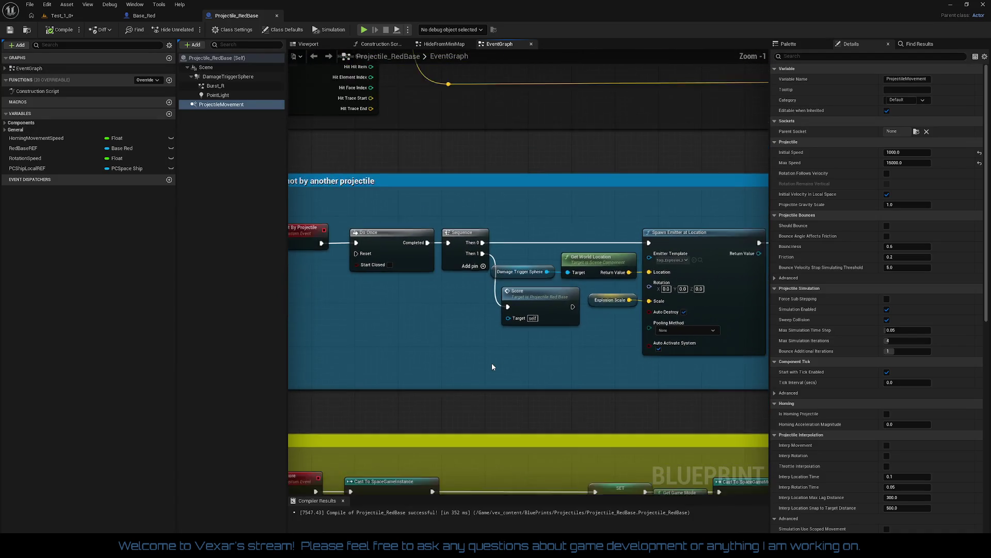
left_click_drag(507, 290, 491, 215)
mouse_move(467, 280)
left_mouse_down()
mouse_move(482, 191)
mouse_move(376, 277)
mouse_move(411, 234)
mouse_move(499, 194)
left_mouse_up()
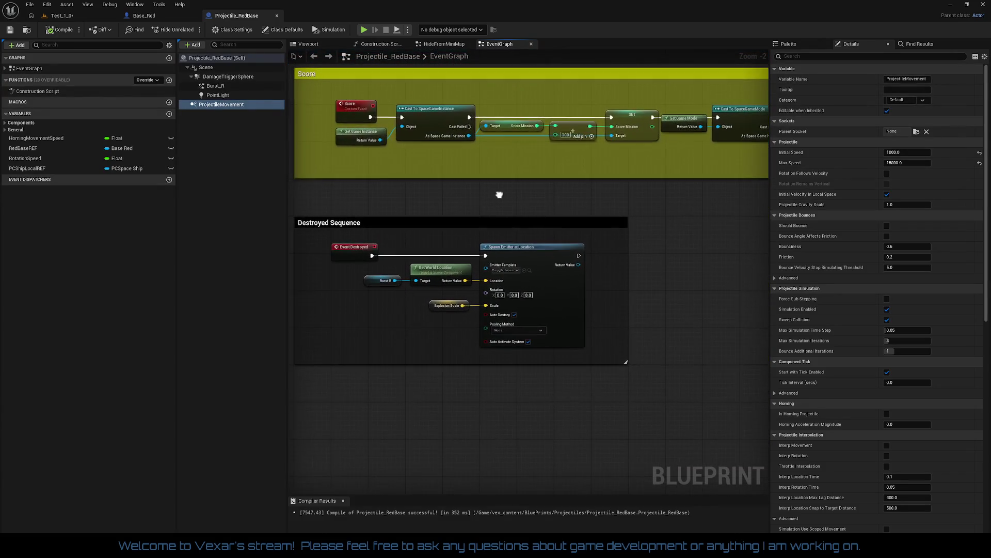
scroll(437, 304, "up", 1)
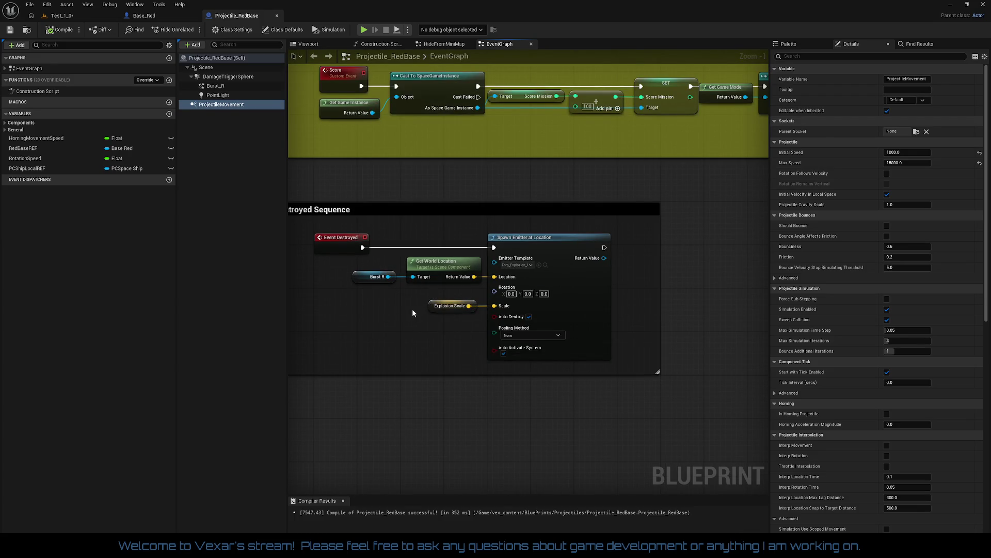
Inspect the Burst R and Spawn Emitter nodes, then the Apply Radial Damage and Set Life Span nodes.
left_click(372, 279)
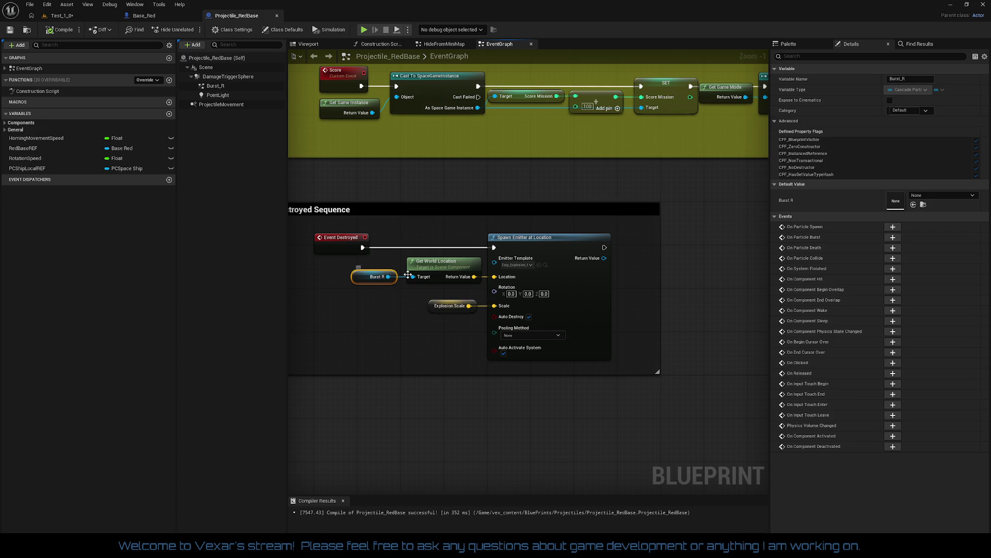
left_click(488, 270)
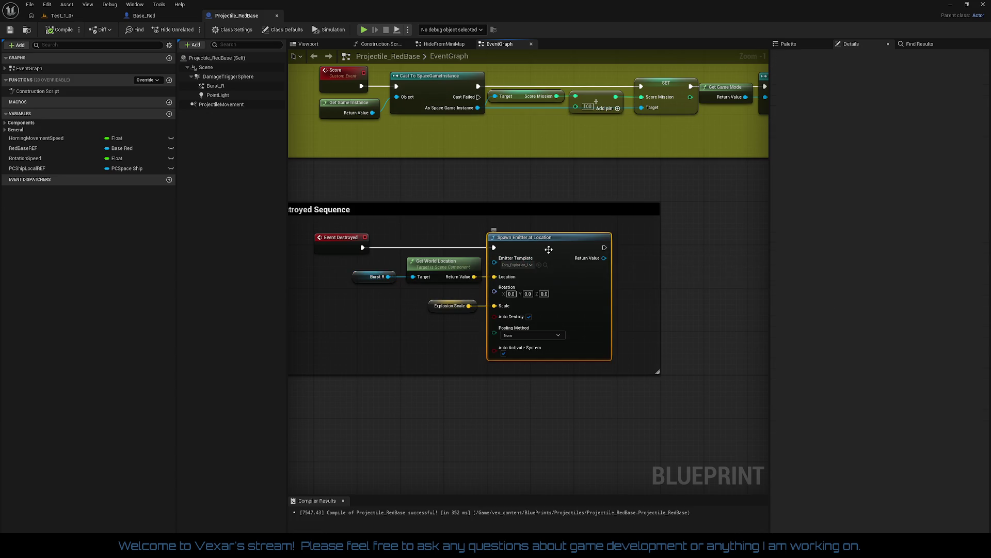
left_click(361, 277)
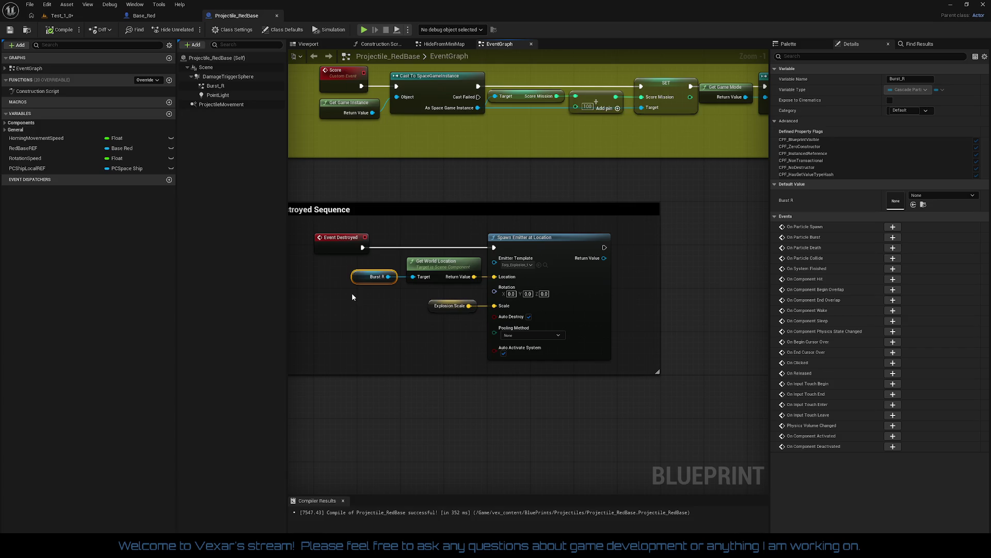
left_click_drag(351, 293, 395, 360)
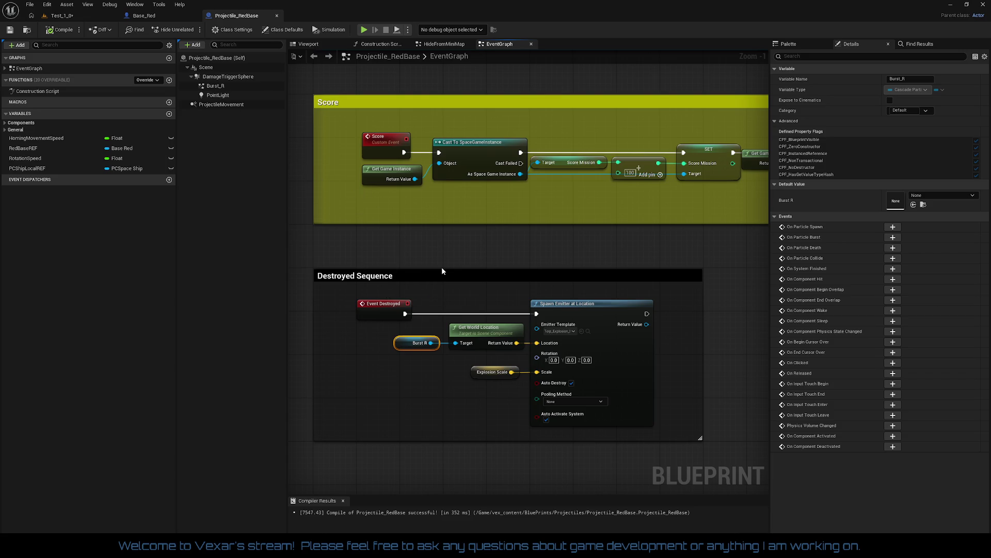
left_click_drag(449, 256, 451, 310)
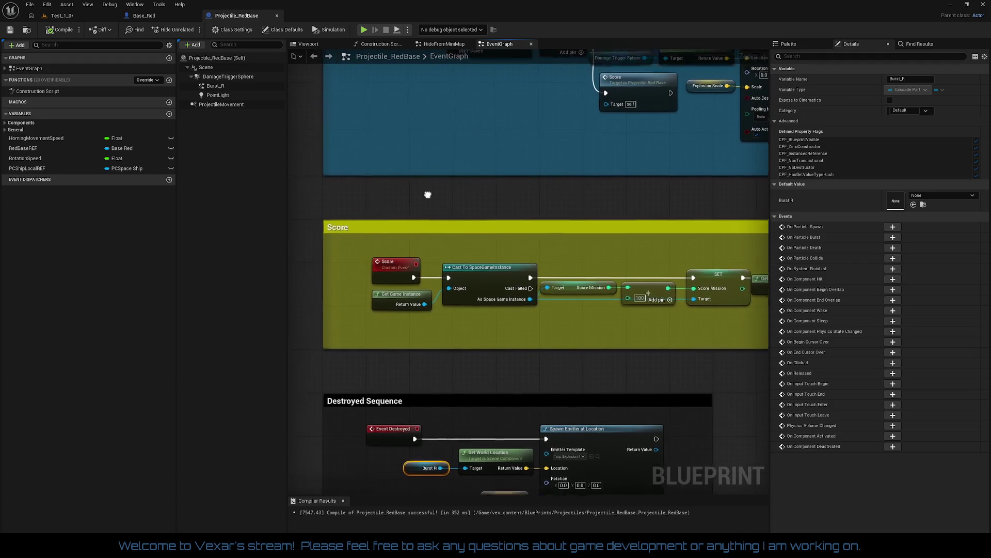
mouse_move(428, 195)
left_mouse_down()
mouse_move(449, 288)
mouse_move(383, 316)
mouse_move(504, 379)
left_mouse_up()
scroll(450, 288, "down", 2)
scroll(504, 379, "up", 2)
mouse_move(582, 364)
left_mouse_down()
mouse_move(289, 339)
mouse_move(321, 329)
left_mouse_up()
scroll(322, 329, "down", 1)
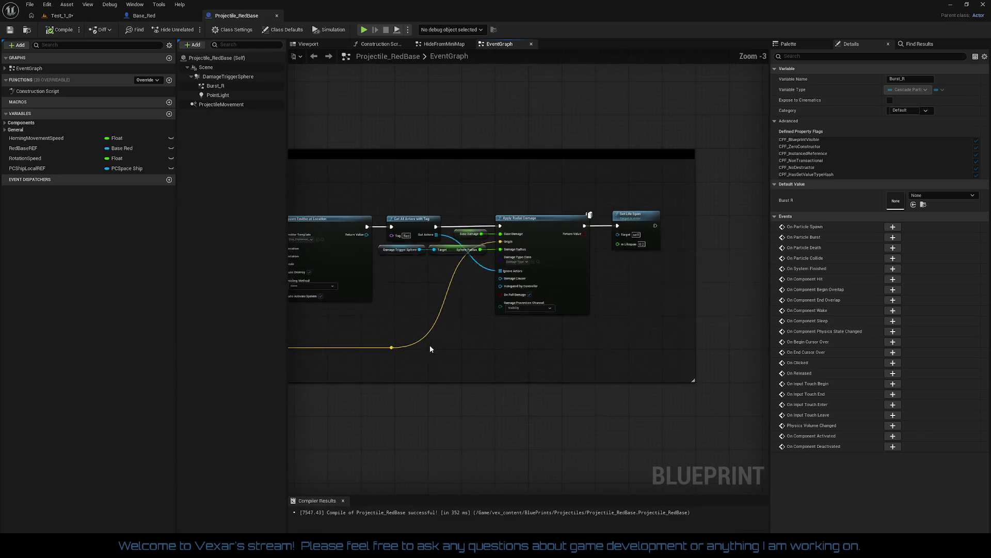
scroll(560, 343, "down", 1)
Select the DamageTriggerSphere component, preview the projectile in 3D, then return to the event graph.
left_click(227, 76)
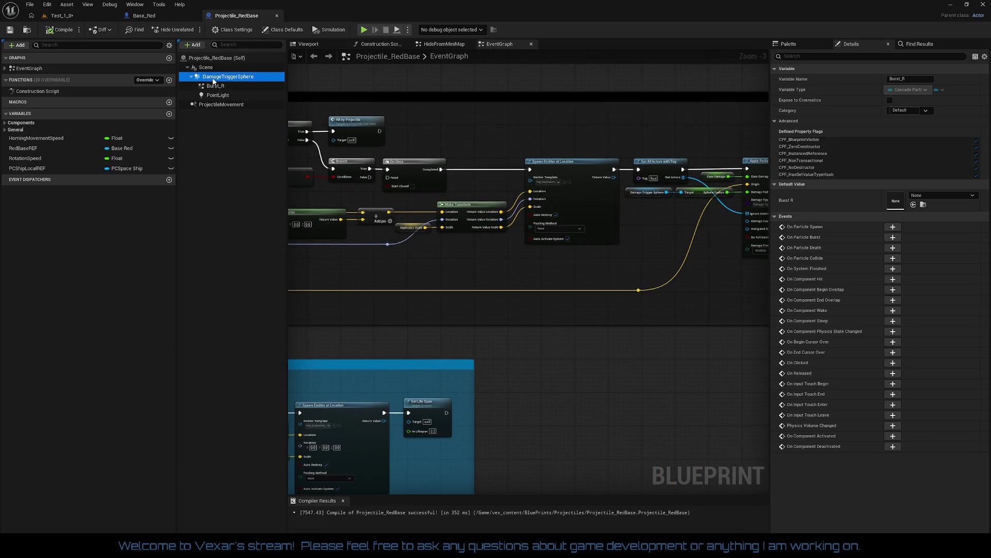
left_click_drag(532, 325, 614, 246)
left_click(309, 43)
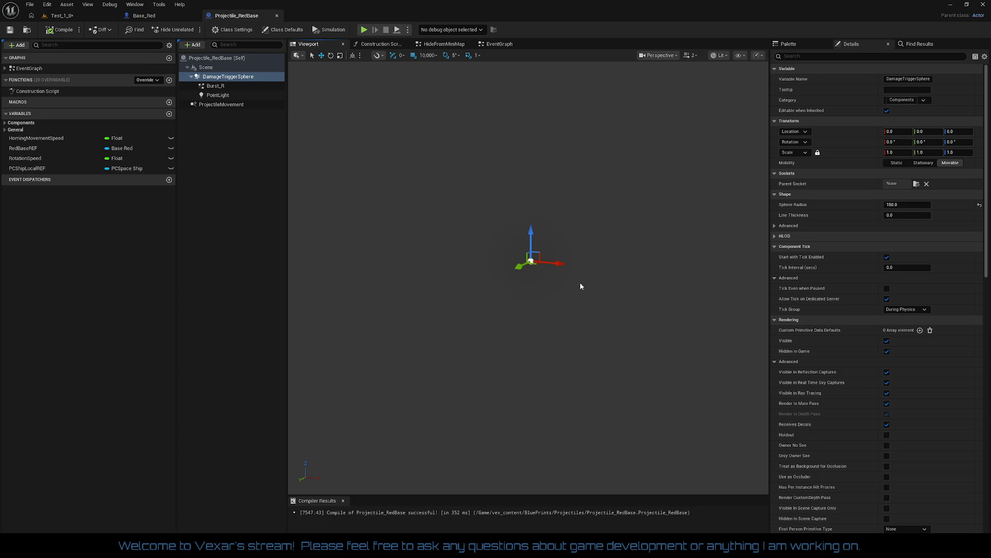
scroll(580, 291, "down", 3)
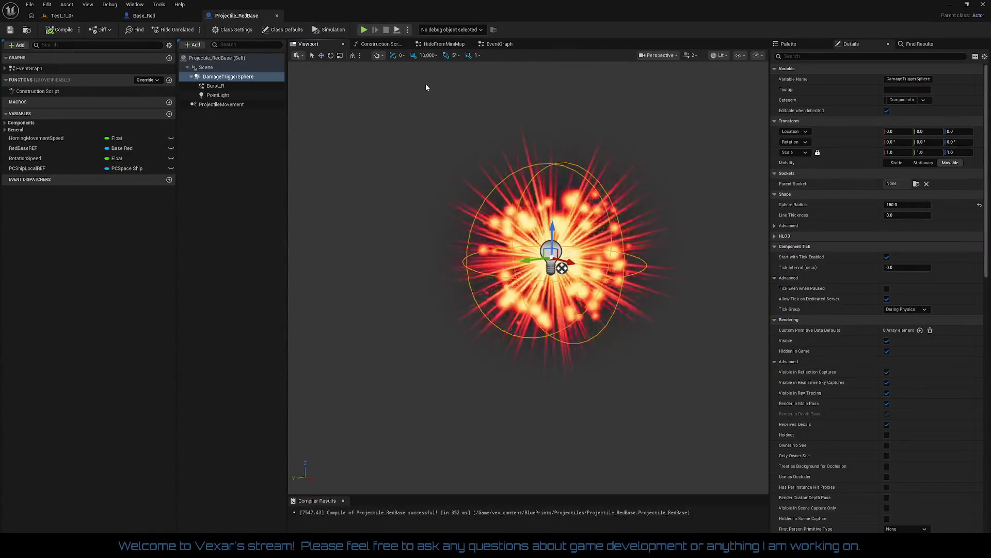
left_click(502, 46)
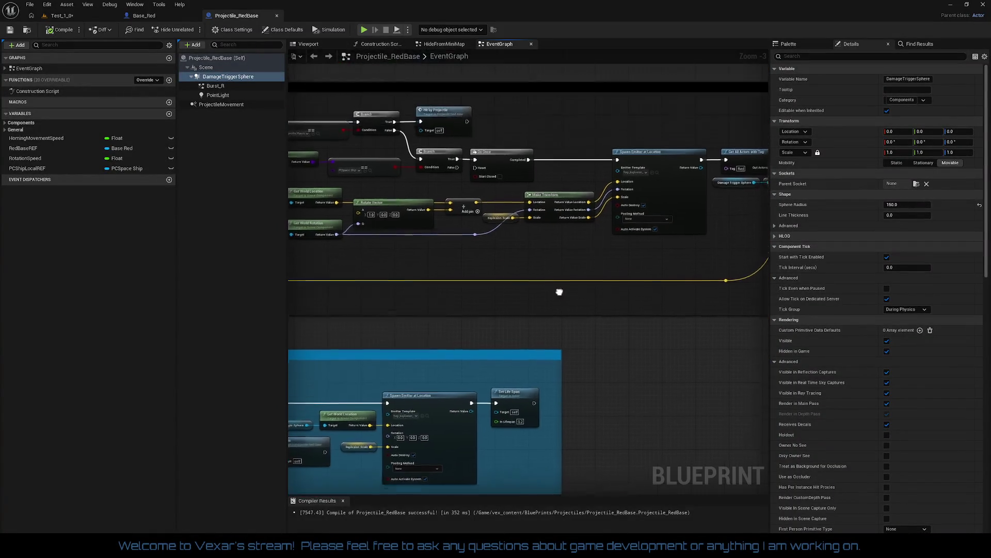
scroll(493, 269, "down", 2)
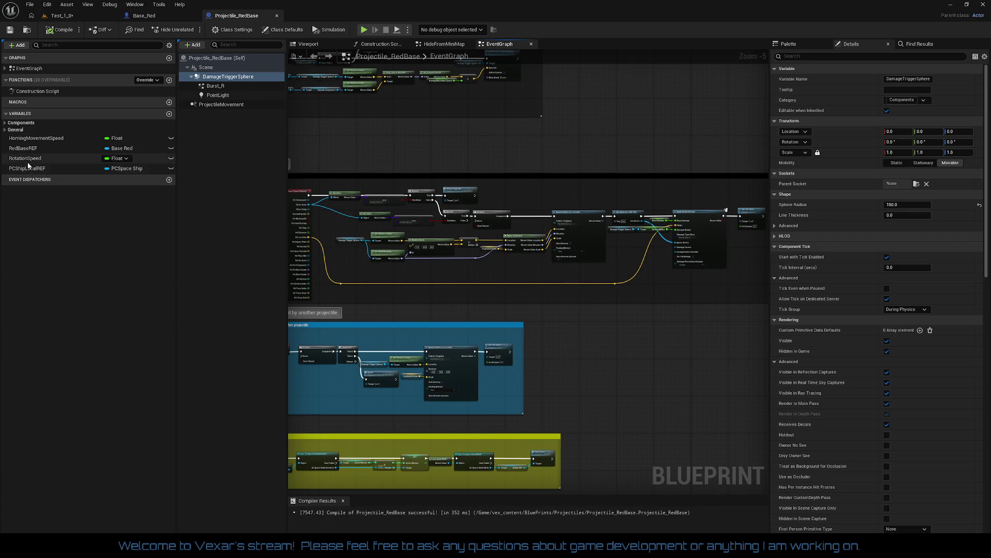
Expand the variable groups and delete the RotationSpeed variable.
left_click(6, 130)
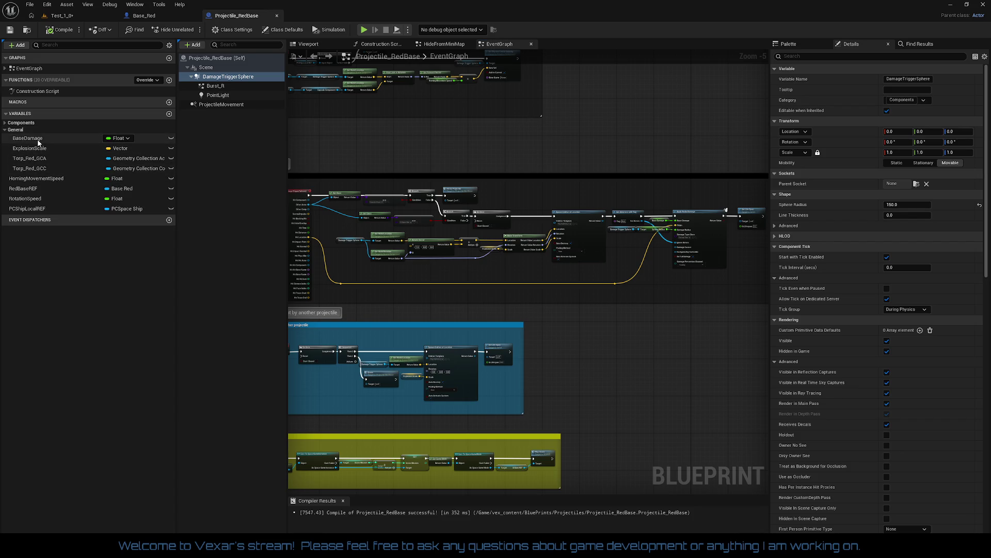
left_click(16, 123)
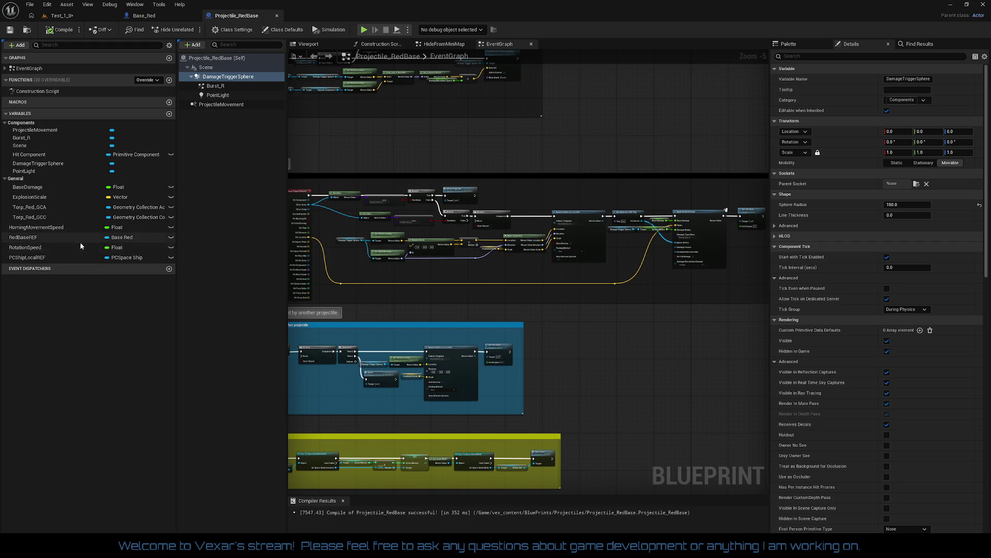
left_click(25, 247)
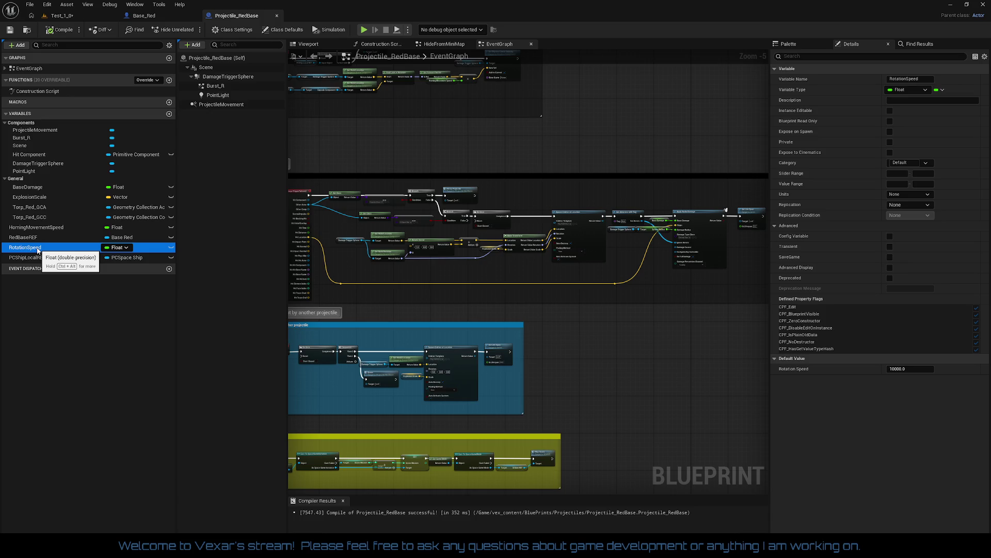
right_click(37, 251)
left_click(72, 315)
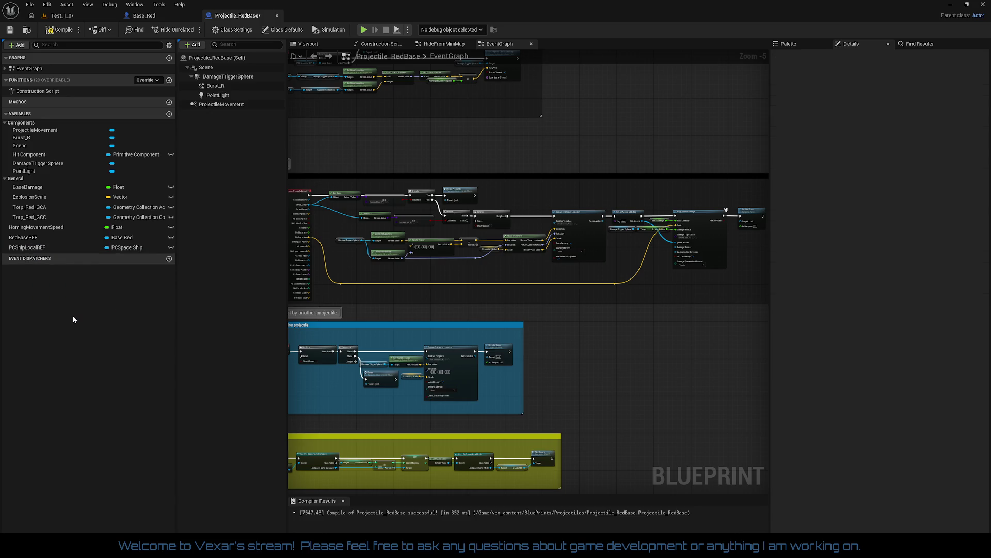
Put RedBaseREF and PCShipLocalREF in a new References category.
left_click(24, 237)
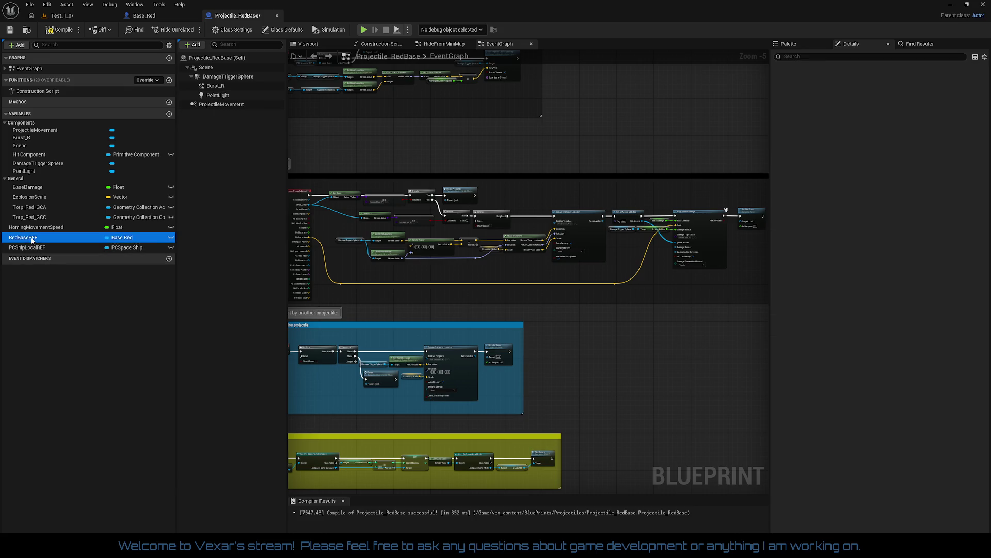
left_click(899, 163)
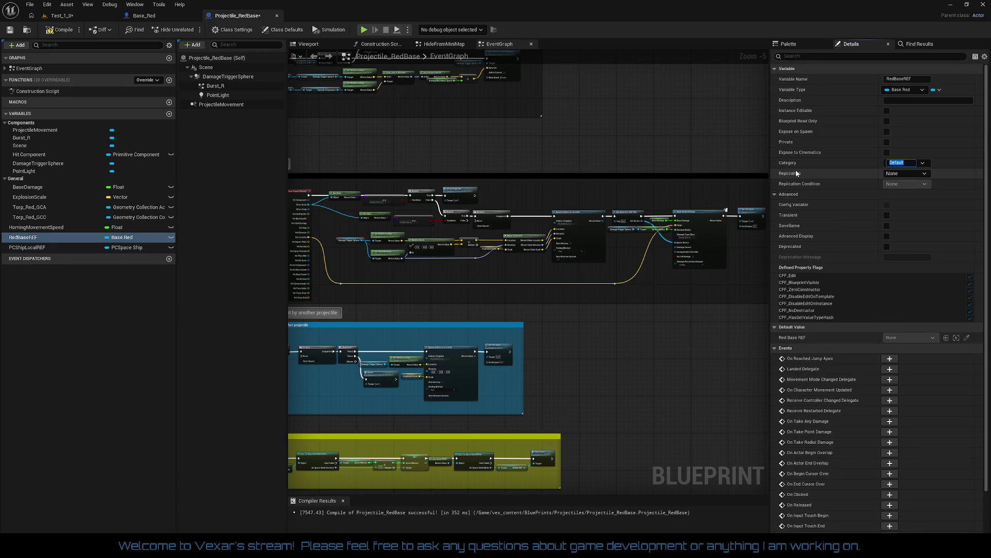
type("Referen")
type("ces")
key("Return")
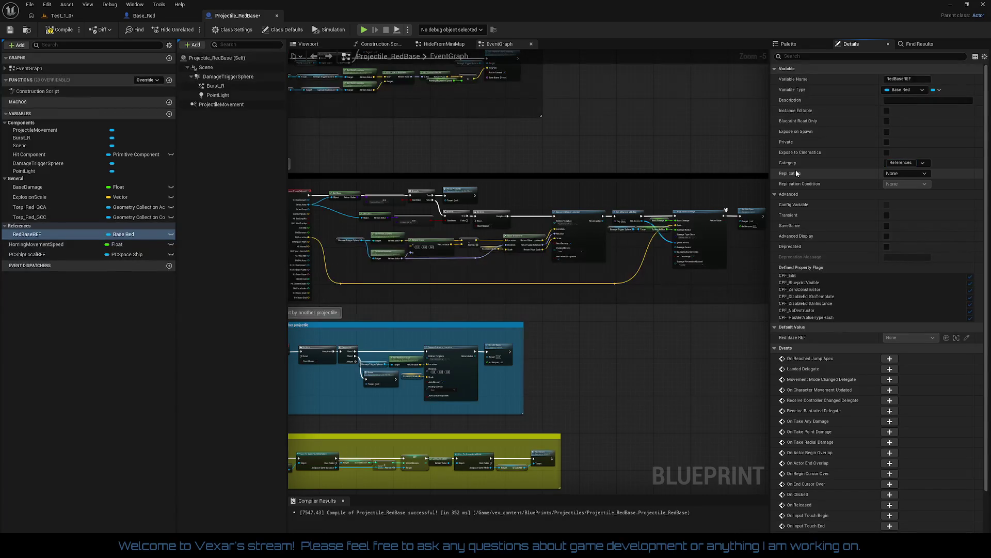
left_click_drag(41, 254, 29, 234)
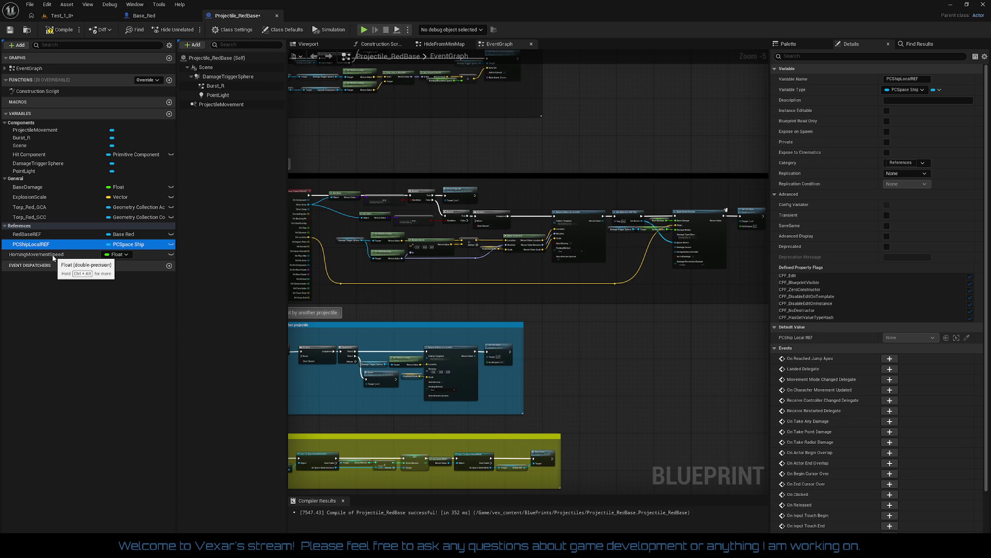
left_click(36, 254)
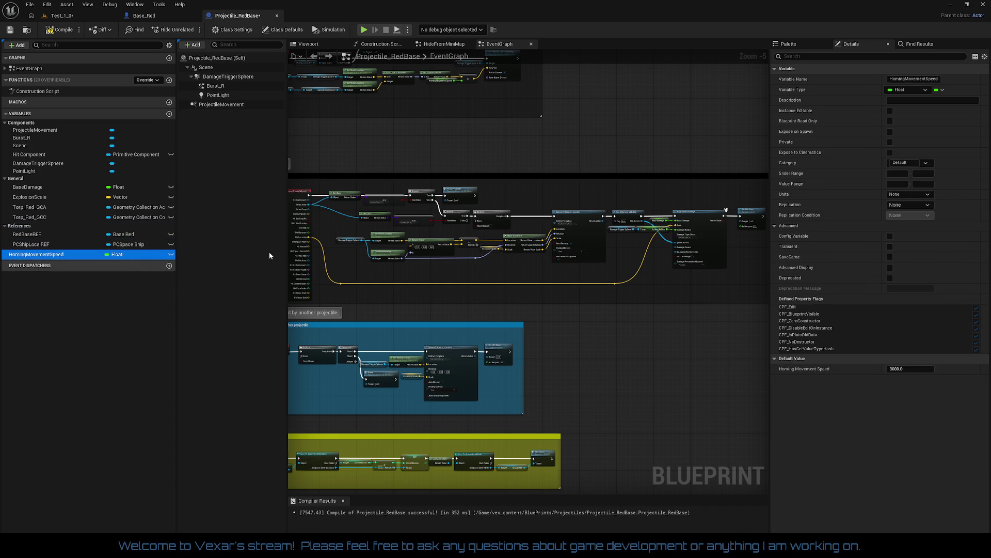
Put HomingMovementSpeed into a new Combat category and move BaseDamage into Combat.
left_click(901, 162)
type("Combat")
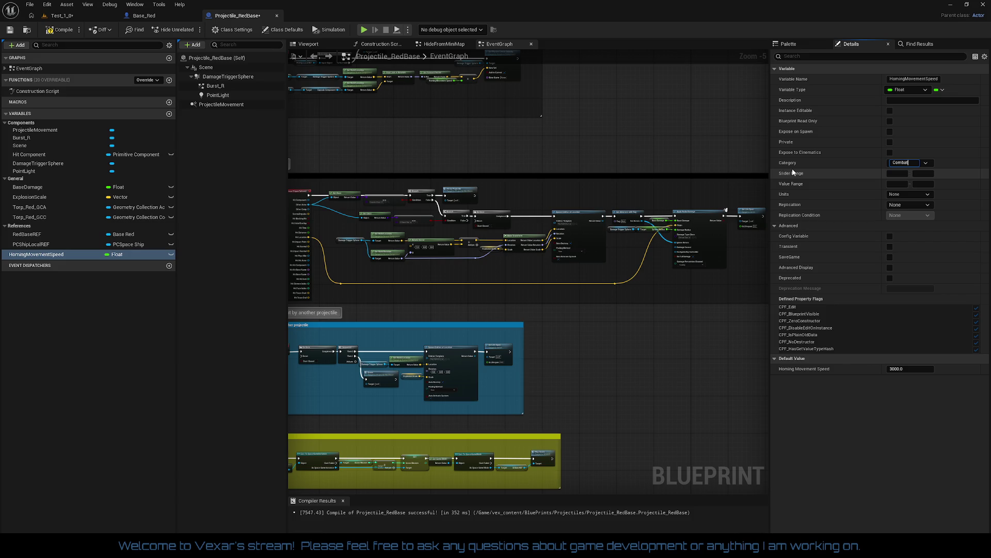
key("Return")
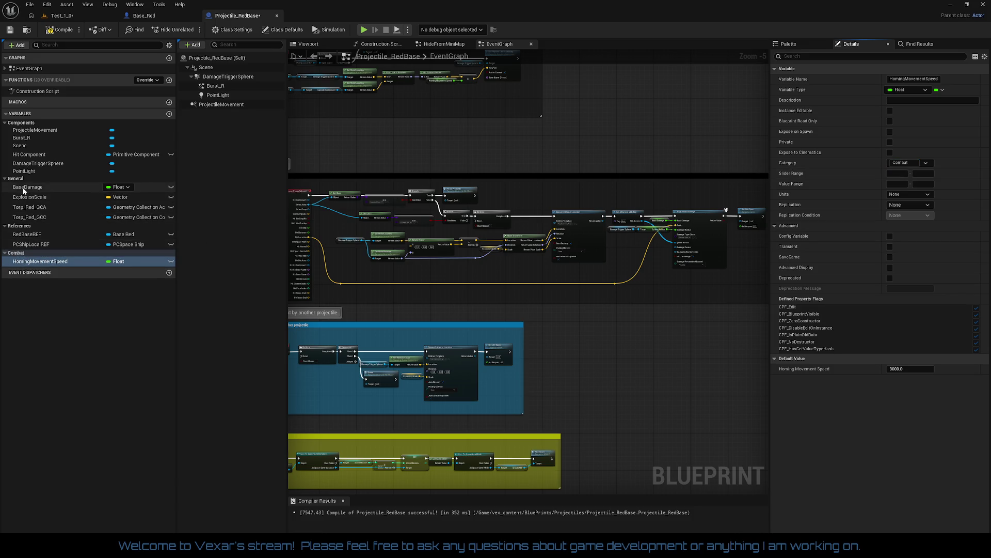
left_click_drag(28, 187, 23, 258)
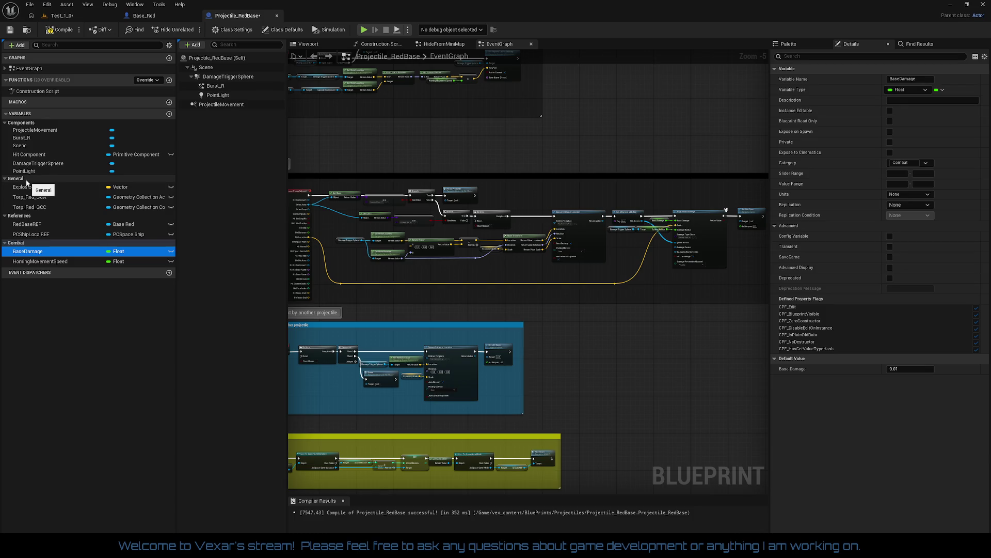
left_click(84, 178)
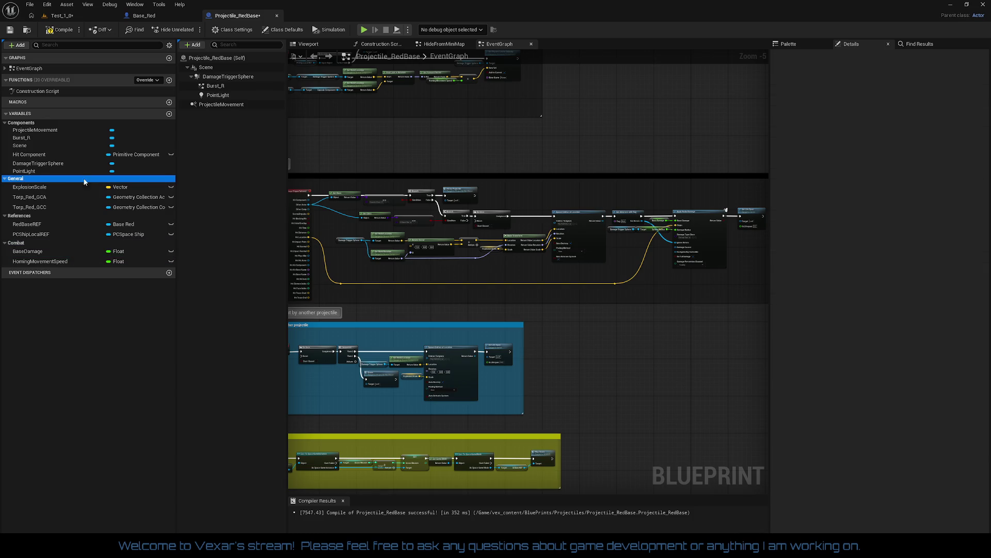
Give ExplosionScale a new VFX category, move Torp_Red_GCA into VFX, and compile.
left_click(42, 188)
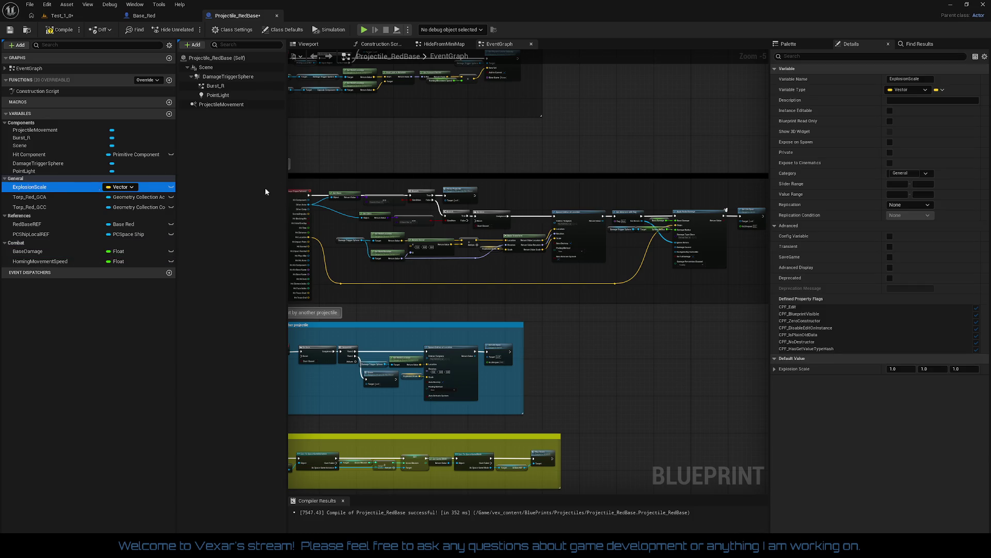
left_click(901, 173)
type("VFX")
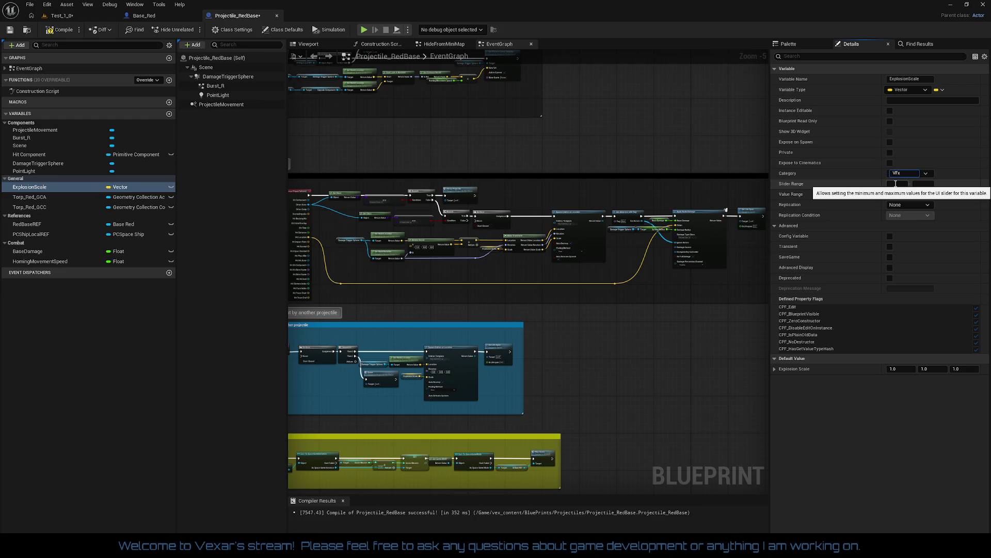
key("Return")
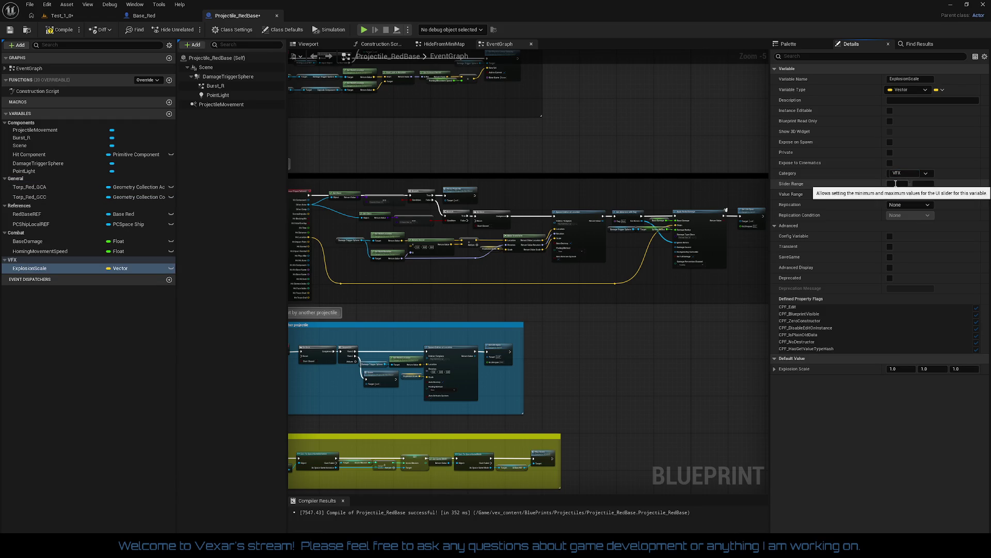
mouse_move(43, 192)
left_mouse_down()
mouse_move(21, 262)
mouse_move(19, 253)
left_mouse_up()
left_click(31, 187)
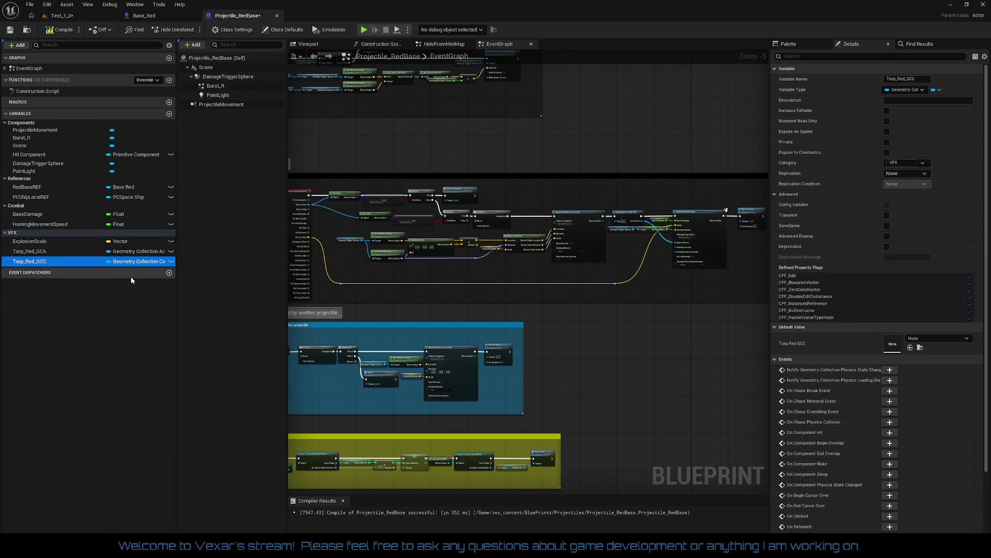
left_click(59, 29)
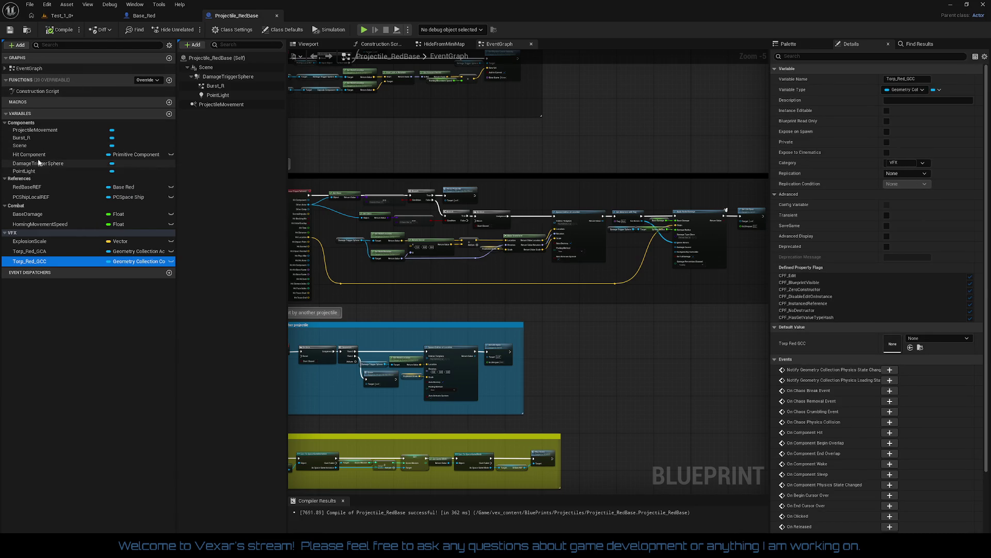
Move ProjectileMovement and DamageTriggerSphere into Combat and Burst_R into VFX, then recompile.
left_click(43, 131)
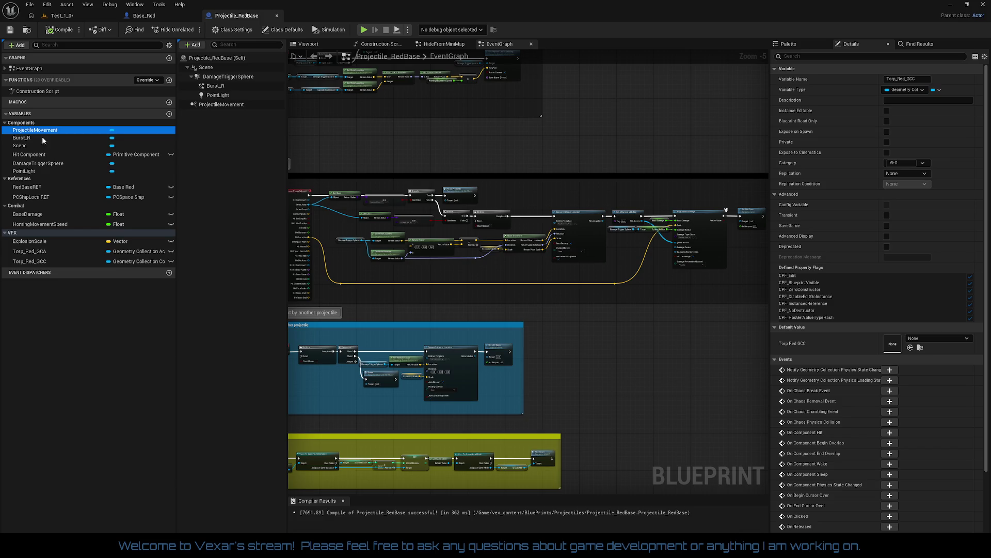
mouse_move(43, 140)
left_mouse_down()
mouse_move(28, 213)
mouse_move(19, 205)
left_mouse_up()
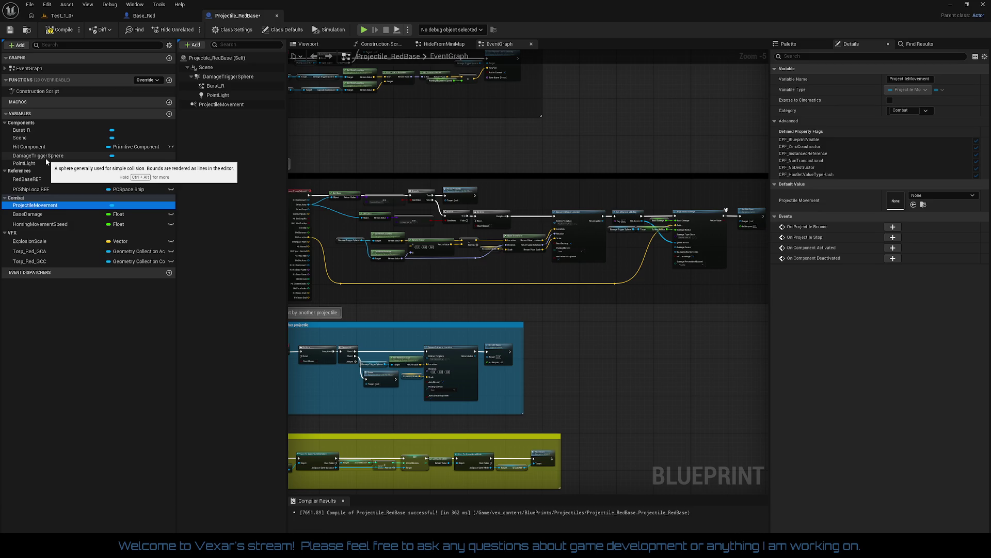
left_click_drag(46, 160, 18, 199)
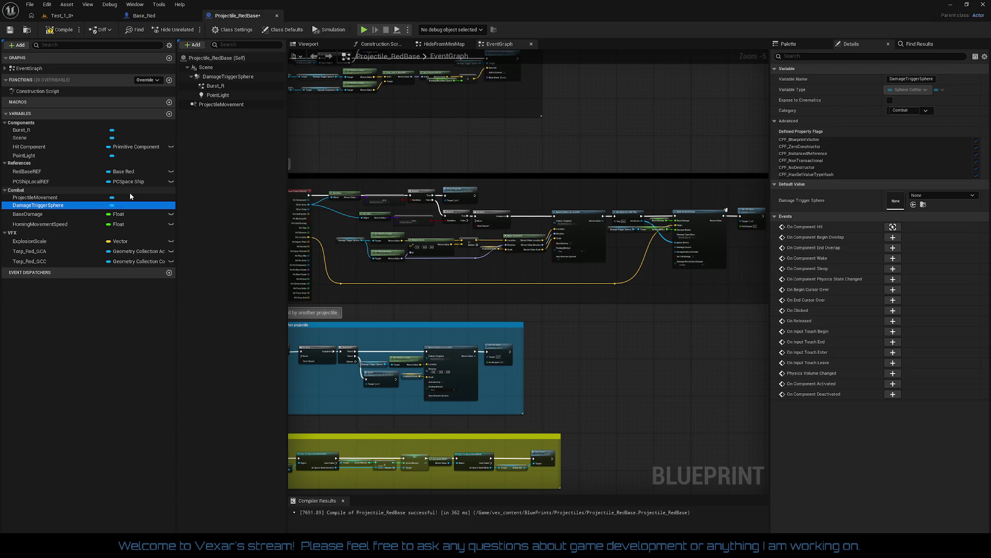
left_click(23, 130)
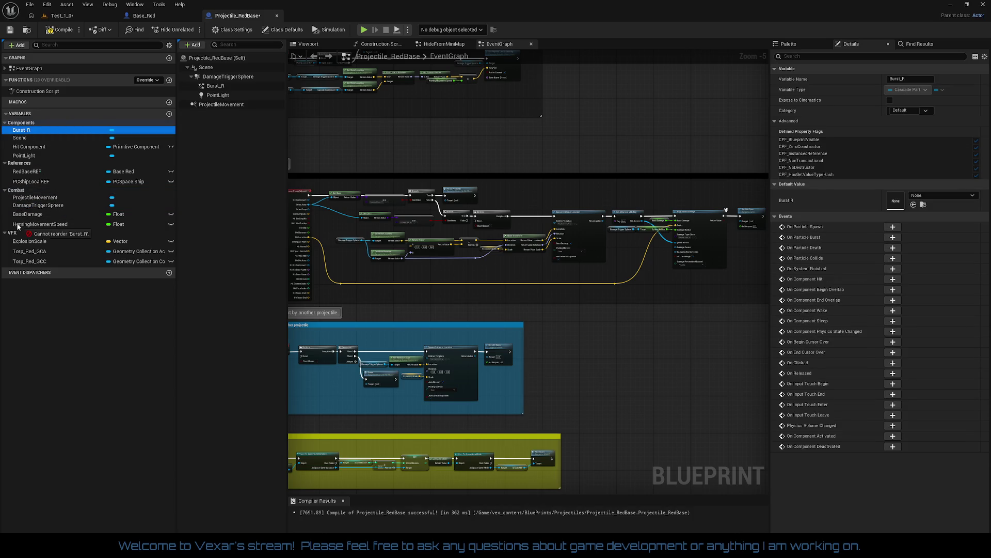
left_click_drag(11, 234, 12, 234)
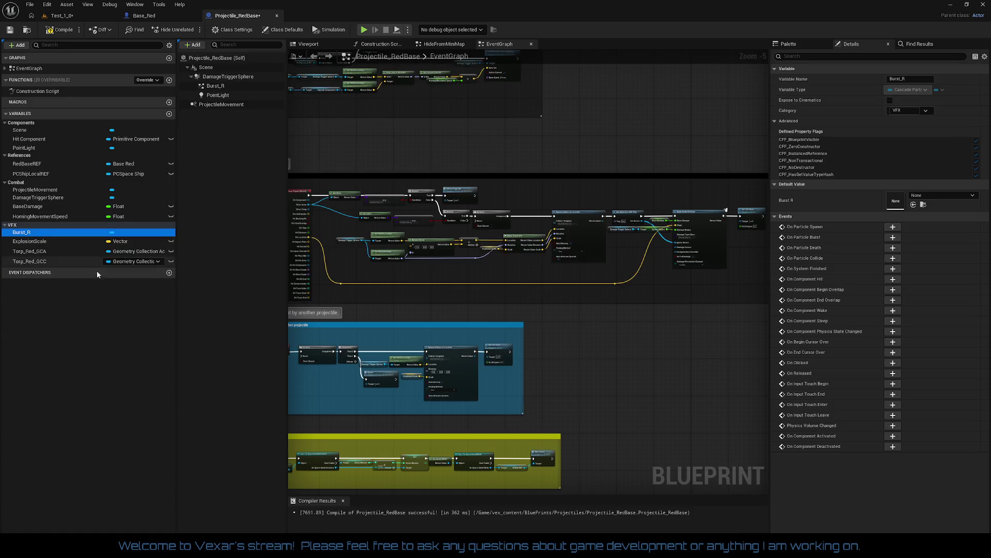
left_click(64, 31)
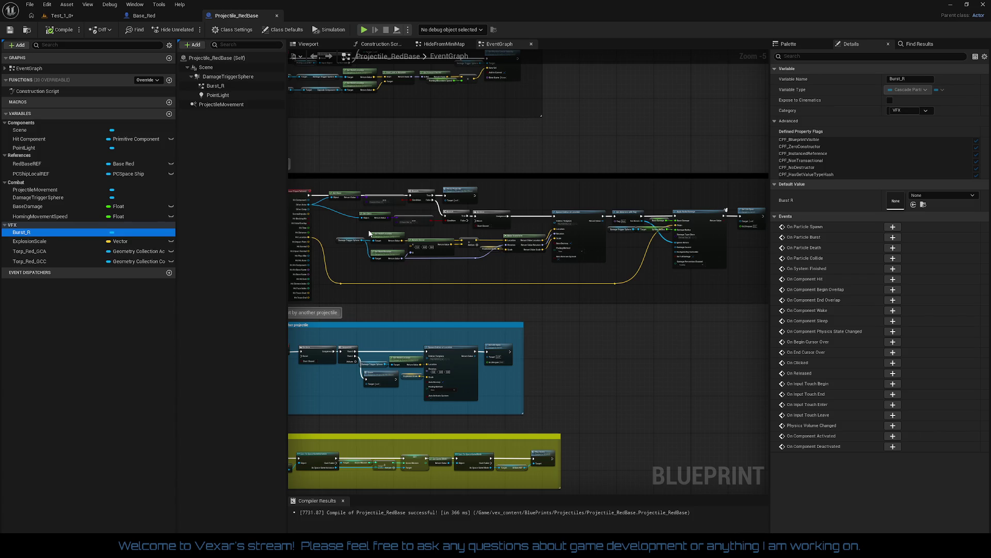
left_click(35, 140)
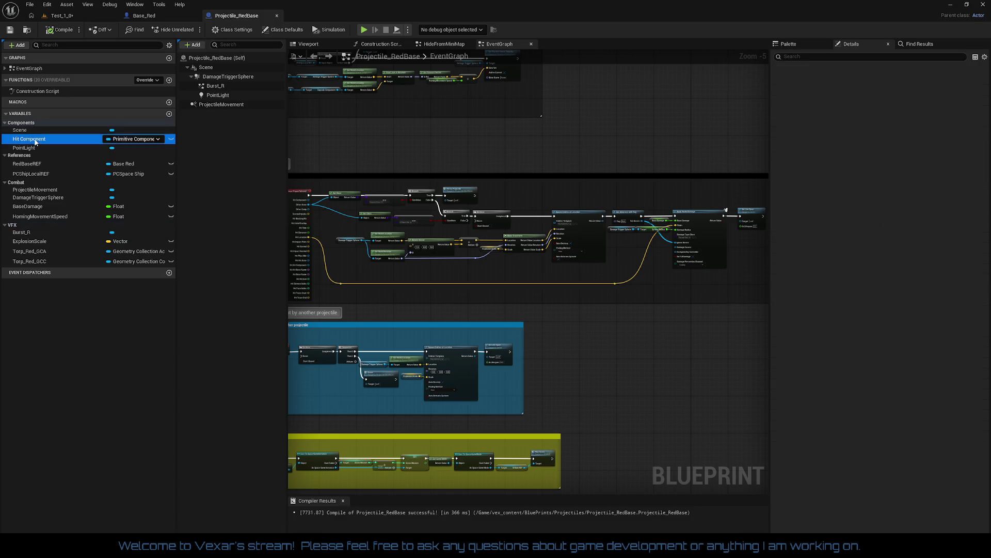
Review the projectile's Viewport components, then bring up the Hit Component variable's context menu.
left_click(310, 44)
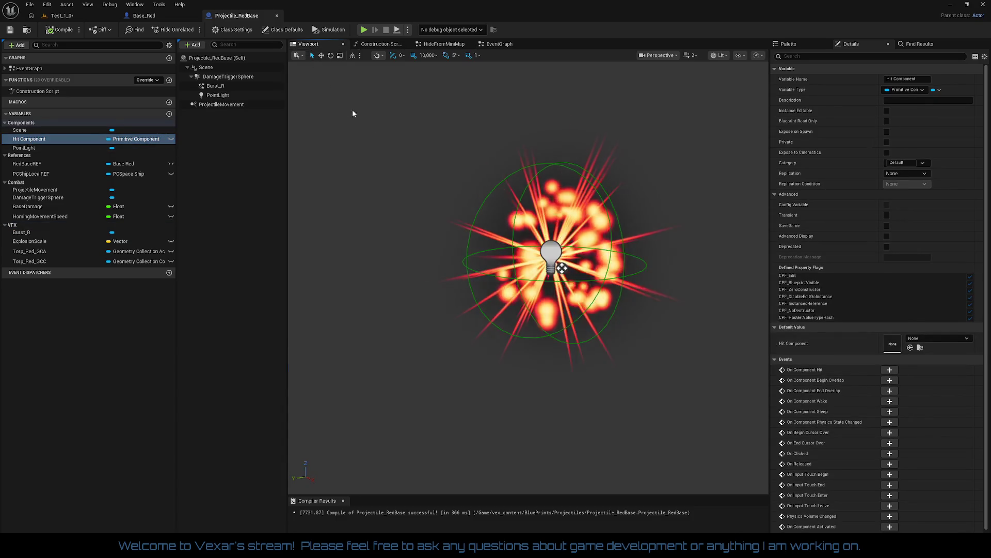
scroll(528, 279, "up", 5)
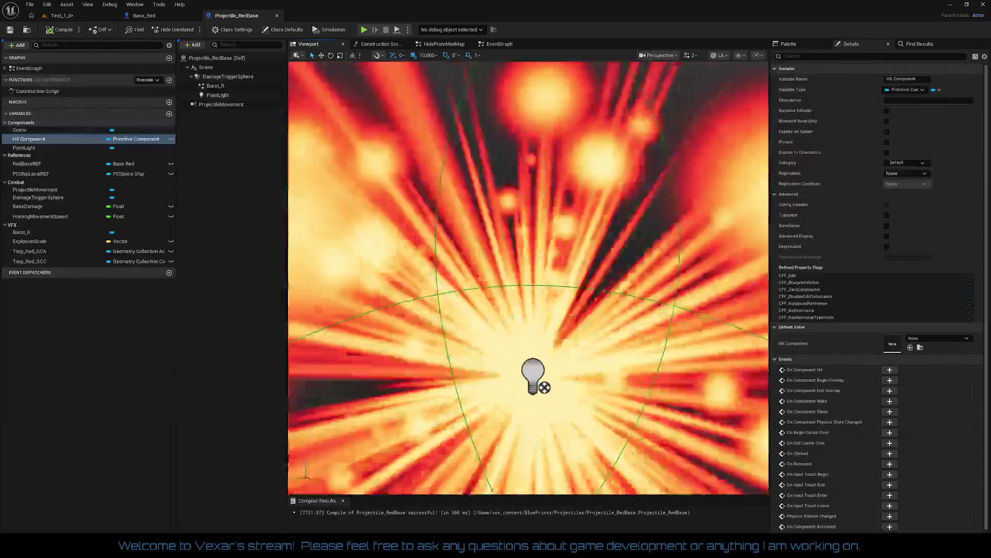
scroll(605, 393, "down", 5)
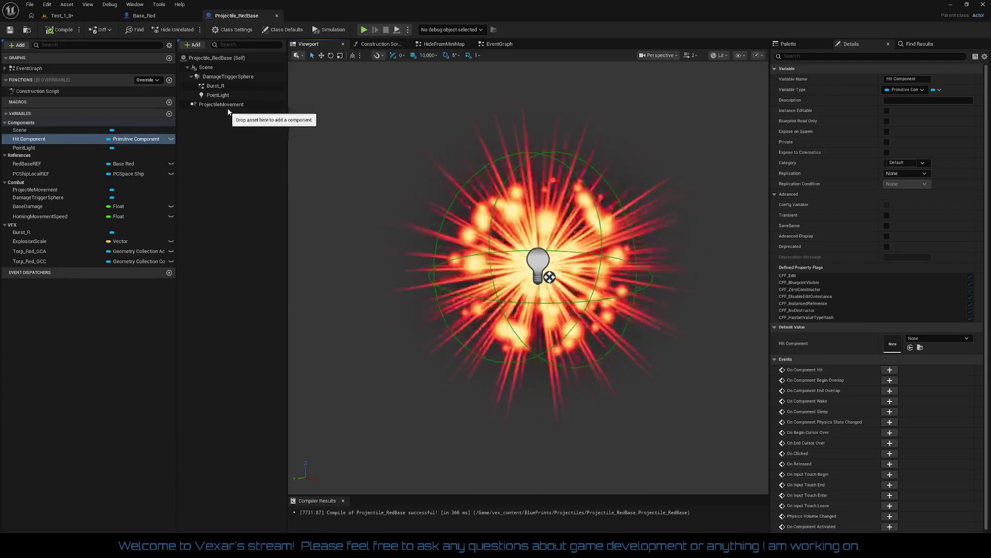
left_click(236, 77)
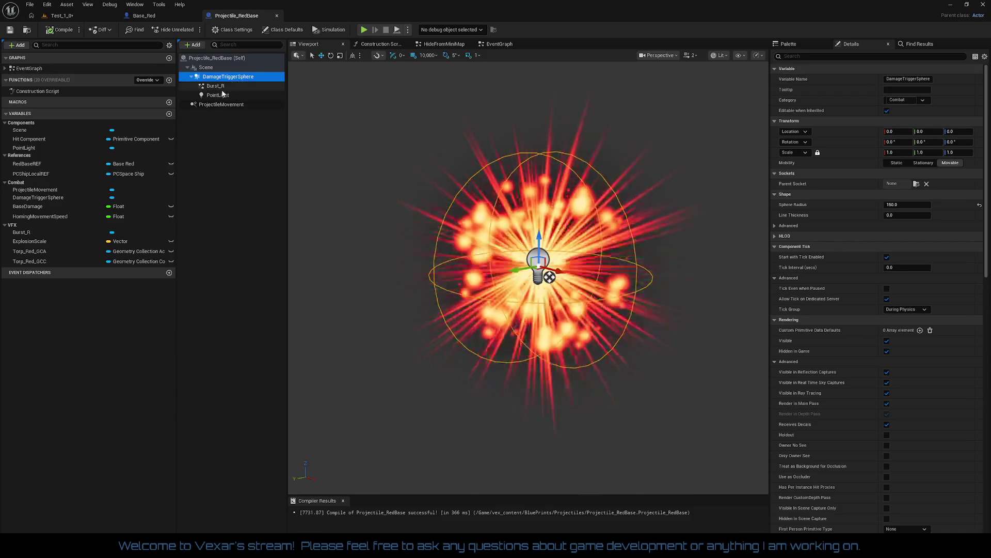
left_click(219, 95)
left_click(215, 86)
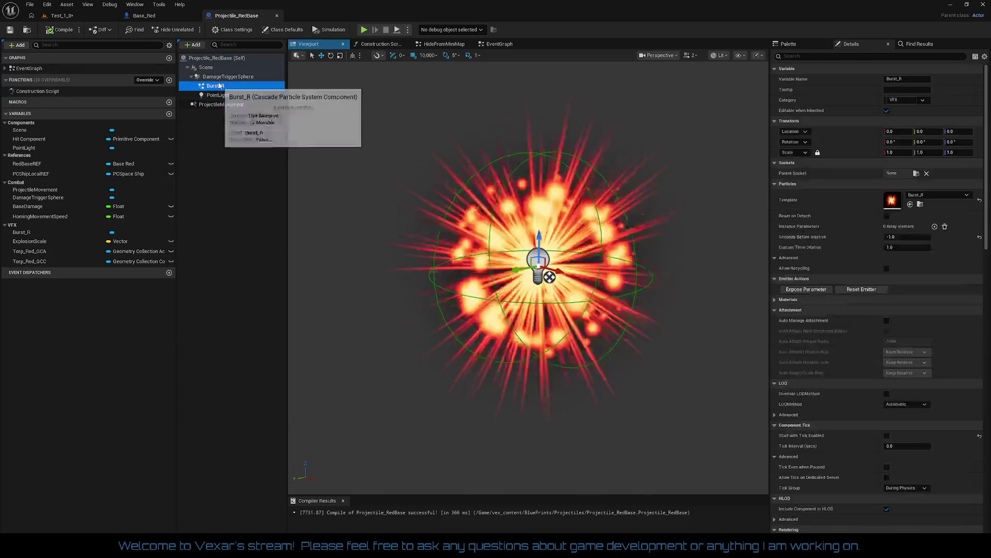
left_click(209, 68)
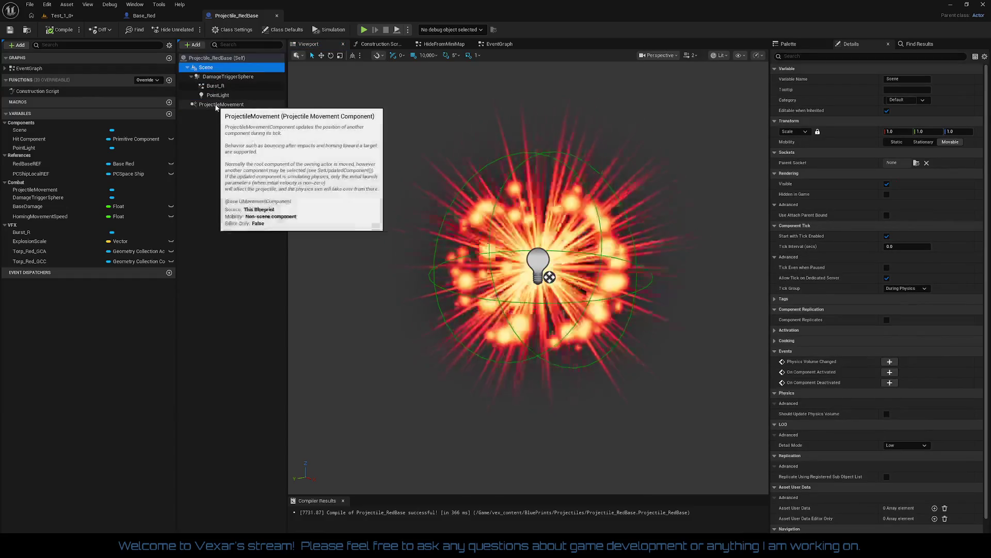
left_click(216, 104)
left_click(50, 141)
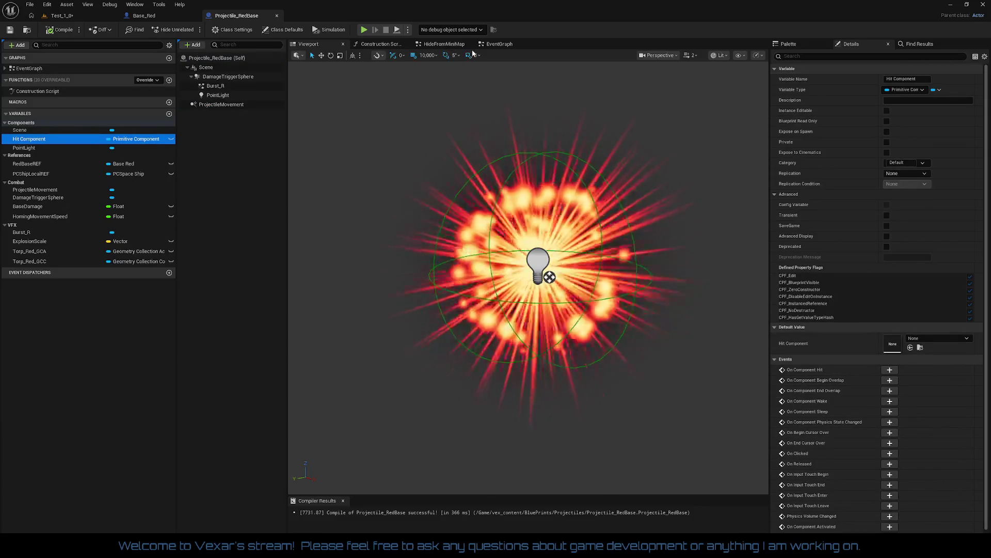
right_click(40, 140)
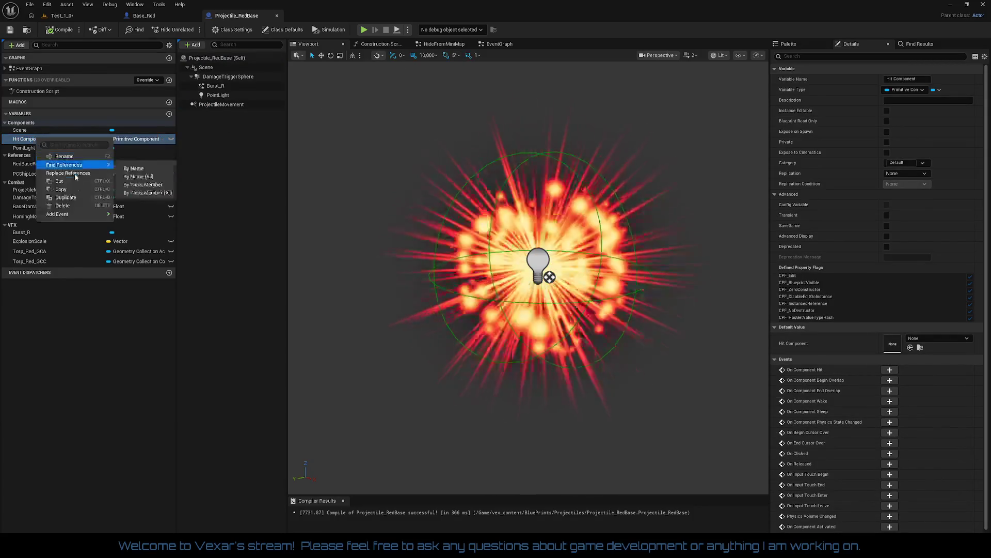
Find Hit Component references by name and jump to its On Component Hit pin.
mouse_move(93, 165)
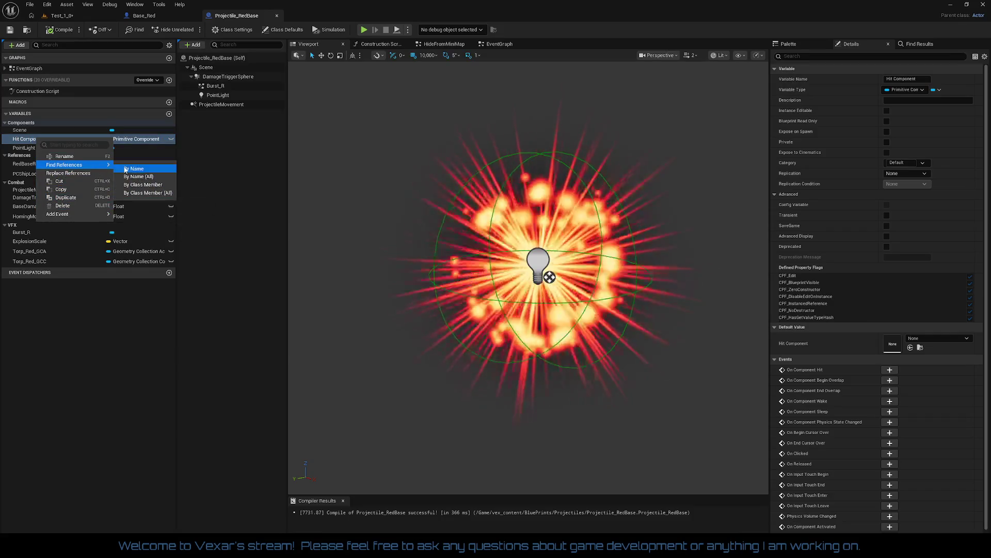
left_click(134, 168)
left_click(811, 91)
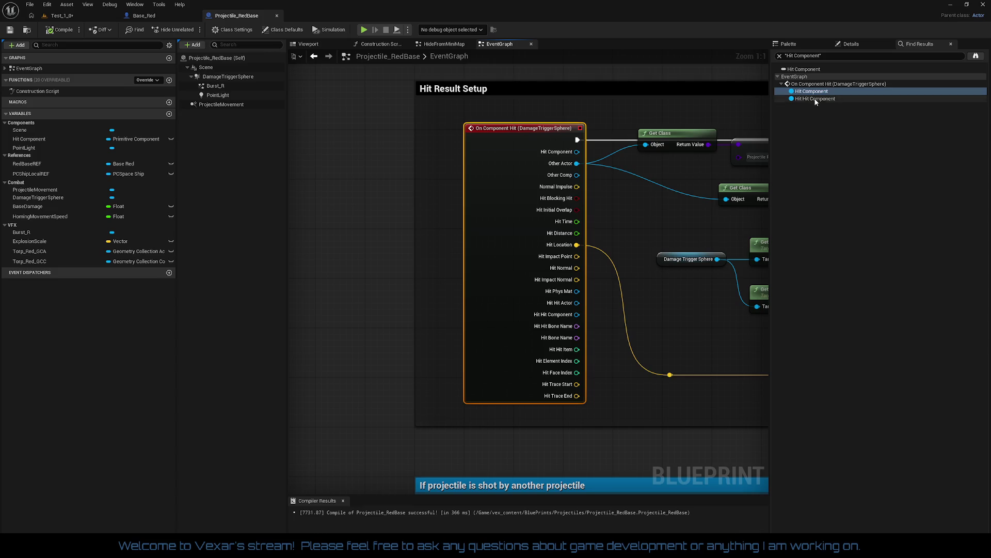
left_click(816, 99)
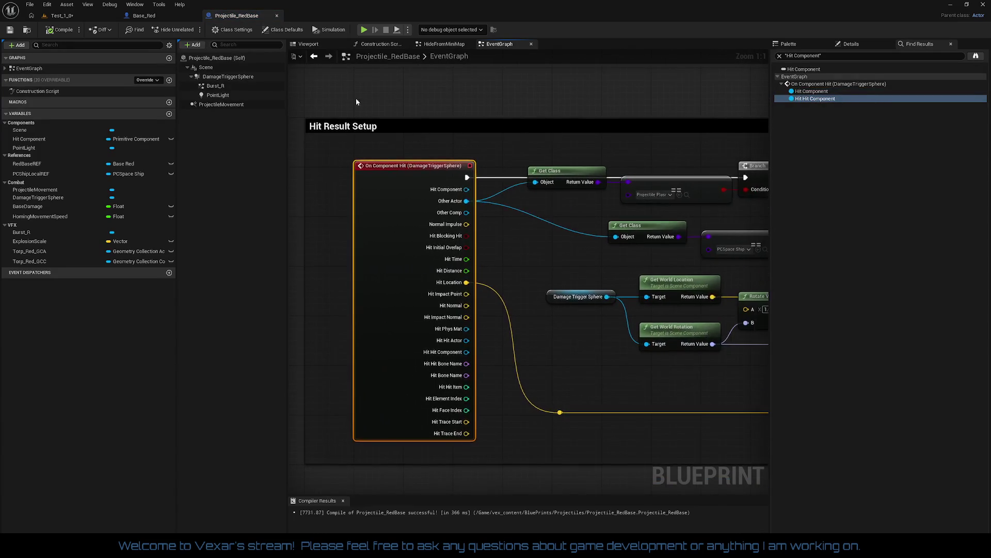
Back in the Viewport, show Details for Hit Component and move the preview camera closer.
left_click(315, 44)
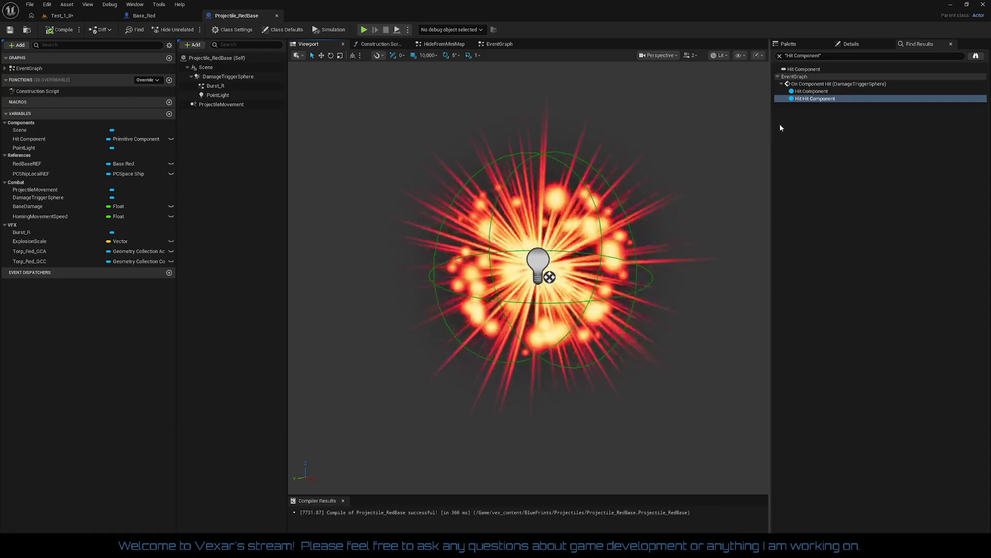
left_click(847, 47)
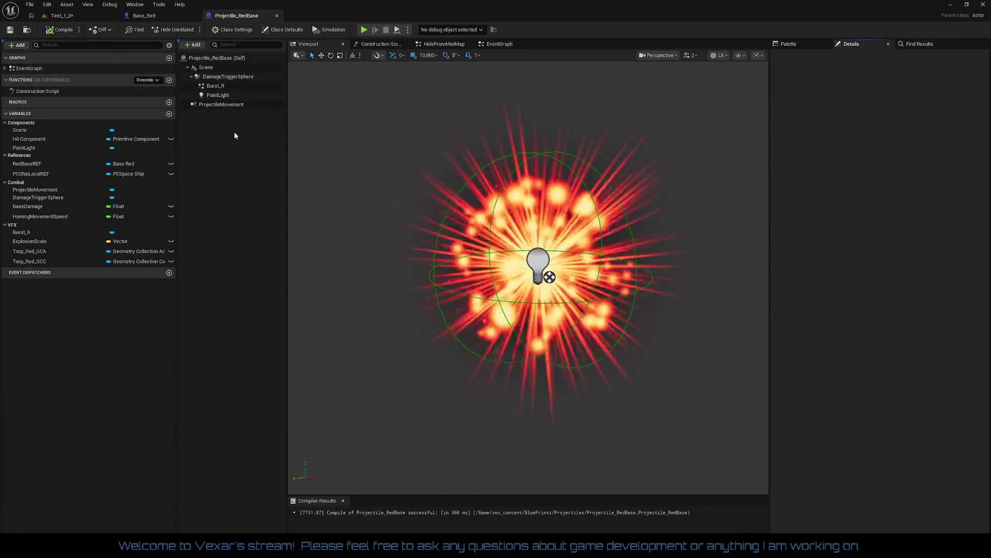
left_click(40, 139)
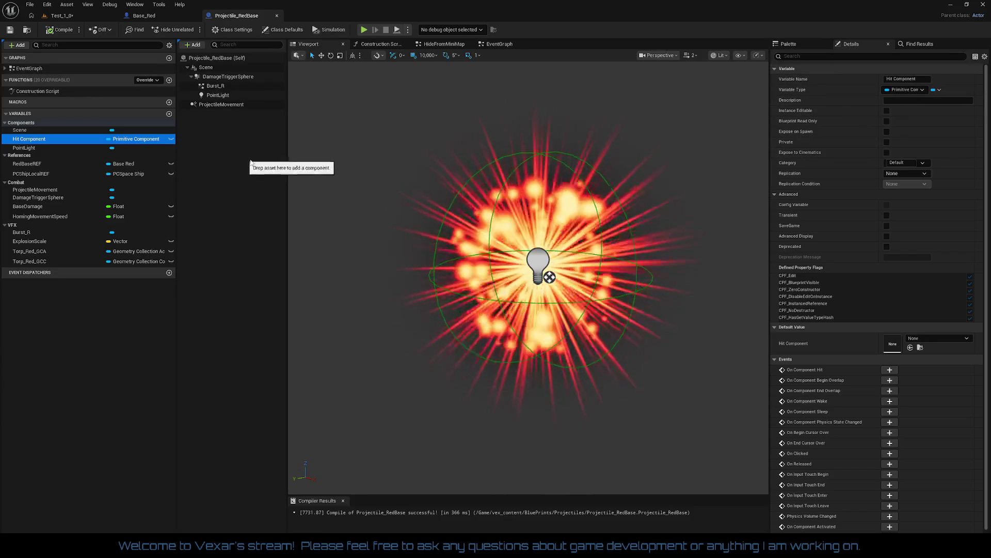
mouse_move(439, 293)
left_mouse_down()
mouse_move(439, 255)
mouse_move(439, 304)
left_mouse_up()
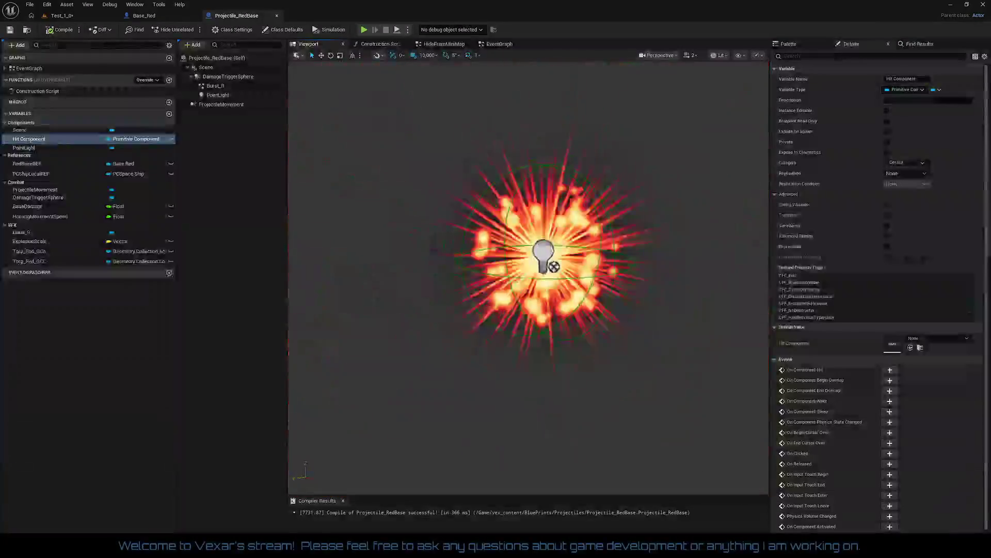
Review the Burst_R particle settings and the DamageTriggerSphere collision settings in Details.
left_click(217, 86)
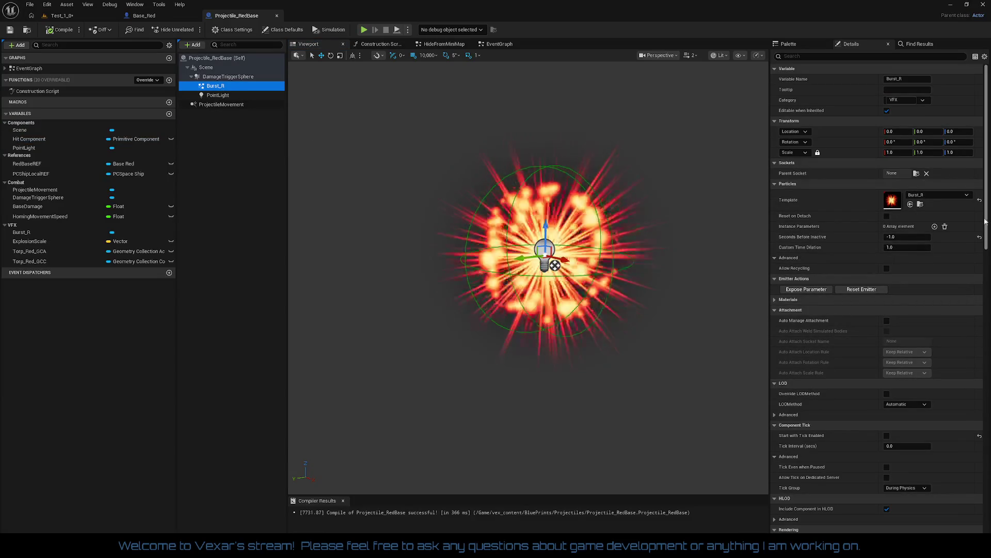
scroll(987, 222, "down", 20)
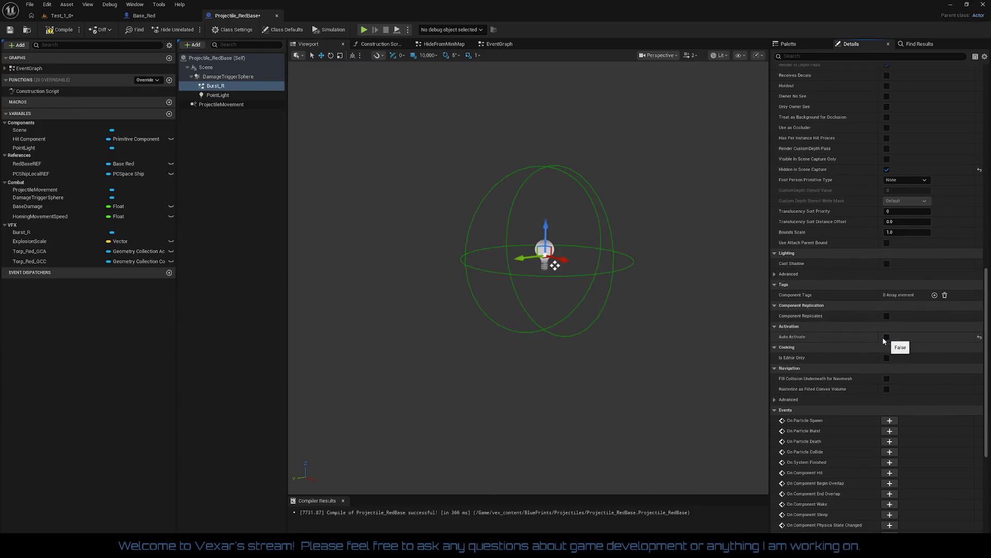
scroll(526, 279, "up", 5)
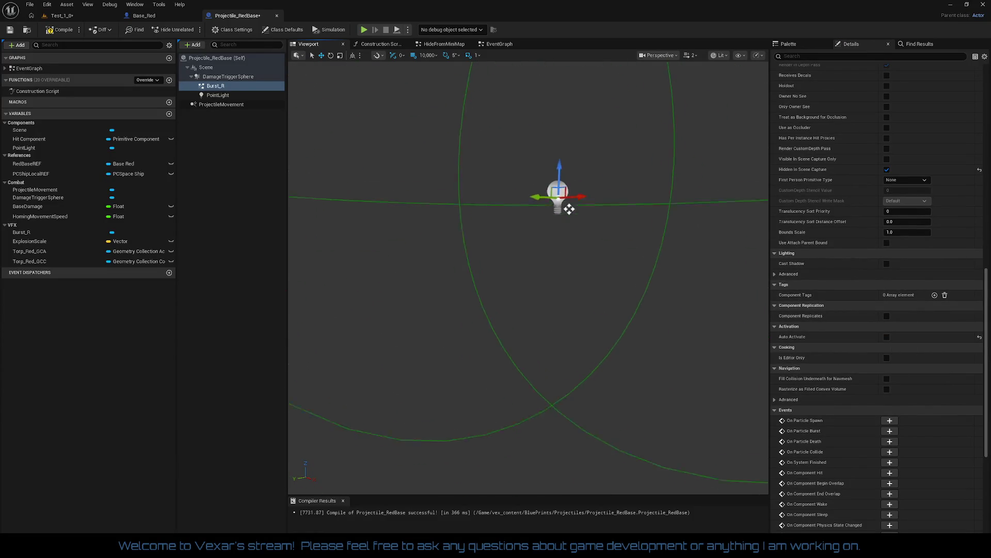
scroll(589, 202, "down", 5)
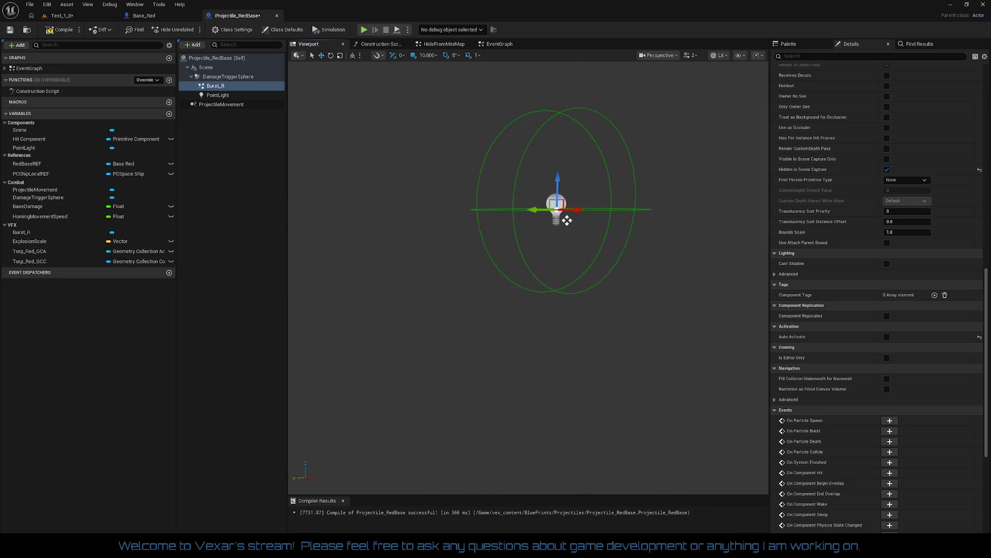
left_click(240, 77)
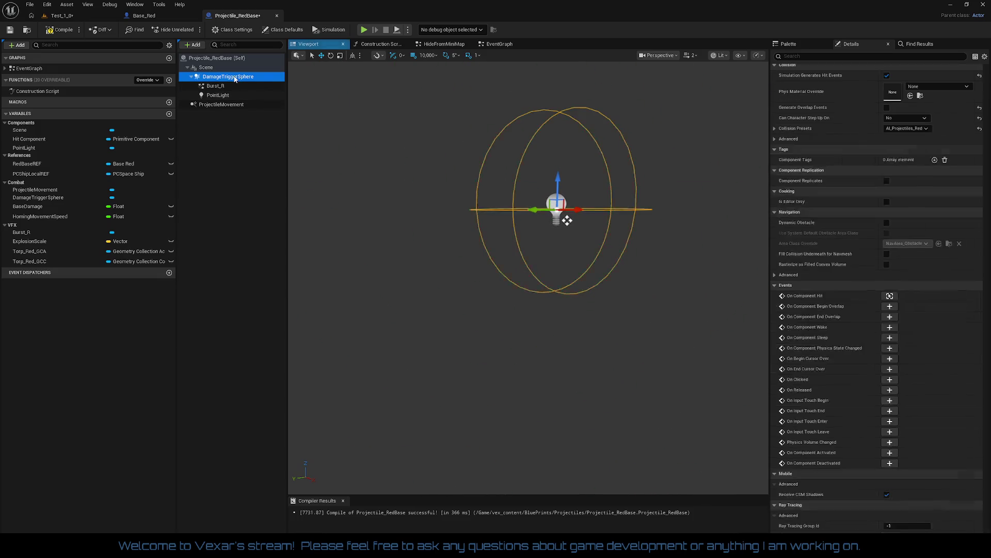
scroll(793, 181, "up", 5)
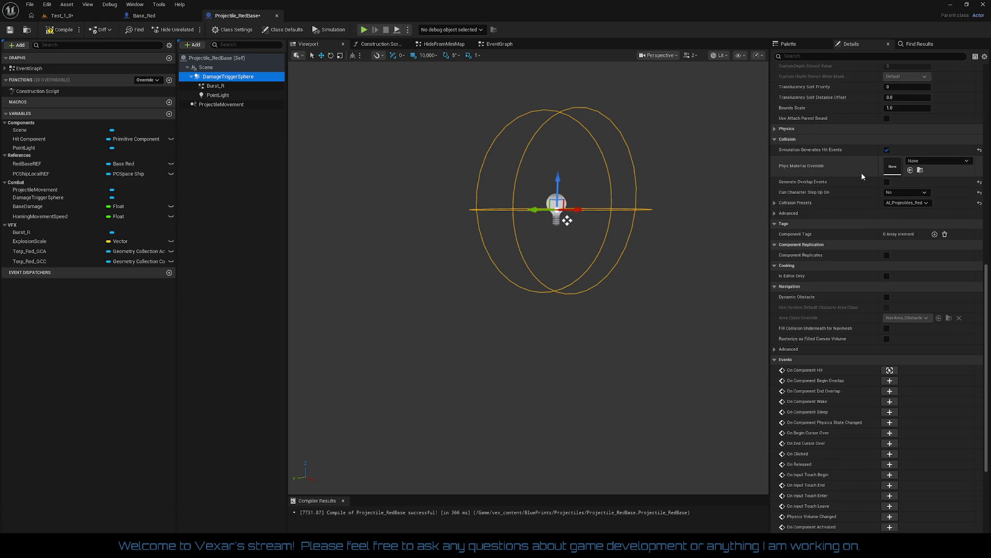
scroll(908, 156, "up", 6)
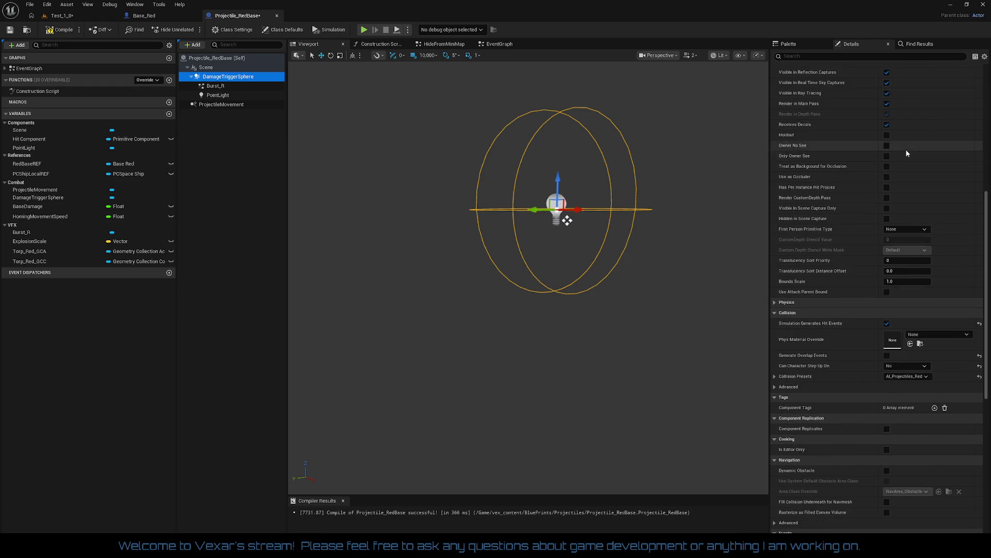
scroll(910, 137, "up", 1)
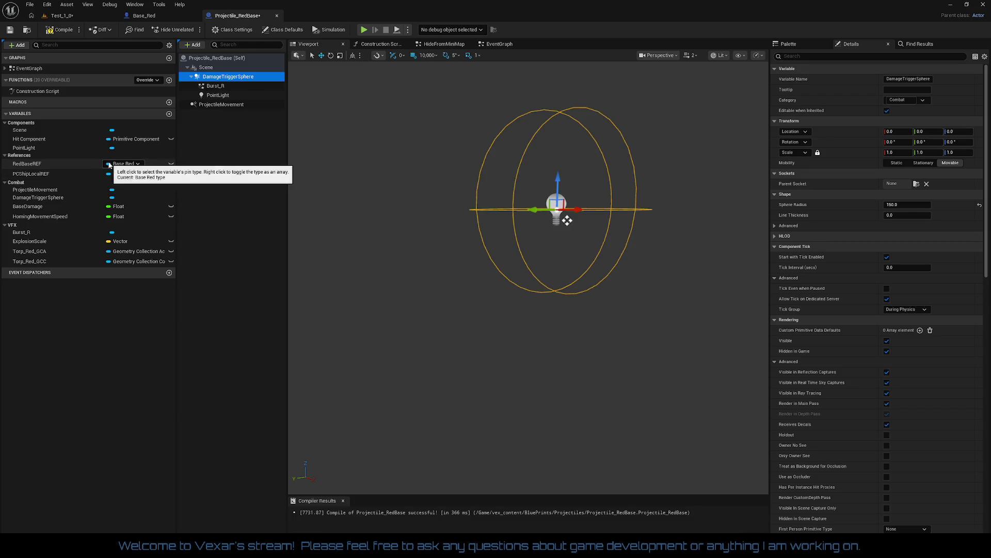
Recheck Hit Component and DamageTriggerSphere, then show the Projectile_RedBase class defaults.
left_click(29, 140)
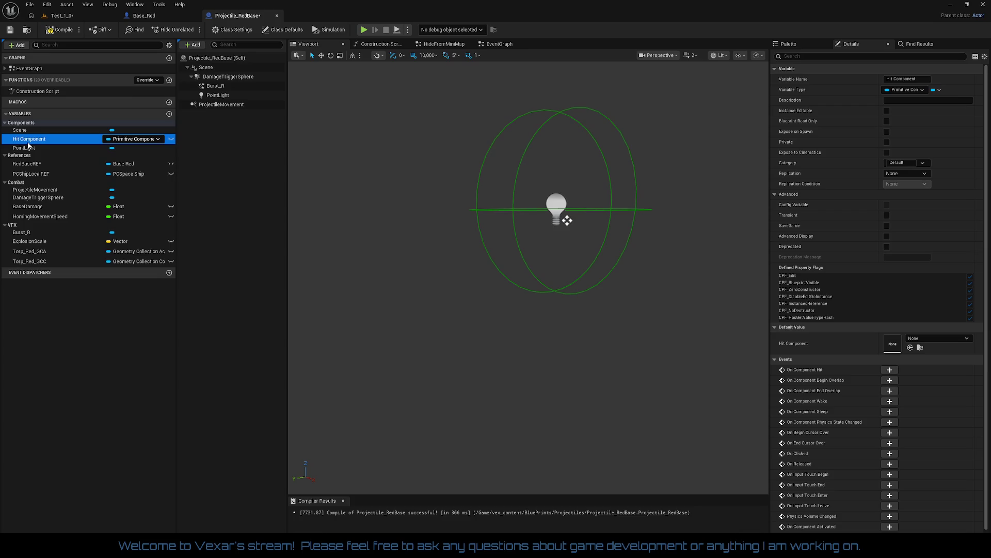
left_click(530, 141)
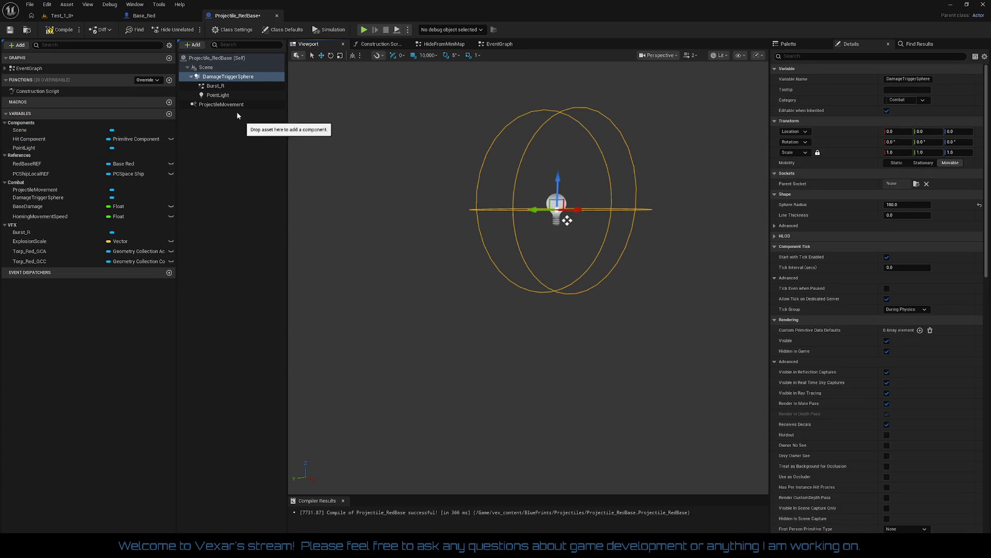
left_click(212, 58)
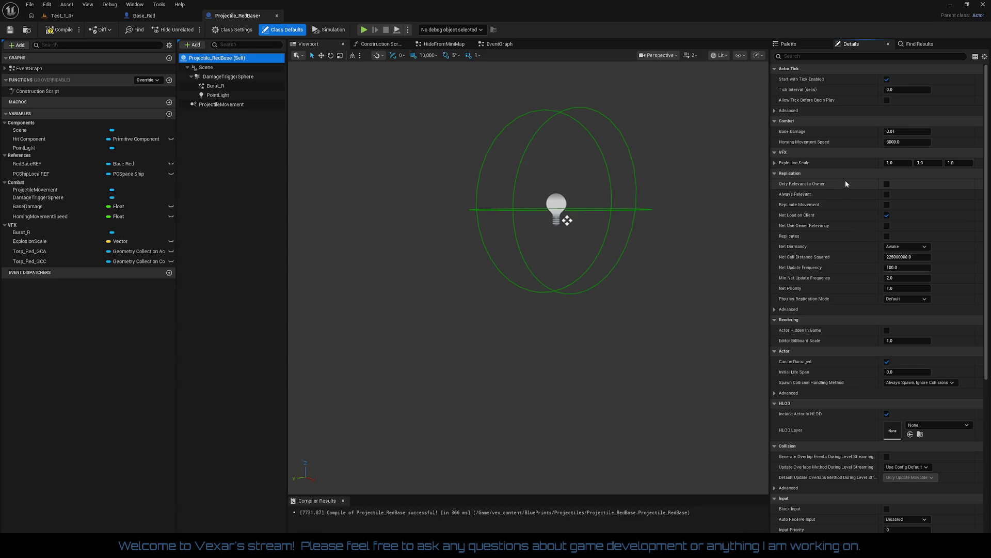
Toggle the Actor Tick advanced settings, then show Hit Component's properties with default None.
left_click(775, 111)
left_click(776, 112)
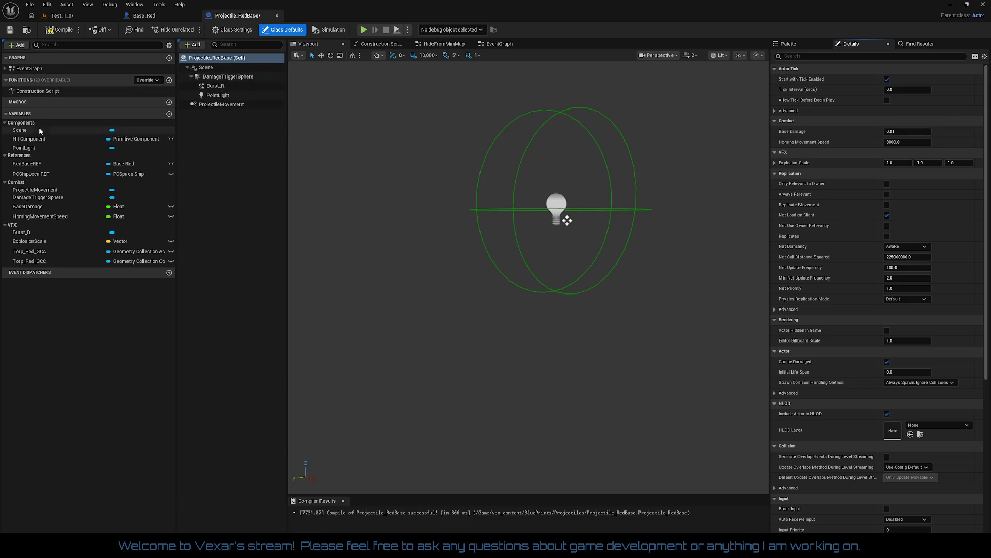
left_click(32, 140)
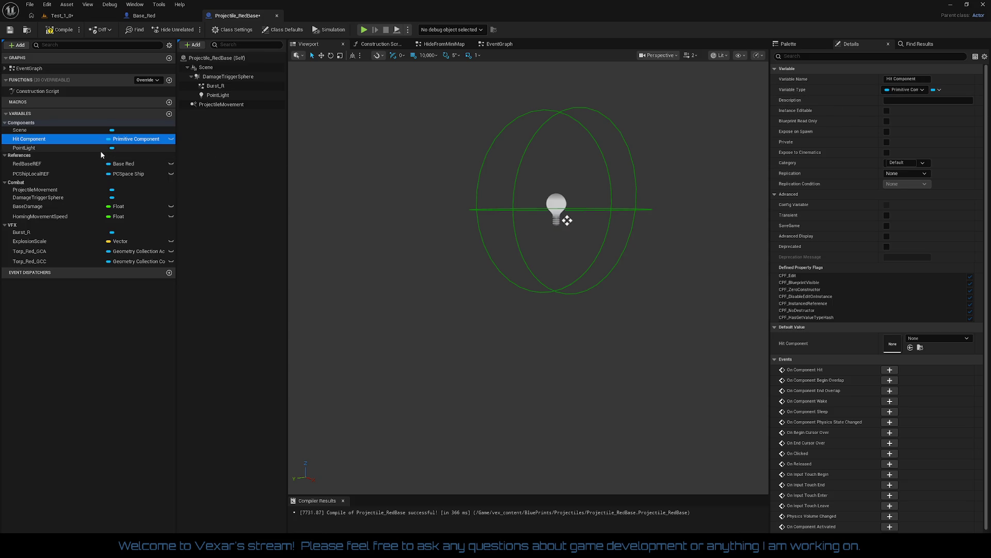
Browse the event graph's comment sections, from Score back to Begin Play and Homing Movement.
left_click(505, 48)
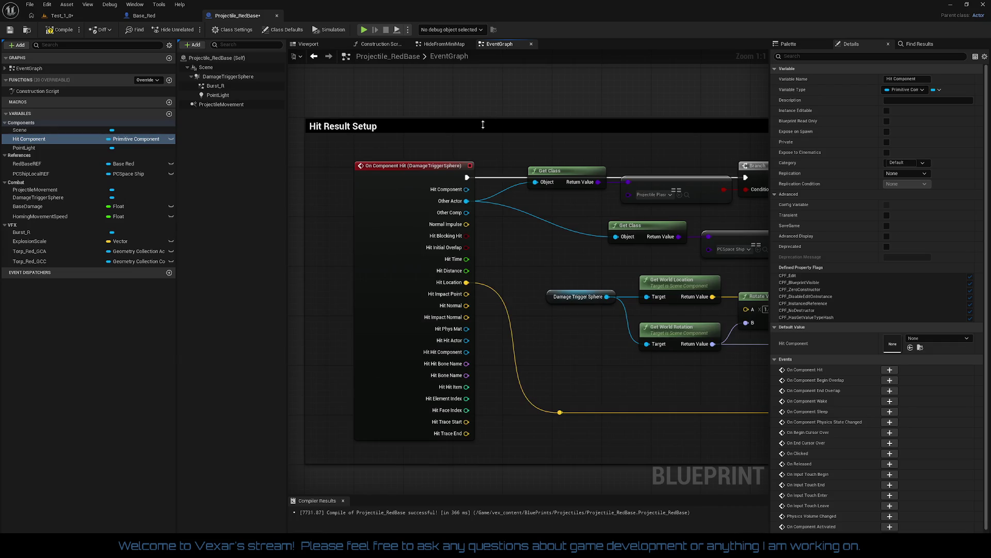
left_click(402, 179)
scroll(490, 193, "down", 3)
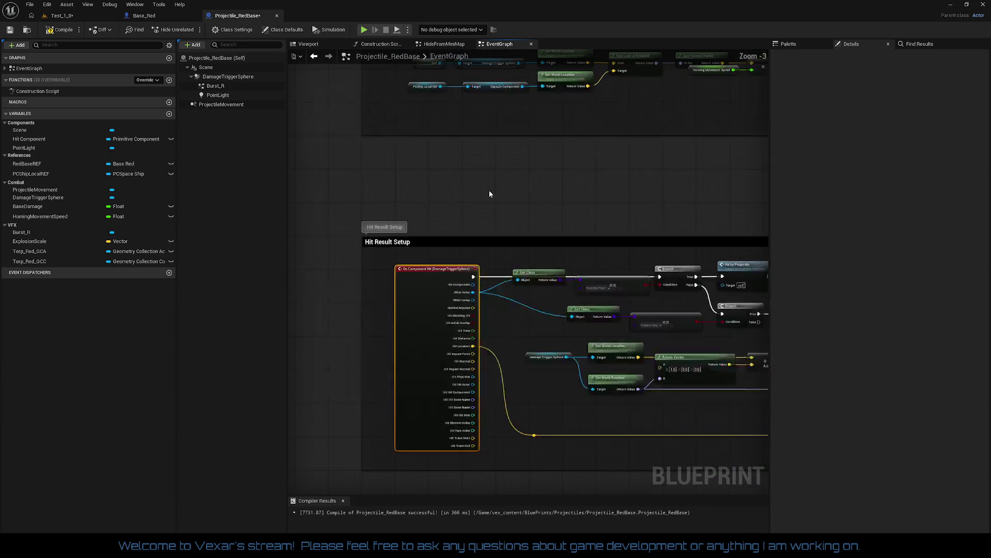
mouse_move(490, 194)
left_mouse_down()
mouse_move(507, 360)
mouse_move(458, 140)
left_mouse_up()
left_click_drag(509, 472, 507, 177)
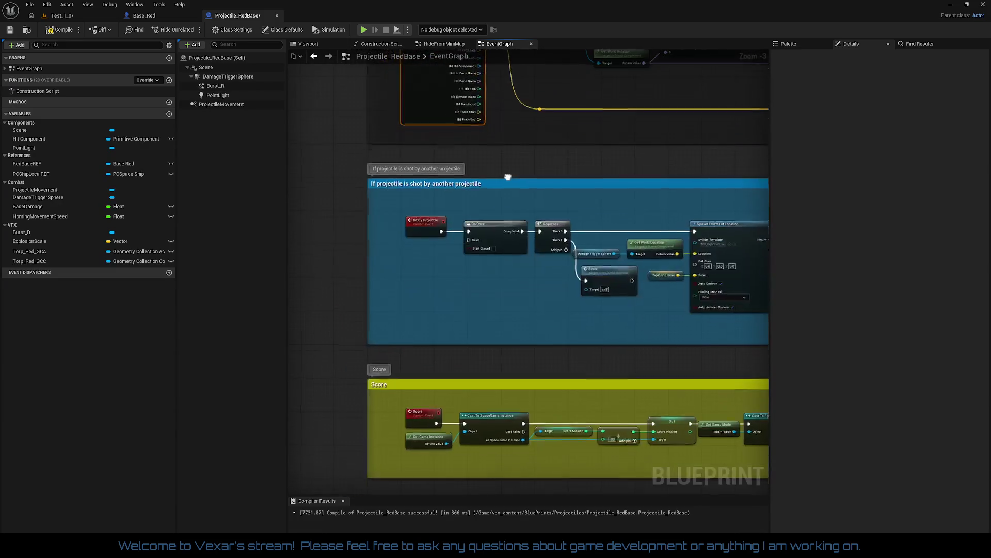
mouse_move(508, 455)
left_mouse_down()
mouse_move(508, 175)
mouse_move(419, 330)
mouse_move(419, 473)
left_mouse_up()
scroll(506, 198, "down", 3)
scroll(411, 338, "up", 2)
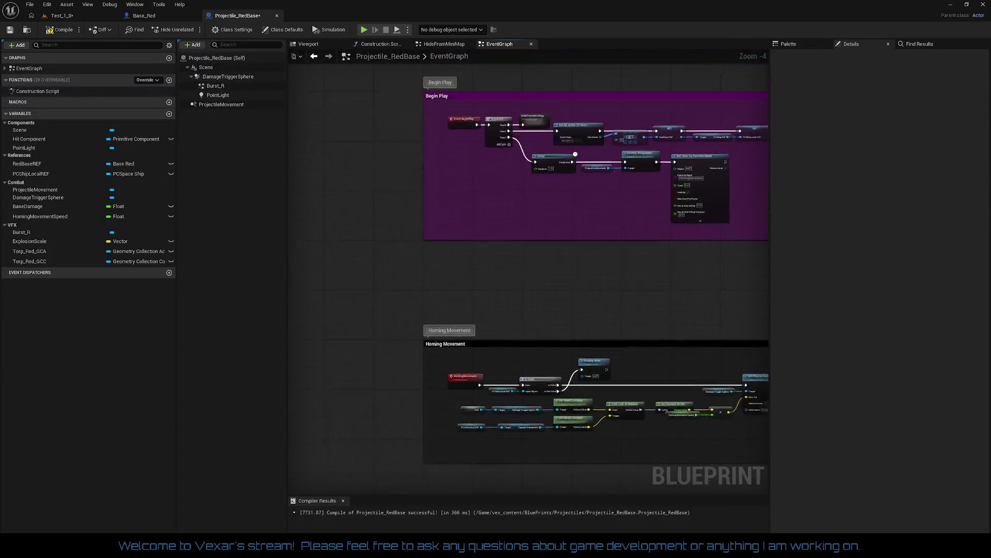
mouse_move(456, 202)
left_mouse_down()
mouse_move(443, 239)
mouse_move(332, 248)
mouse_move(426, 223)
left_mouse_up()
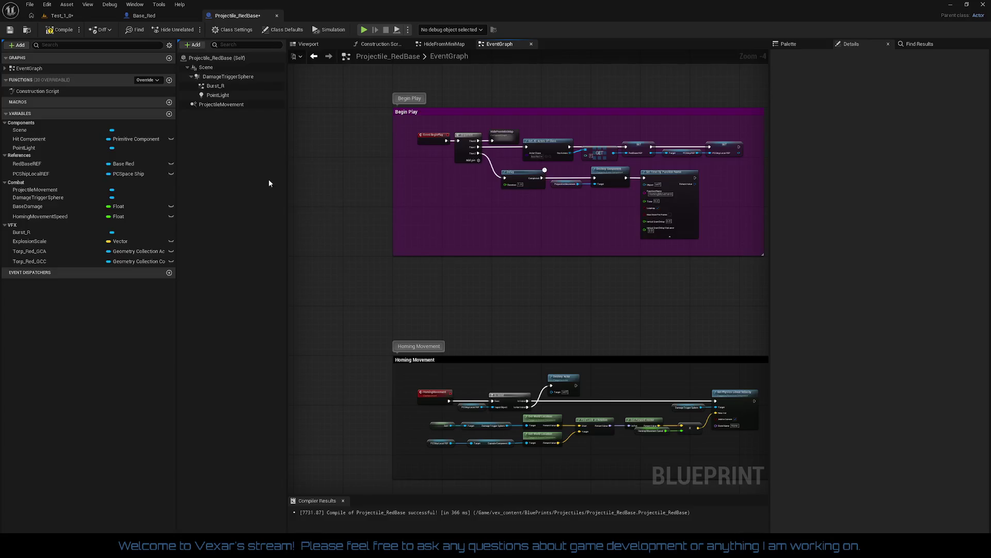
Find Hit Component references by name and jump to On Component Hit and its Hit Component pins.
left_click(42, 140)
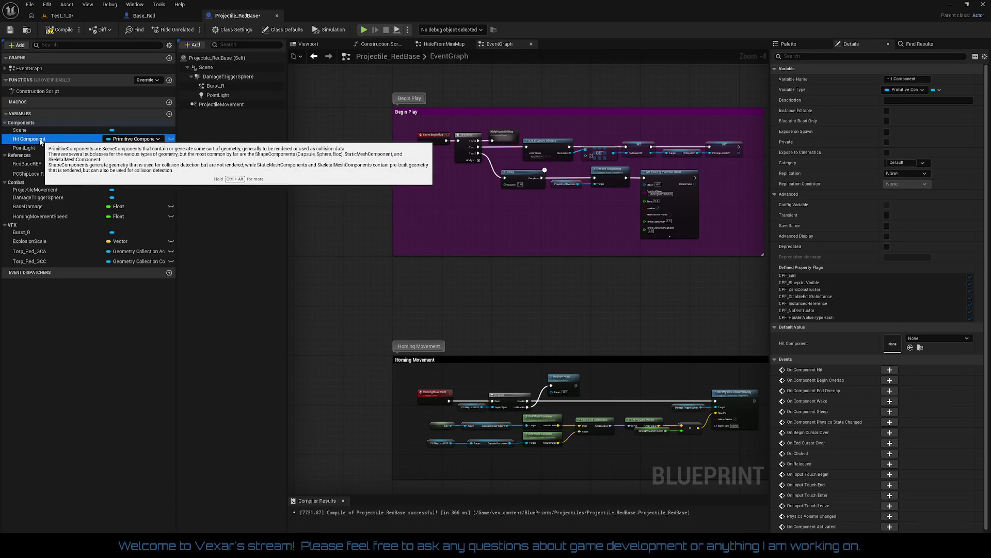
right_click(41, 140)
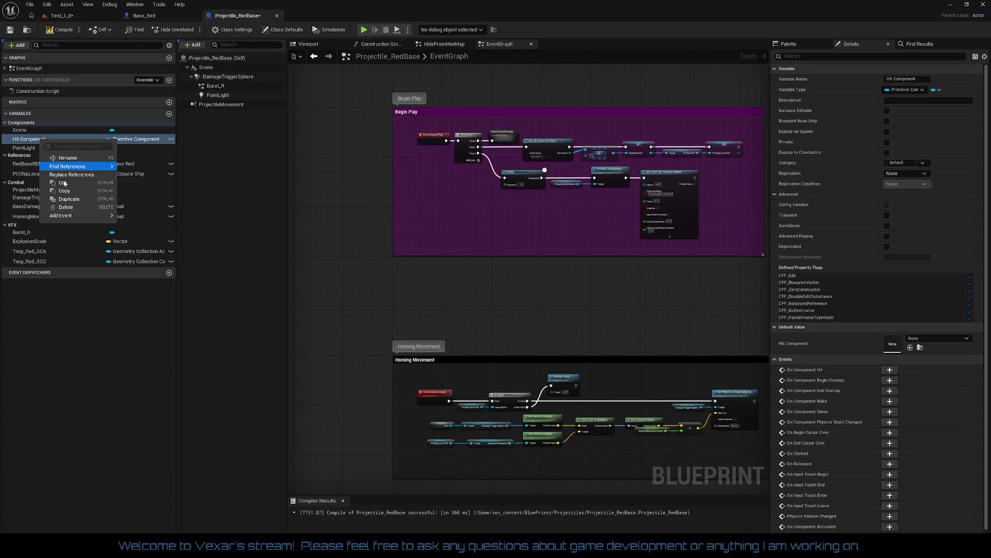
mouse_move(82, 166)
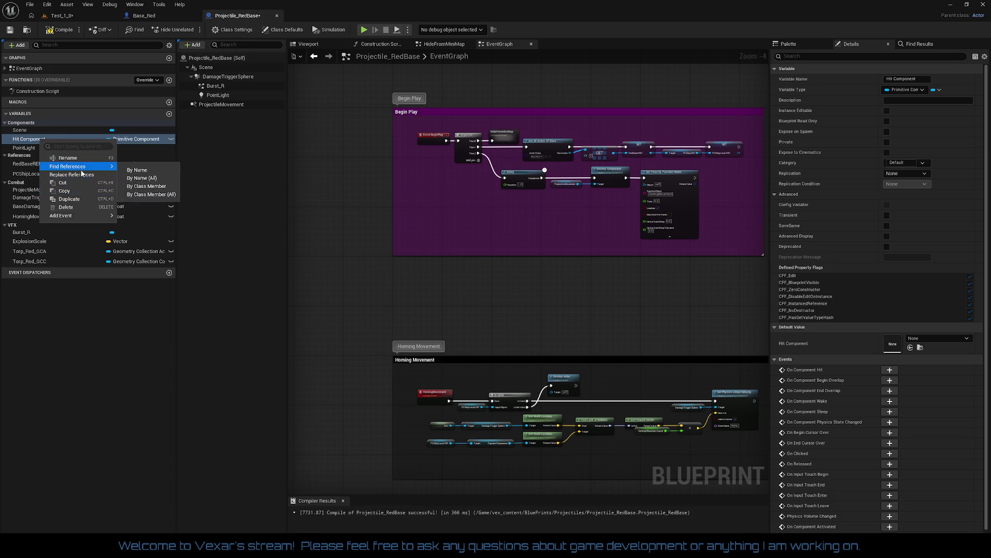
left_click(142, 169)
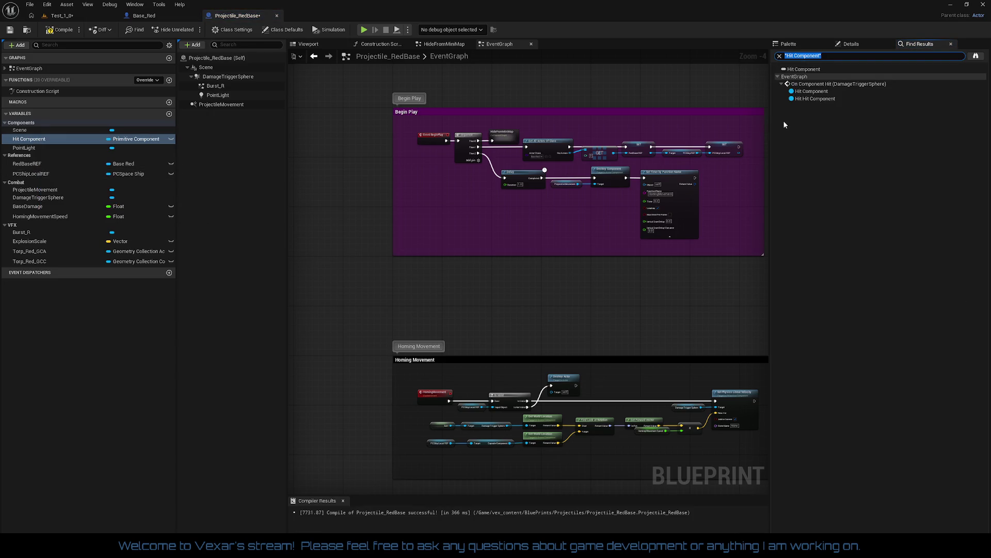
double_click(826, 84)
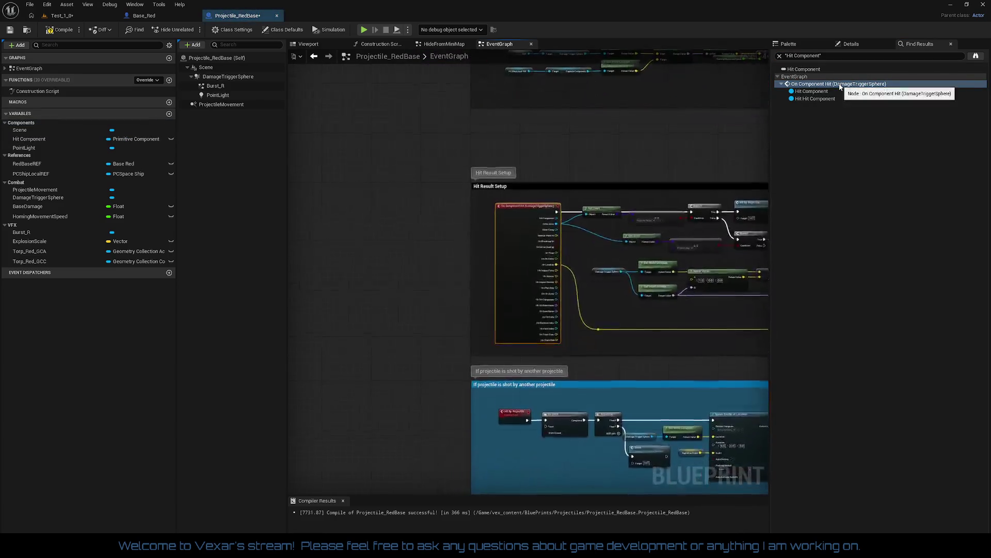
double_click(827, 93)
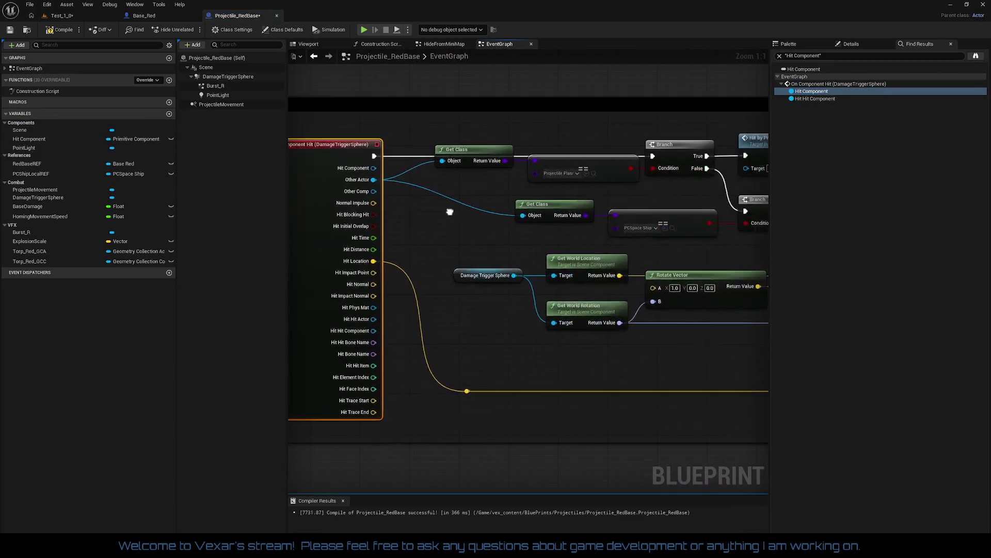
double_click(815, 99)
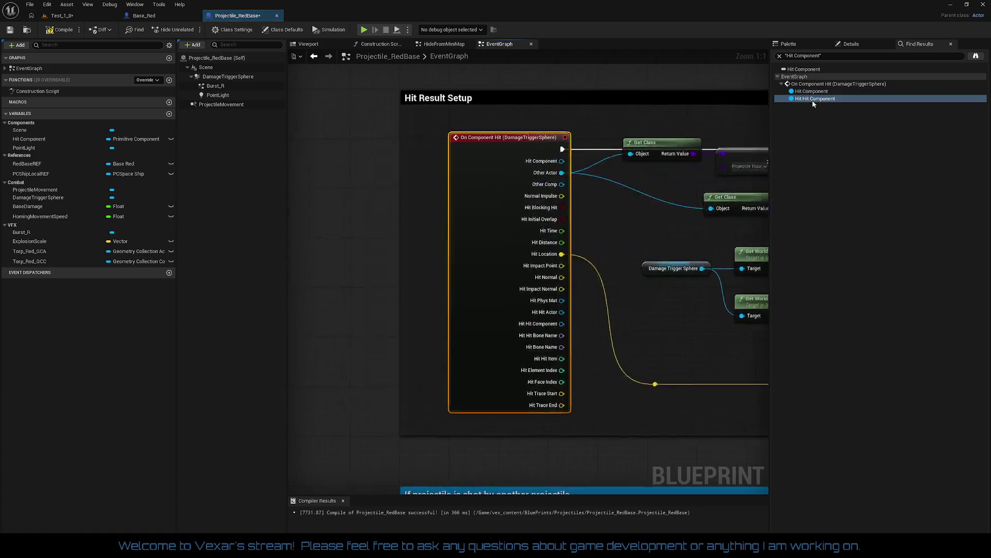
mouse_move(482, 219)
left_mouse_down()
mouse_move(413, 243)
mouse_move(563, 177)
left_mouse_up()
left_click_drag(465, 232, 336, 227)
left_click_drag(621, 303, 165, 277)
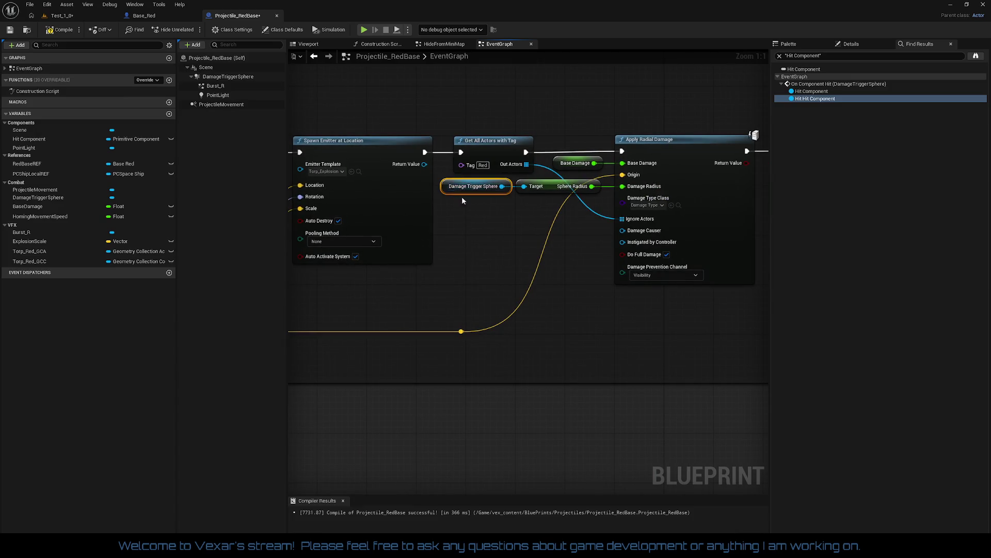
left_click_drag(461, 196, 178, 205)
left_click_drag(375, 237, 648, 236)
scroll(573, 253, "down", 4)
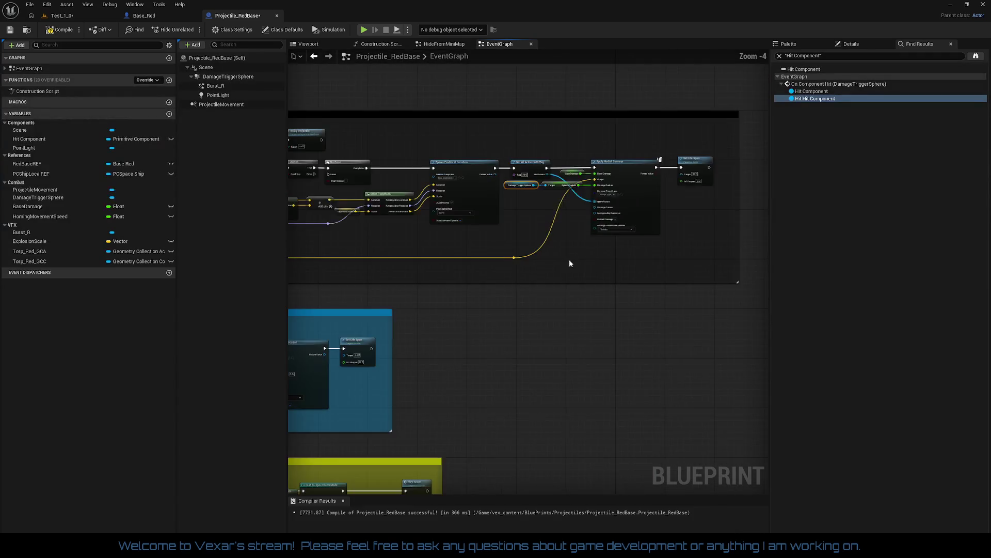
left_click_drag(571, 263, 506, 255)
scroll(506, 255, "up", 2)
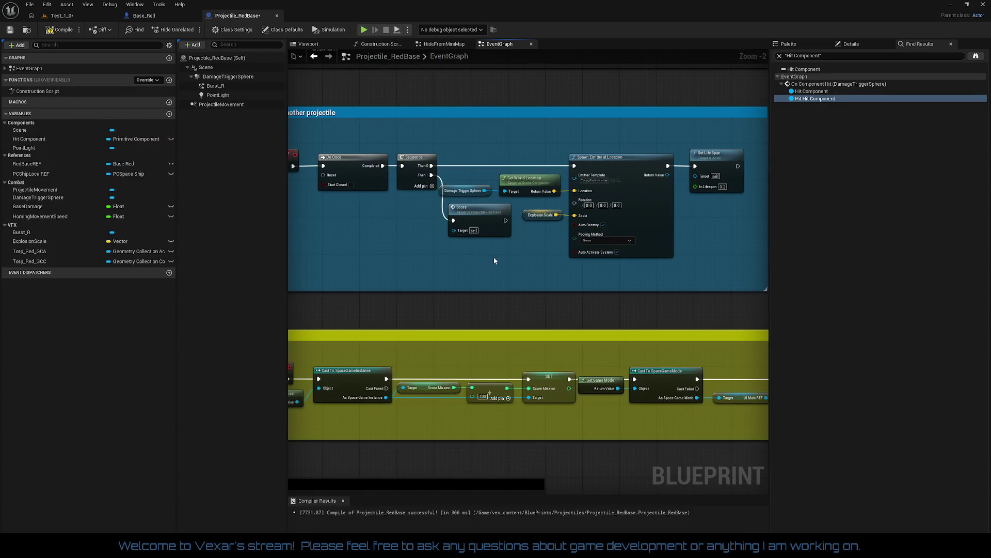
scroll(480, 237, "up", 2)
mouse_move(549, 276)
left_mouse_down()
mouse_move(467, 281)
mouse_move(424, 253)
mouse_move(502, 207)
mouse_move(649, 89)
left_mouse_up()
scroll(457, 147, "down", 1)
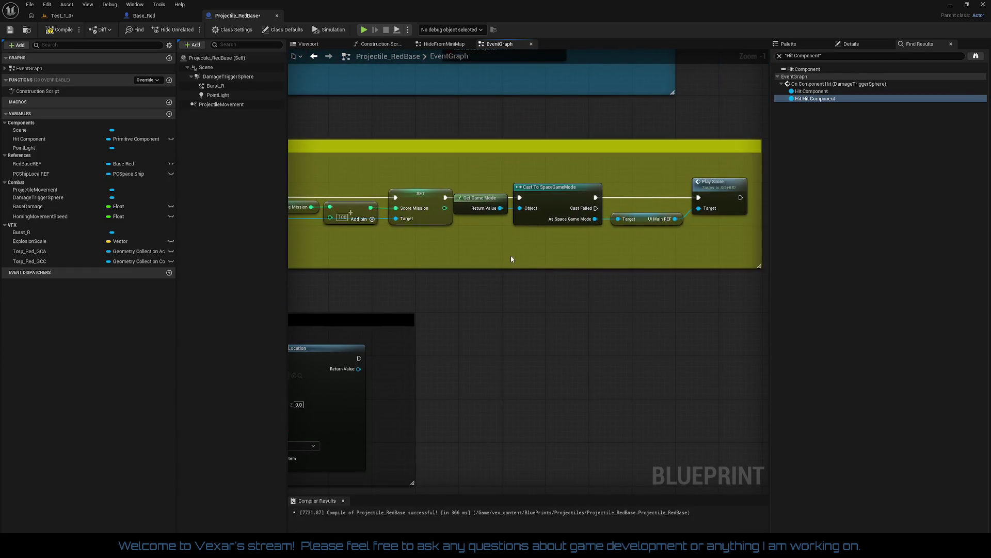
left_click_drag(512, 259, 755, 113)
left_click_drag(506, 182, 391, 256)
scroll(450, 215, "down", 2)
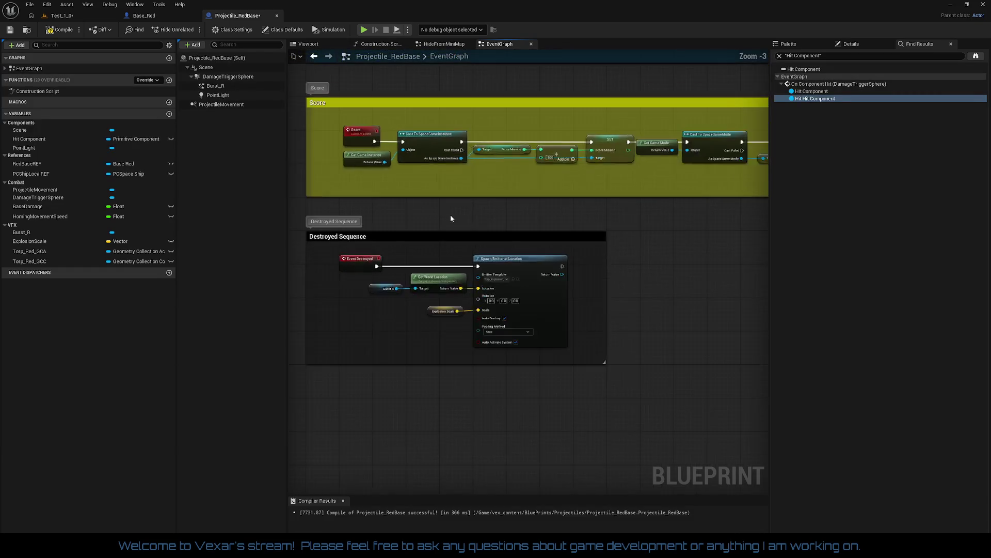
left_click_drag(450, 215, 443, 412)
mouse_move(485, 258)
left_mouse_down()
mouse_move(497, 346)
mouse_move(471, 275)
mouse_move(551, 327)
mouse_move(451, 337)
mouse_move(638, 309)
mouse_move(608, 382)
left_mouse_up()
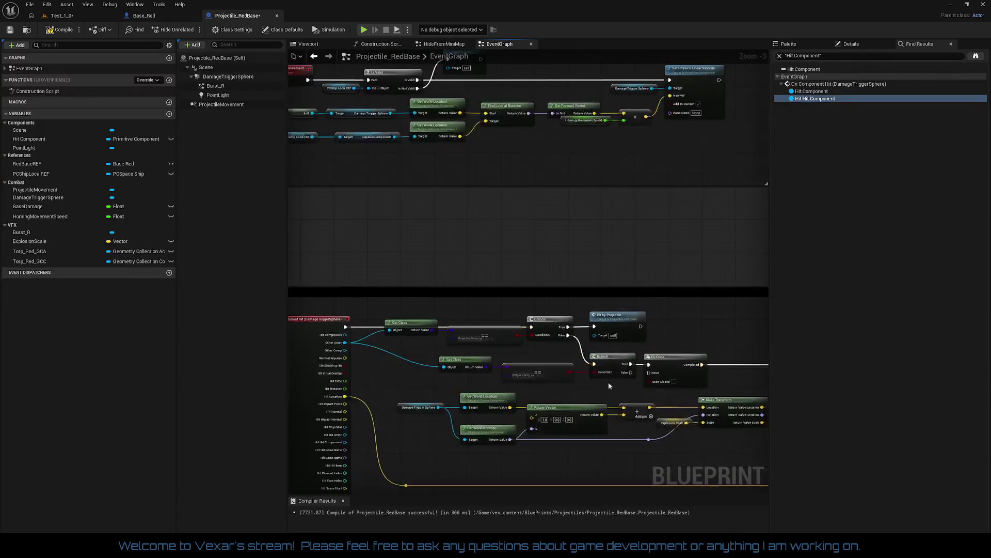
scroll(454, 243, "down", 3)
left_click_drag(454, 243, 482, 301)
scroll(483, 301, "up", 7)
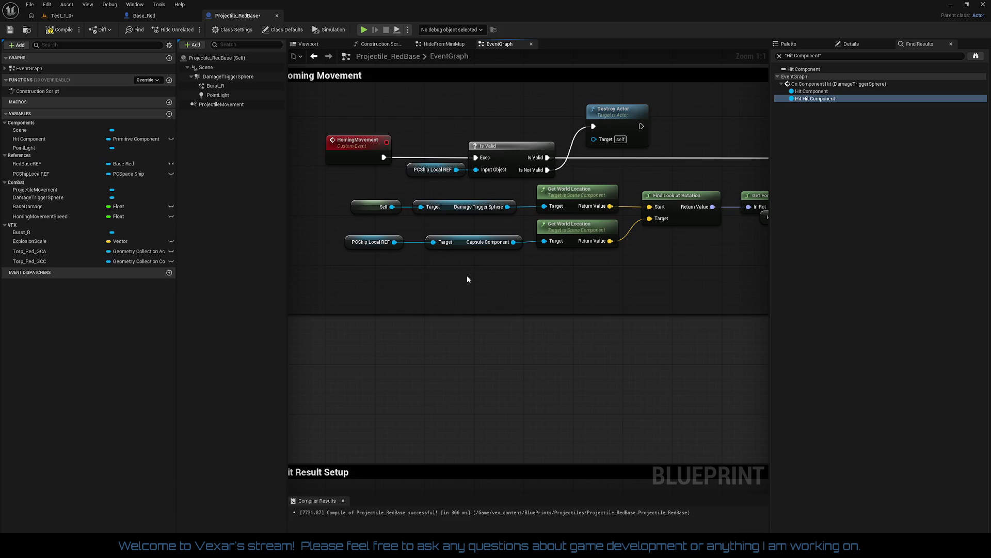
left_click_drag(344, 216, 620, 260)
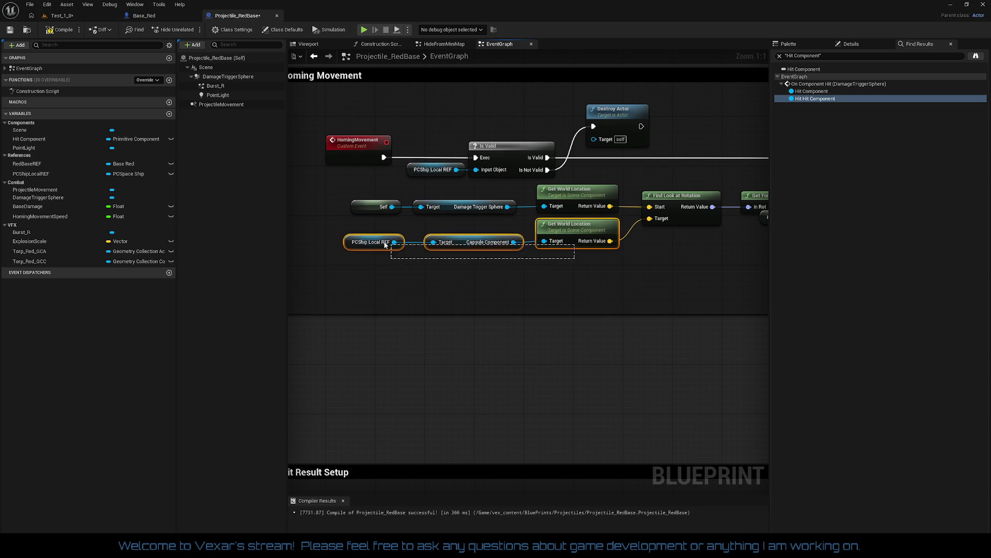
left_click_drag(576, 291, 450, 315)
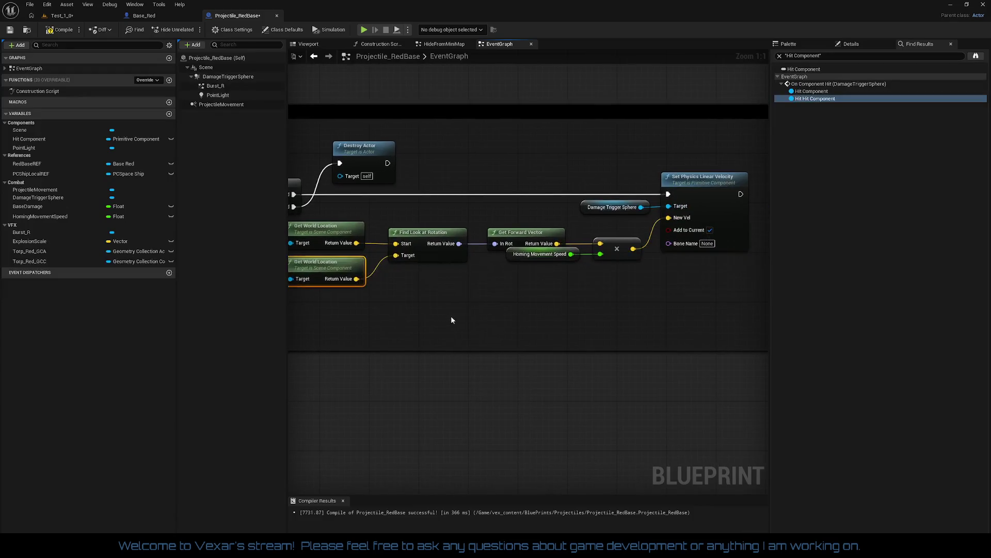
left_click_drag(573, 202, 671, 242)
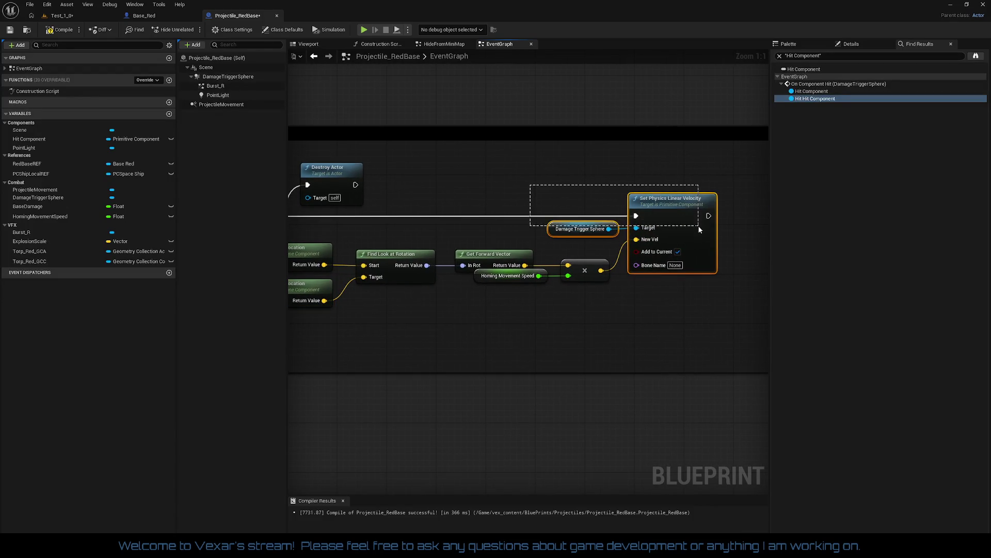
left_click_drag(631, 317, 739, 302)
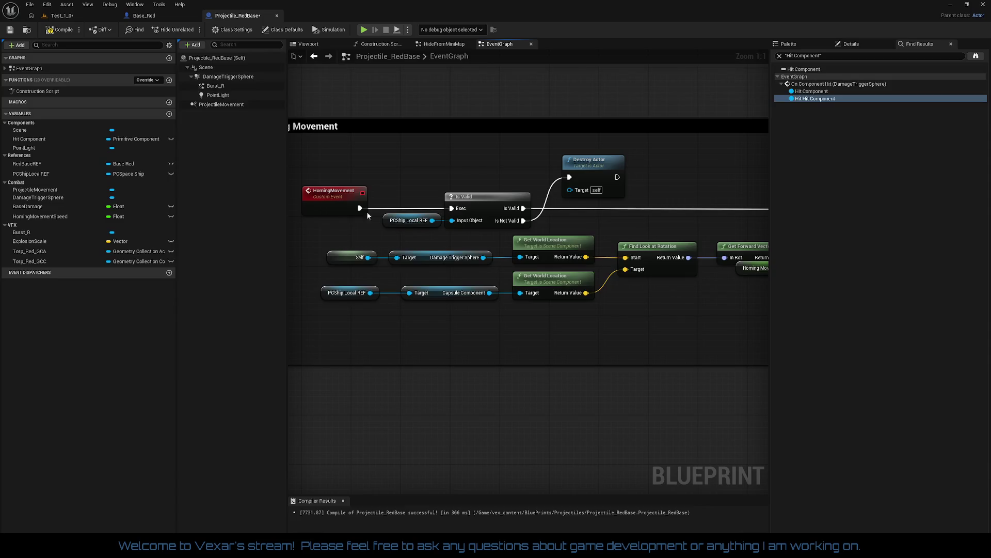
mouse_move(368, 215)
left_mouse_down()
mouse_move(485, 222)
mouse_move(522, 235)
mouse_move(576, 226)
mouse_move(519, 246)
mouse_move(494, 223)
mouse_move(381, 216)
mouse_move(441, 214)
mouse_move(619, 456)
left_mouse_up()
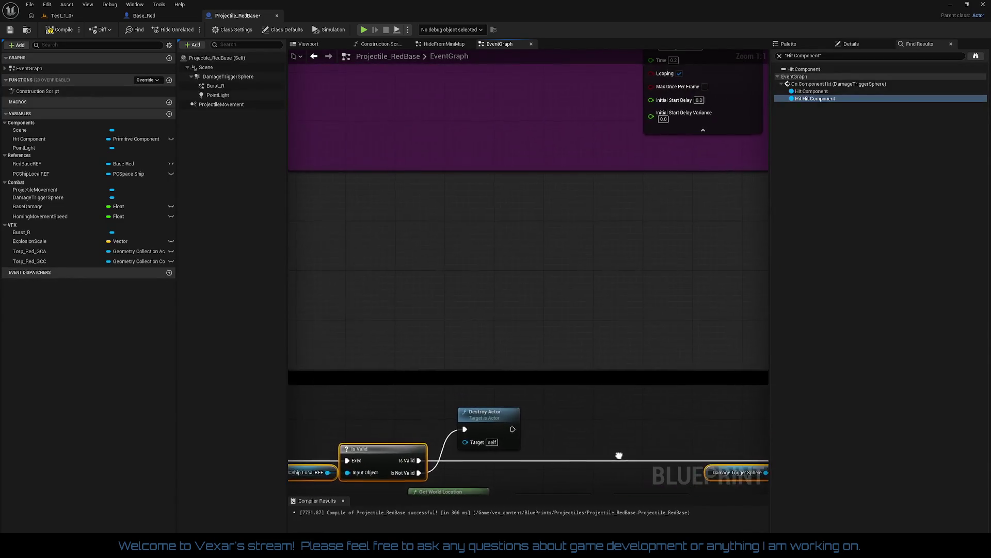
scroll(565, 233, "down", 2)
scroll(527, 327, "up", 1)
mouse_move(526, 327)
left_mouse_down()
mouse_move(504, 253)
mouse_move(513, 219)
left_mouse_up()
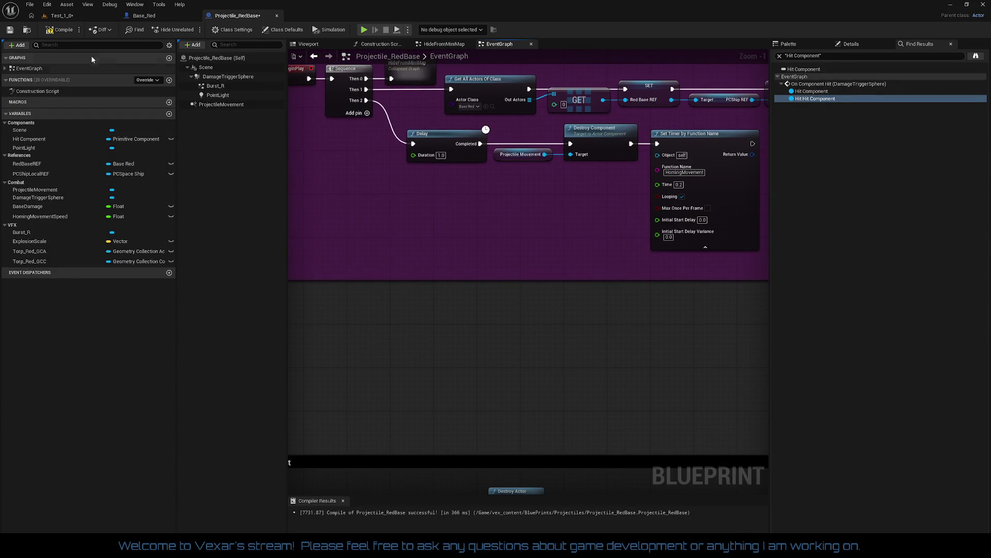
Compile the projectile blueprint and review its class defaults in the Viewport.
left_click(73, 33)
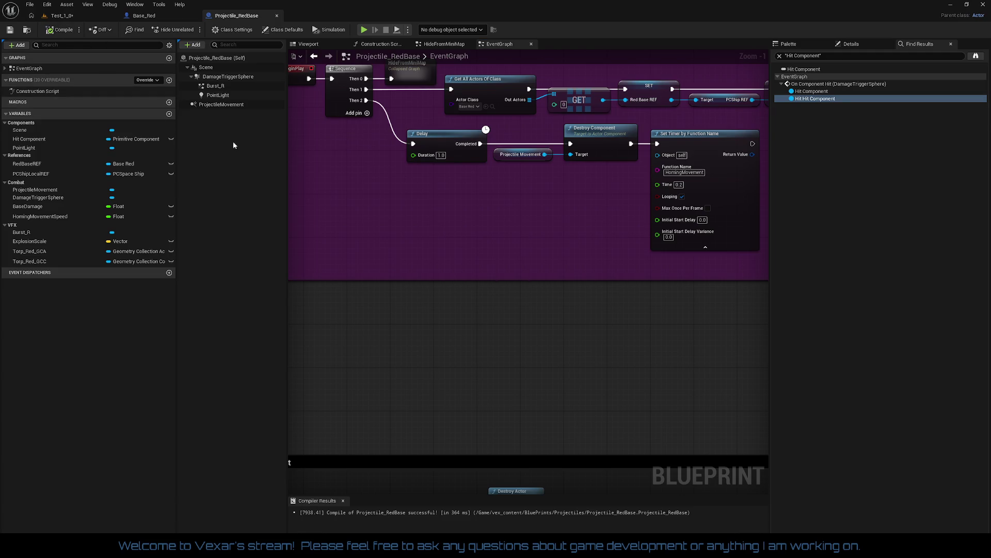
left_click_drag(421, 197, 463, 196)
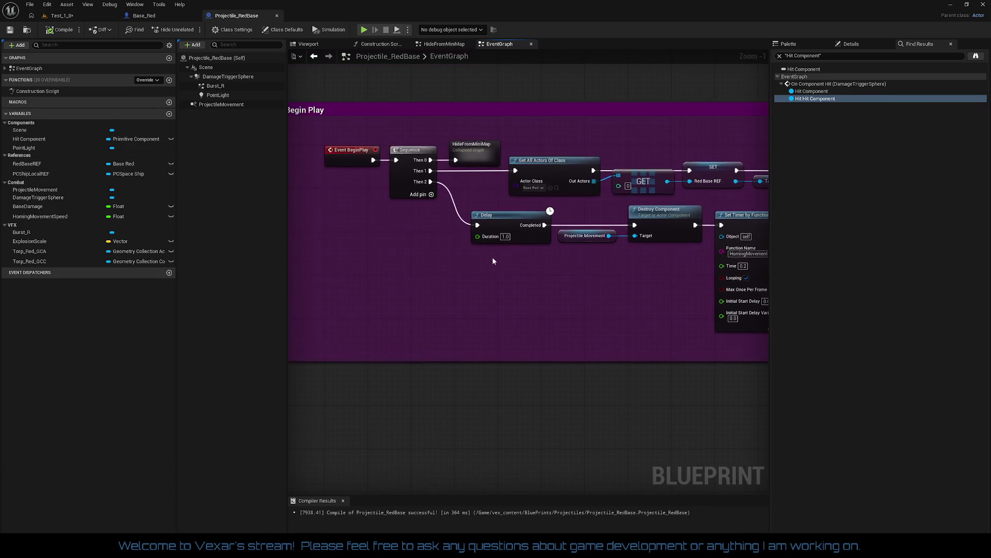
left_click(307, 45)
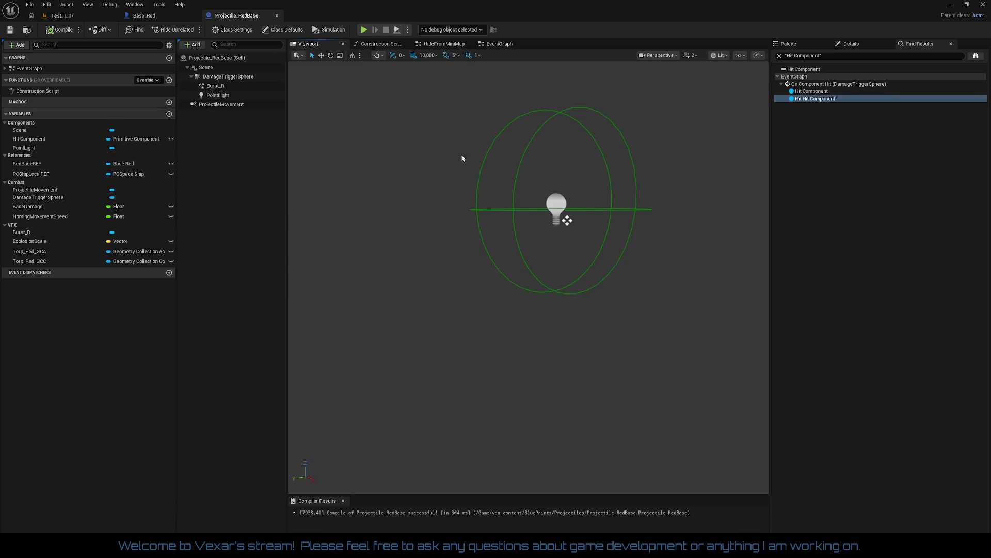
left_click(855, 45)
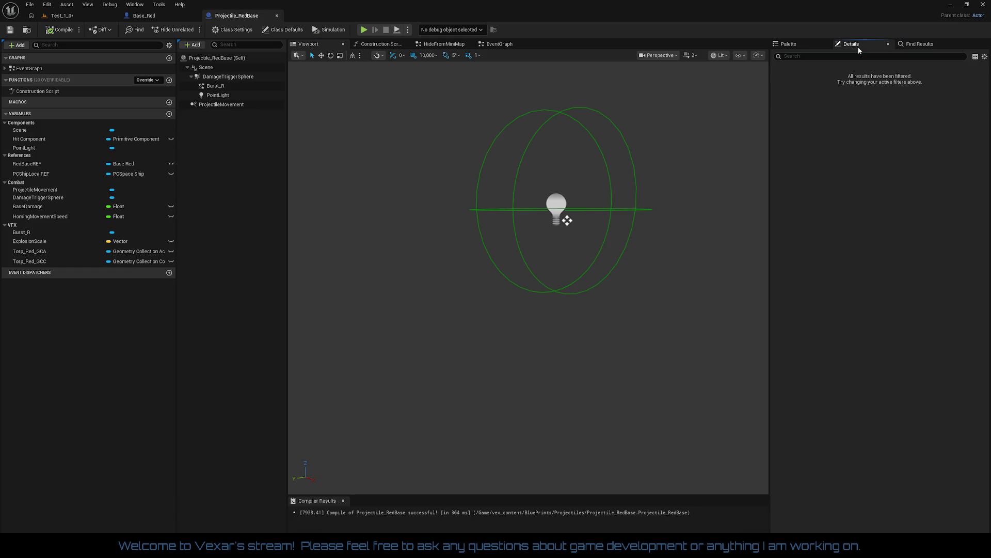
left_click(223, 58)
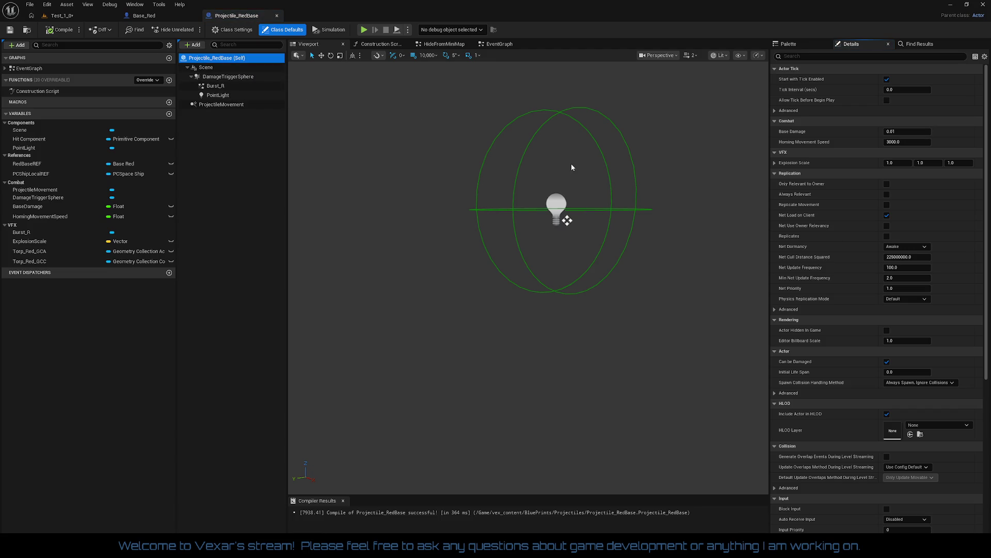
Save the Test_1_0 level and return to Projectile_RedBase.
left_click(64, 15)
left_click(10, 30)
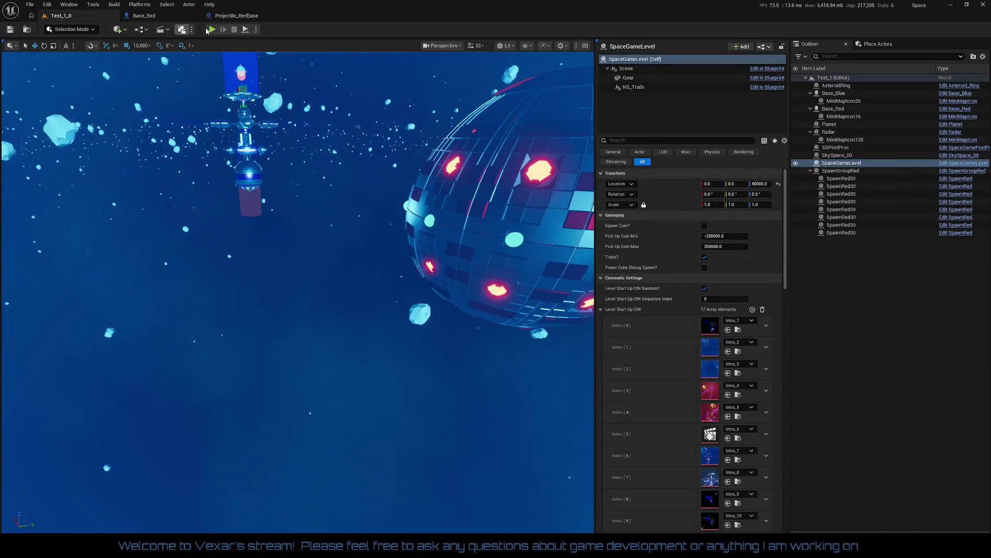
left_click(243, 16)
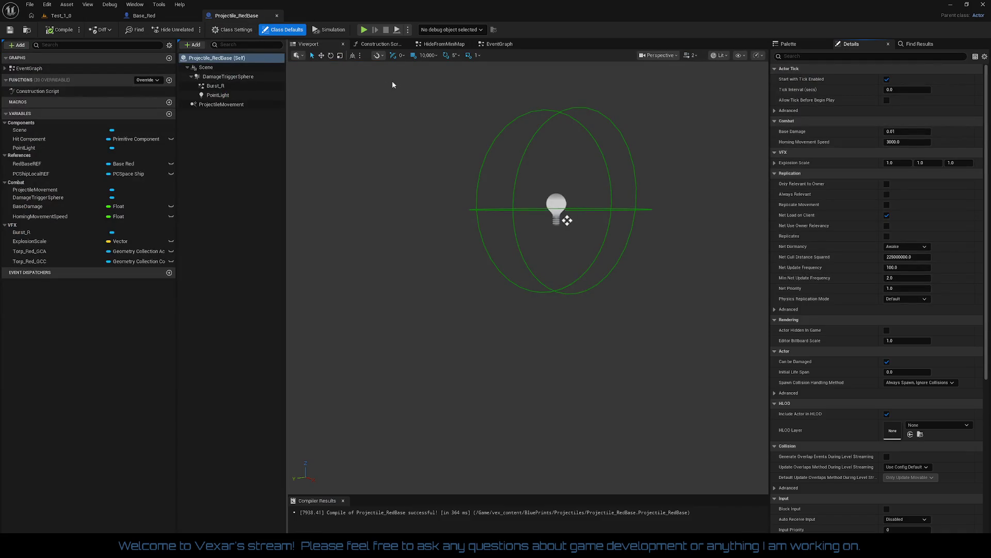
Close the Construction Script and HideFromMiniMap graphs, leaving Viewport and EventGraph, and inspect ProjectileMovement.
left_click(392, 45)
left_click(435, 45)
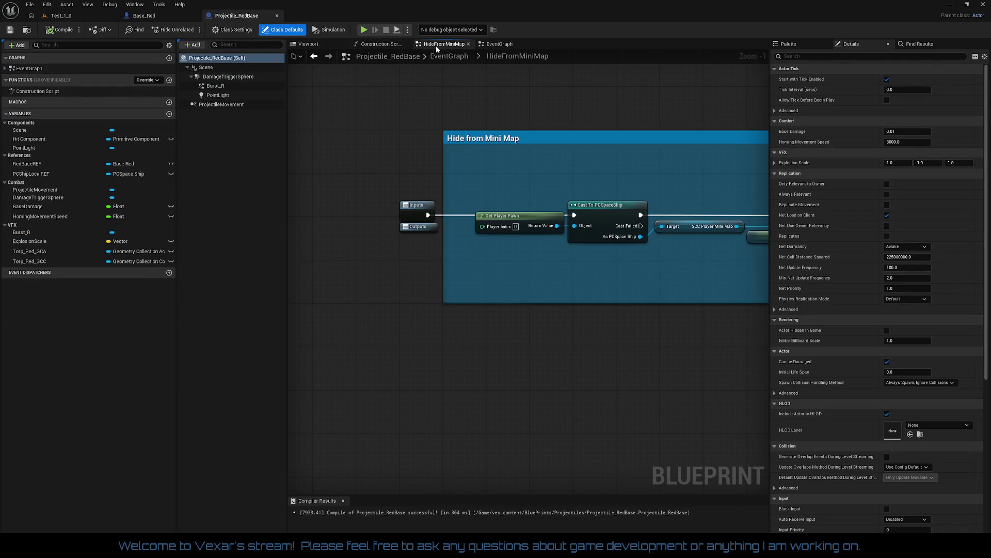
left_click(407, 43)
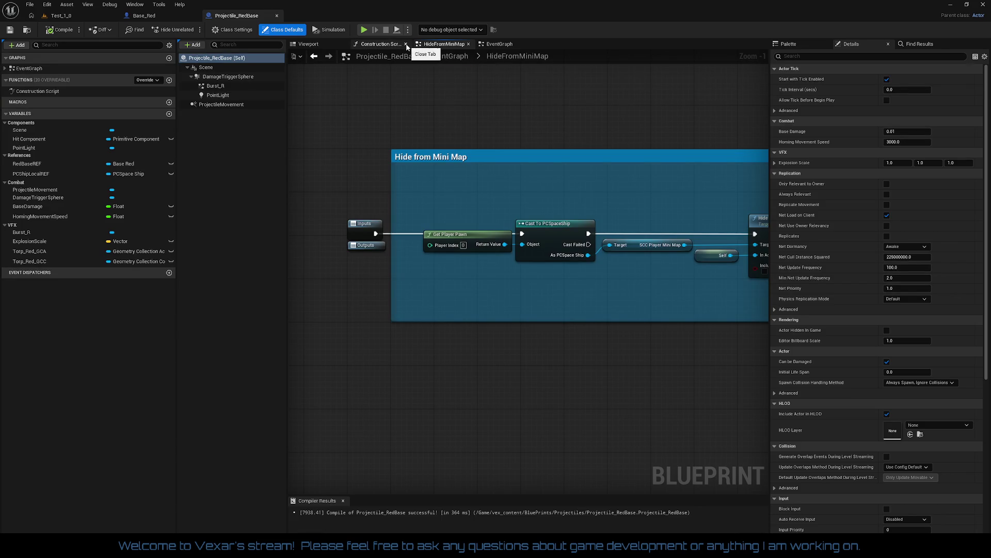
left_click(407, 44)
left_click_drag(479, 248, 362, 240)
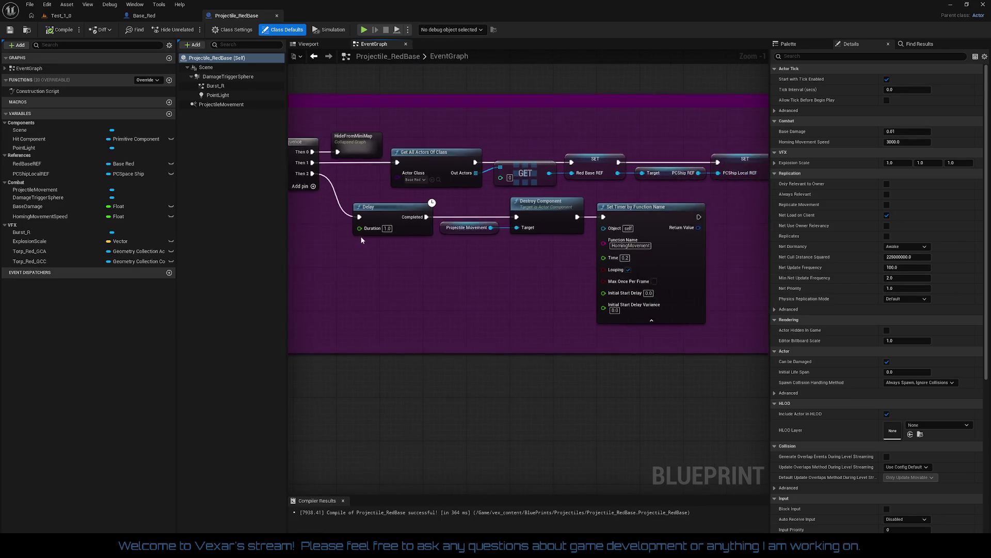
left_click(222, 104)
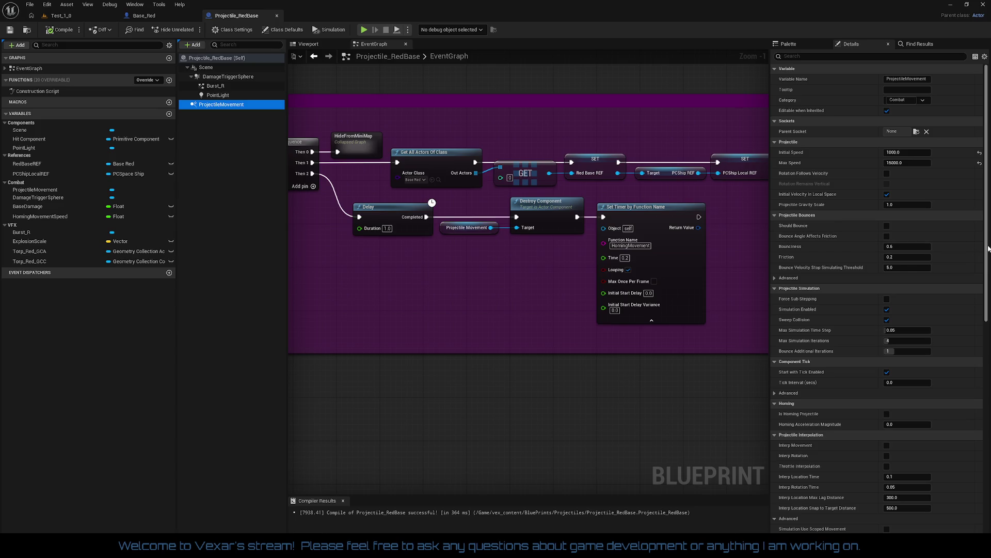
Set the Begin Play Delay duration to 2.0, recompile, and go back to Test_1_0.
left_click_drag(988, 249, 986, 494)
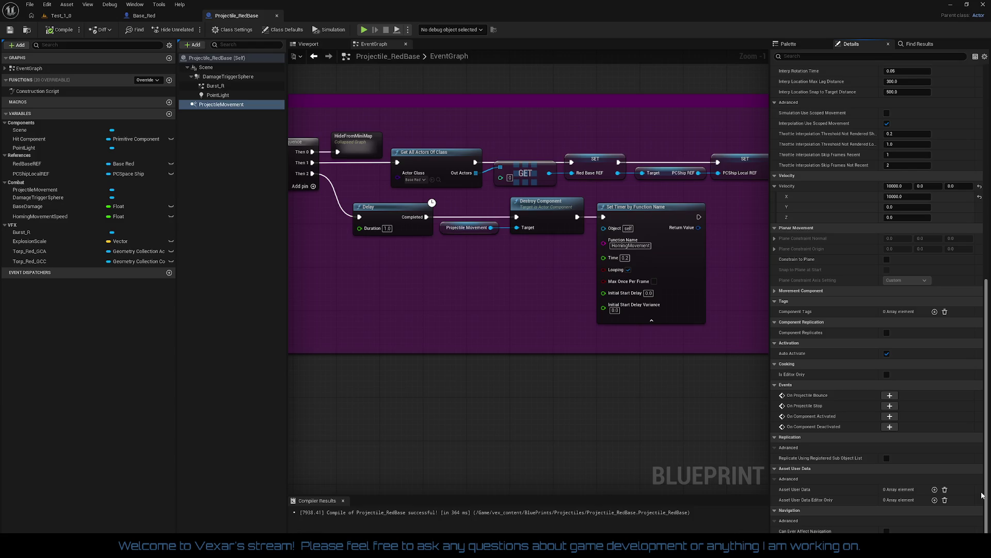
scroll(983, 494, "up", 15)
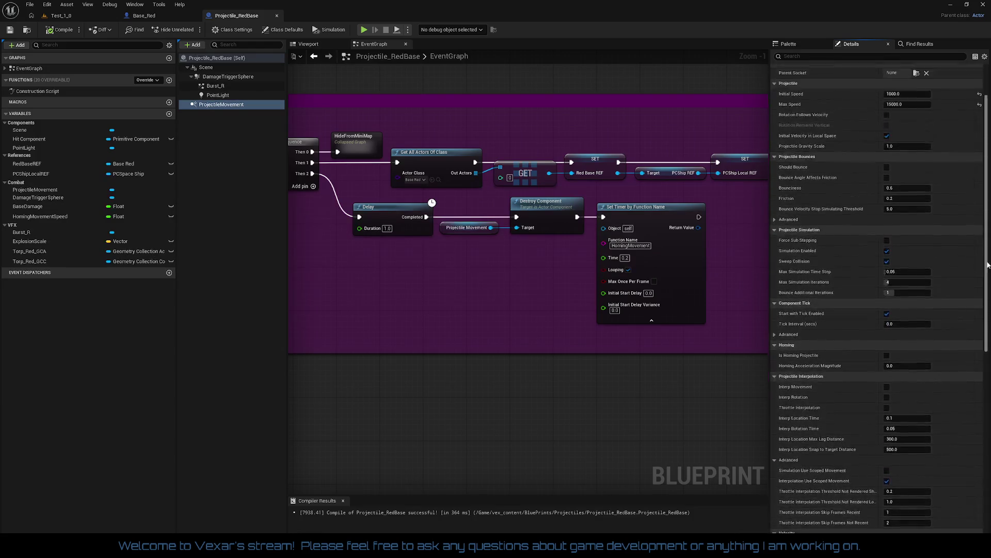
scroll(879, 299, "down", 15)
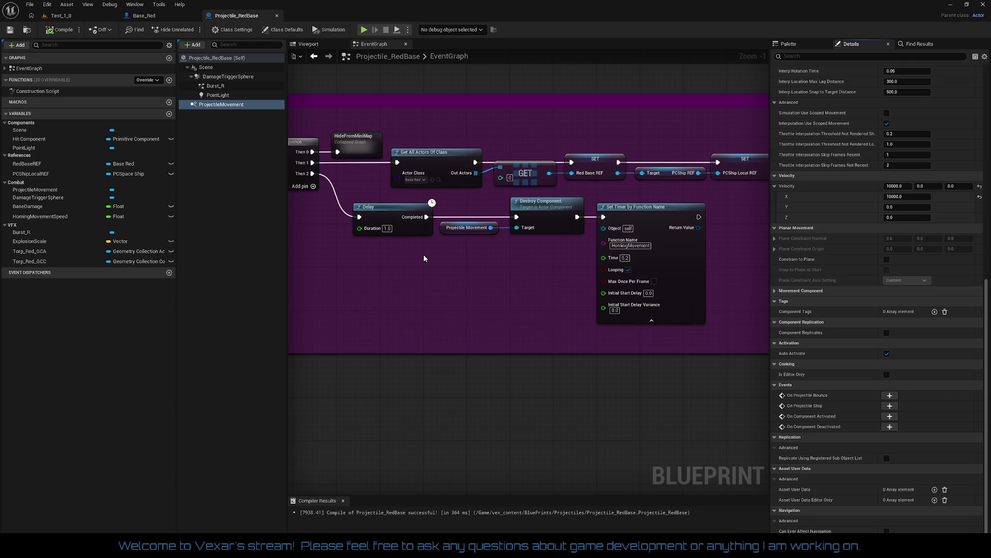
left_click(388, 229)
type("2")
key("Return")
left_click(58, 30)
left_click(61, 16)
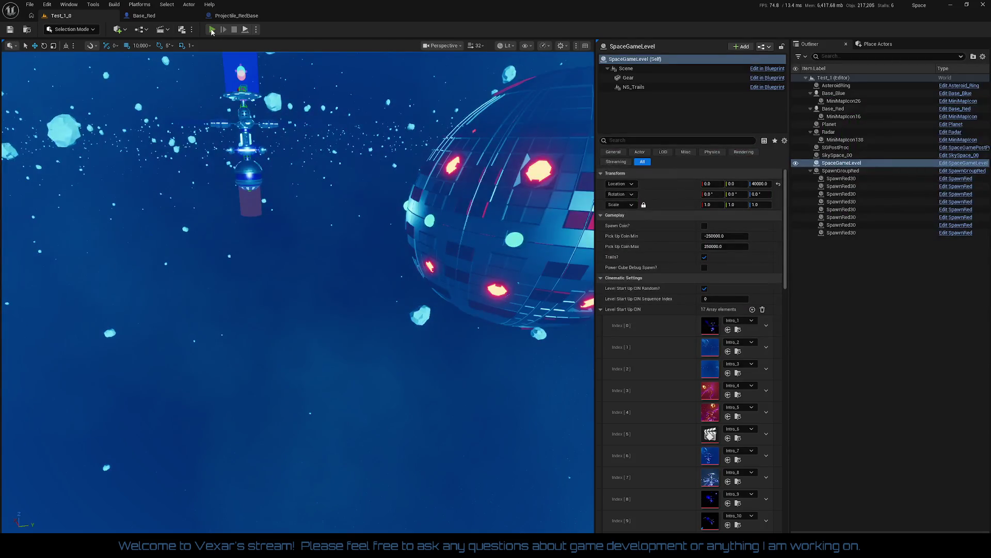
Play-test the Test_1_0 level with the 2.0-second projectile delay, then end it with Esc.
left_click(212, 30)
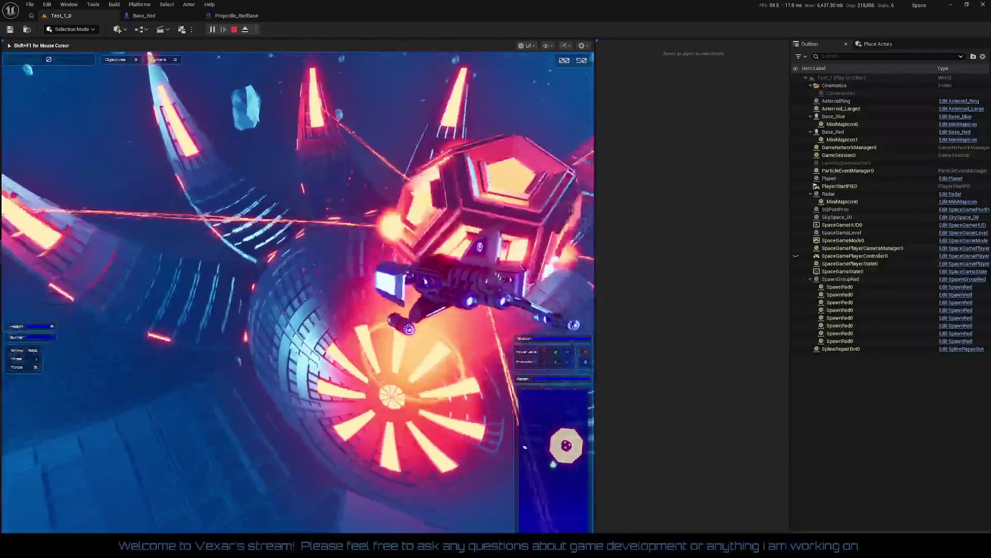
key("Escape")
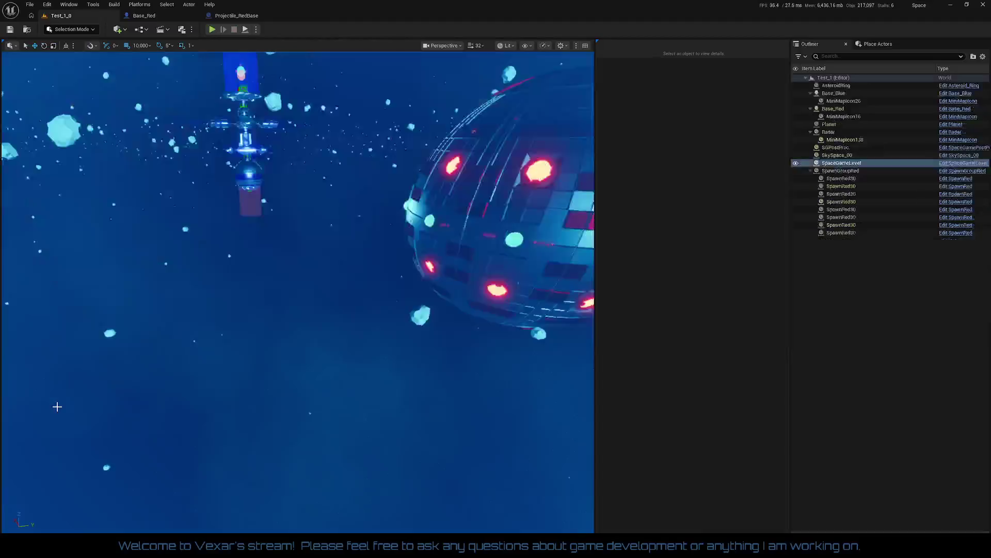
Break the link from Destroy Component to Set Timer by Function Name in BeginPlay.
left_click(239, 15)
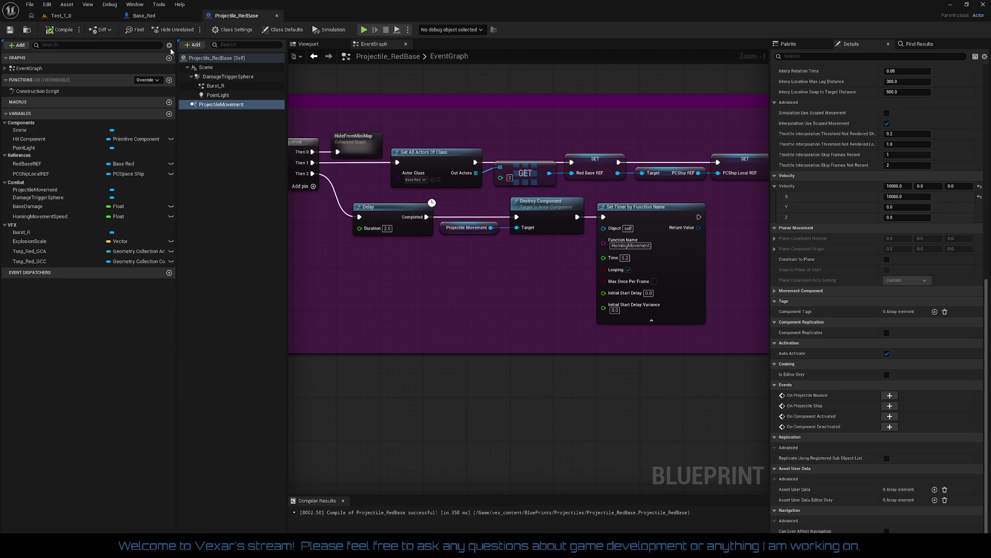
mouse_move(383, 270)
left_mouse_down()
mouse_move(447, 264)
mouse_move(352, 265)
left_mouse_up()
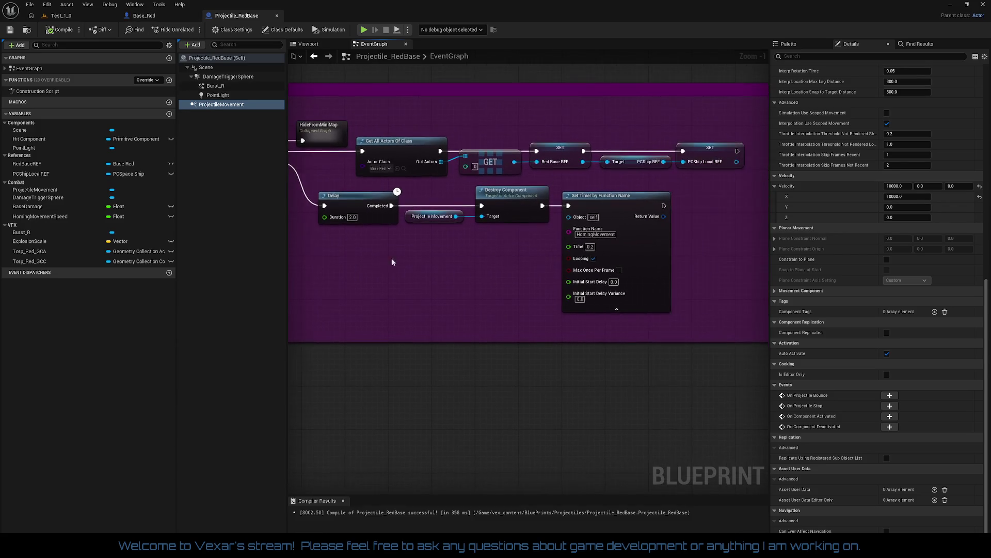
right_click(542, 208)
left_click(573, 231)
left_click_drag(444, 247, 565, 225)
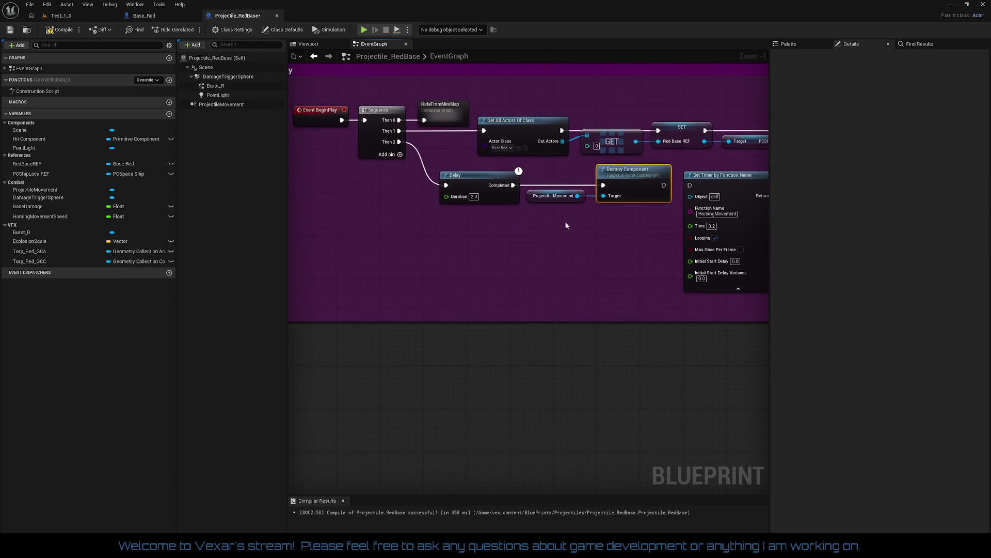
Compile Projectile_RedBase, switch back to Test_1_0, and save all.
left_click(63, 30)
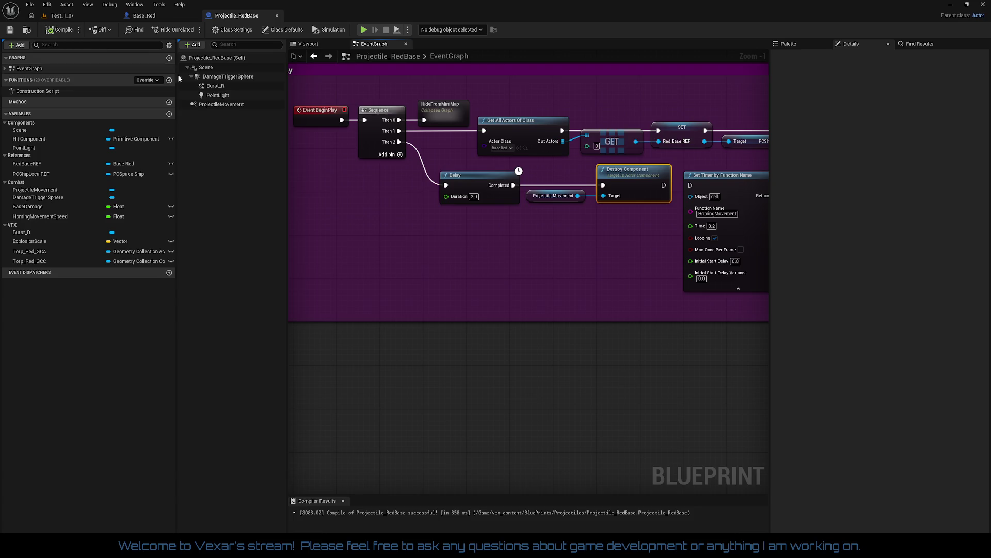
left_click_drag(348, 168, 415, 188)
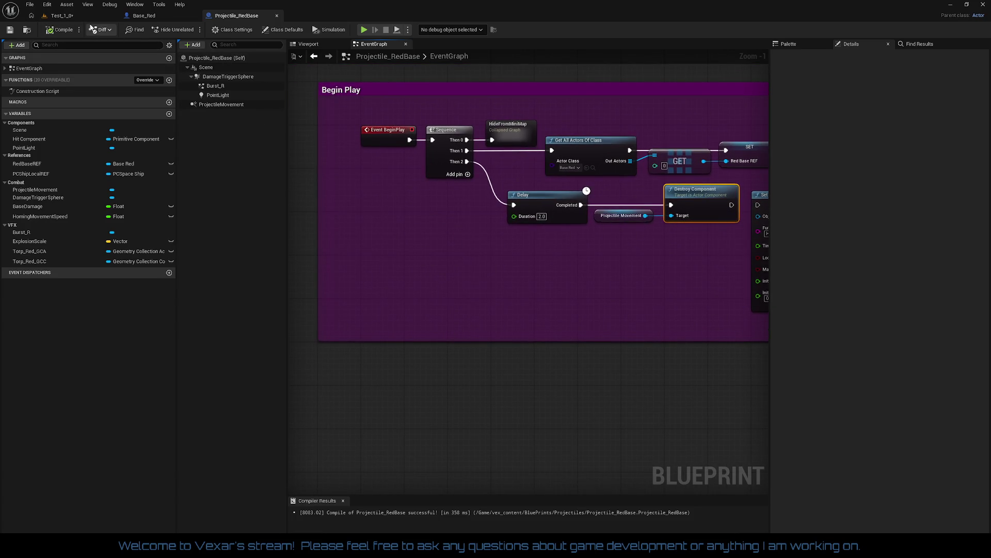
left_click(76, 17)
left_click(10, 30)
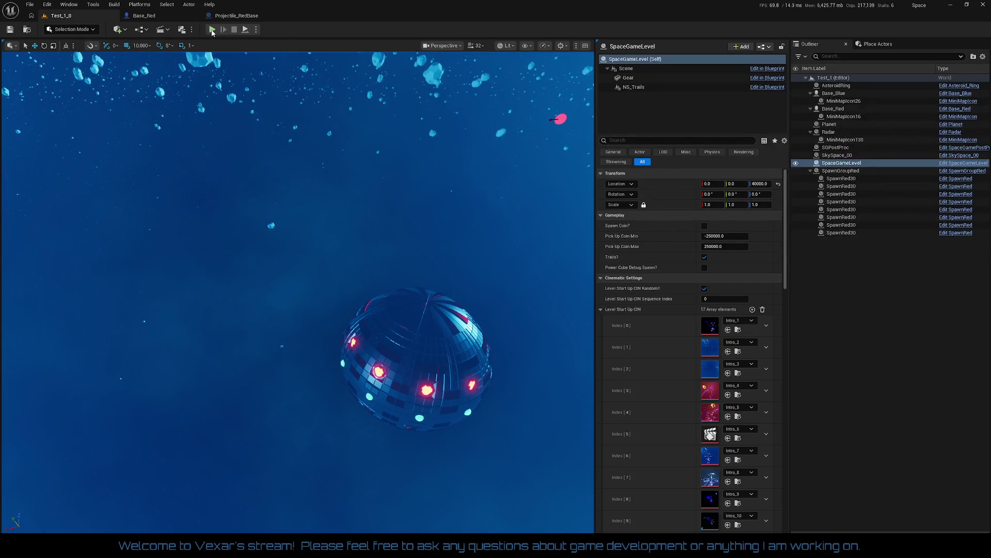
left_click(212, 29)
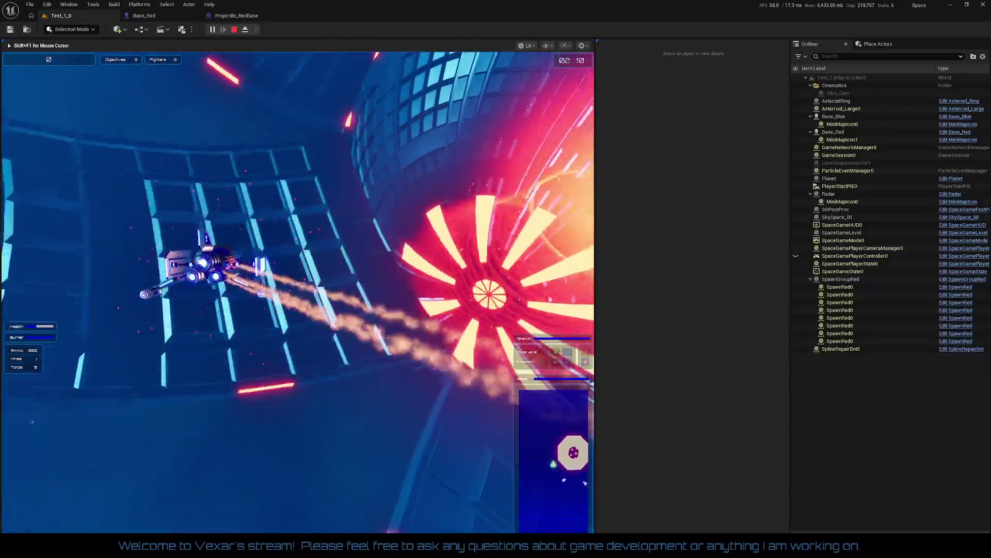
key("Escape")
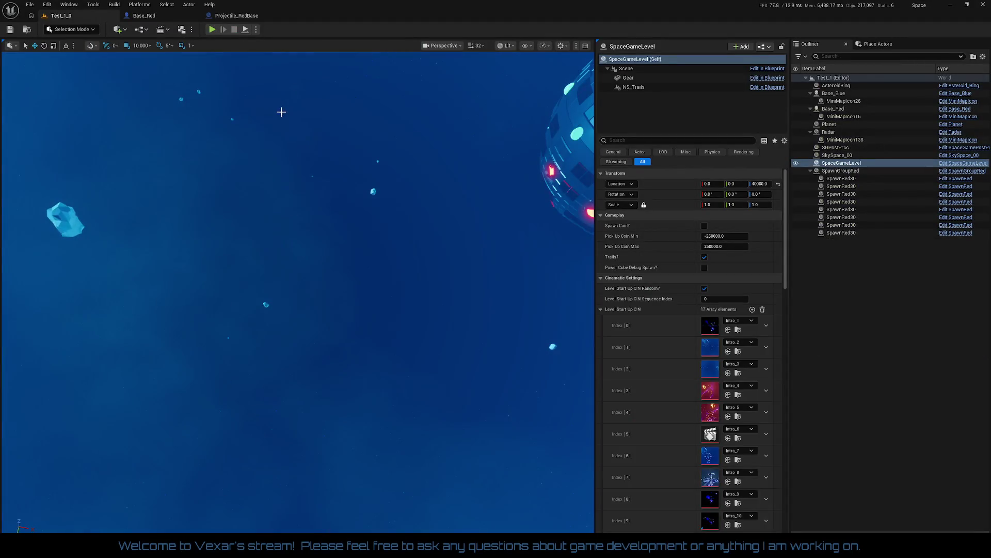
Return to Base_Red's TL_PlasmaFireControl timeline after looking at the add-track options without adding one.
left_click(230, 16)
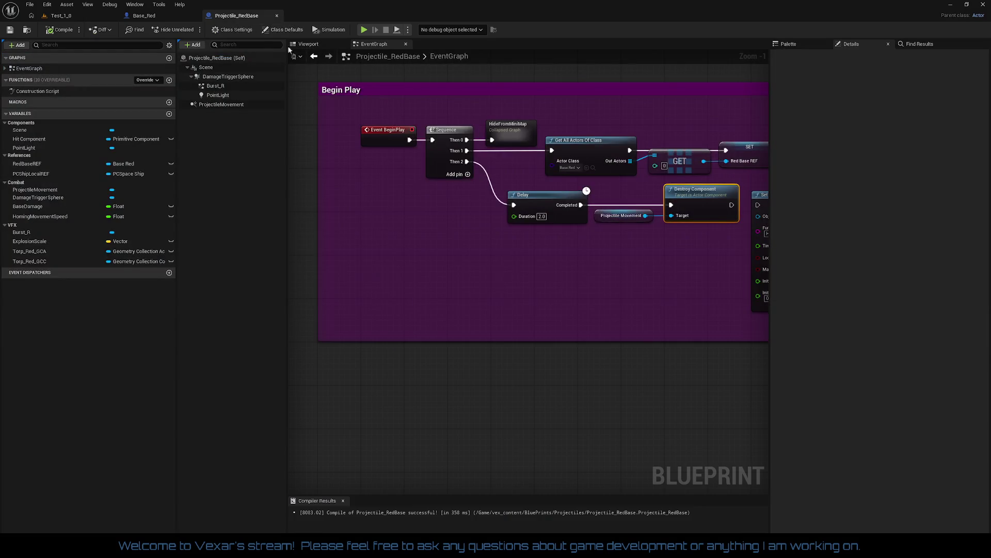
left_click(145, 16)
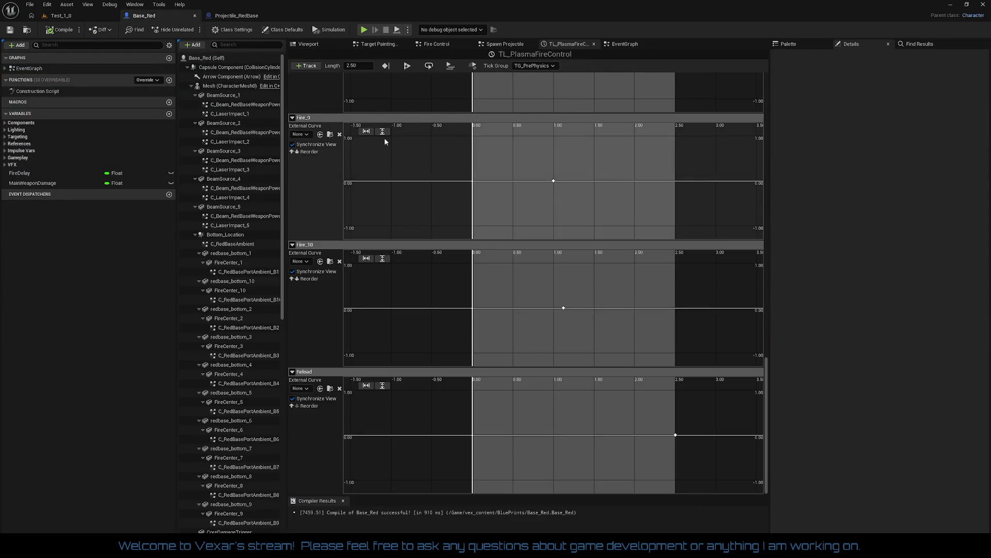
left_click(622, 46)
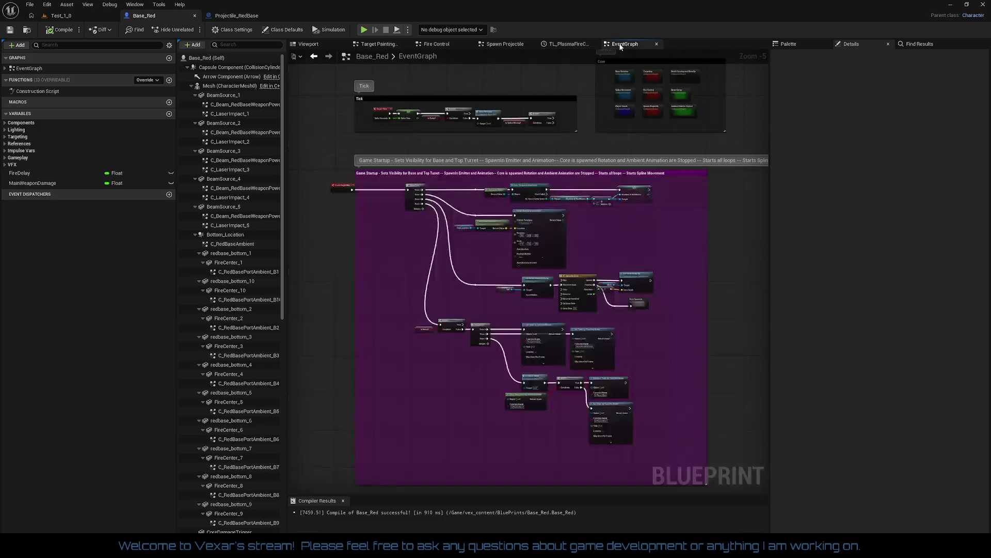
left_click(567, 45)
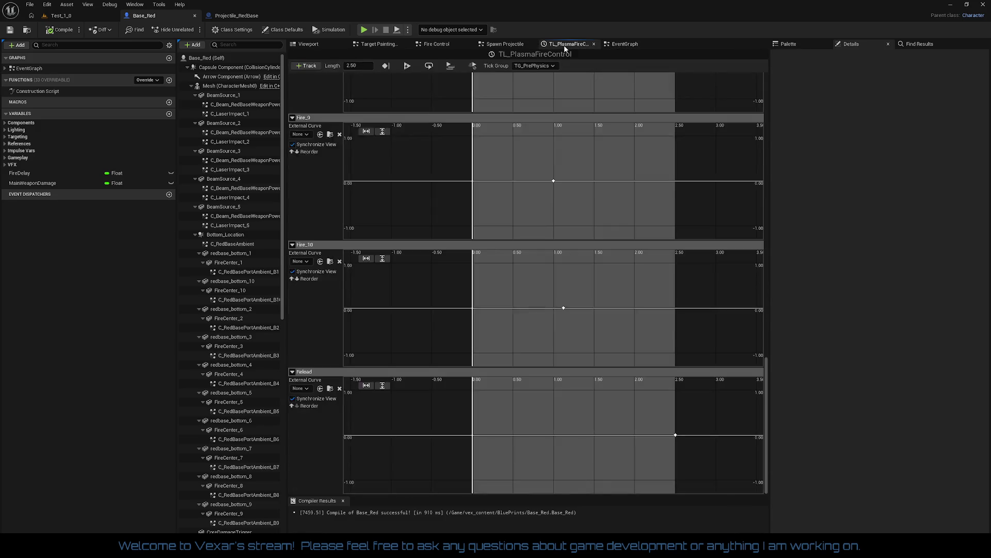
left_click(300, 68)
left_click(301, 69)
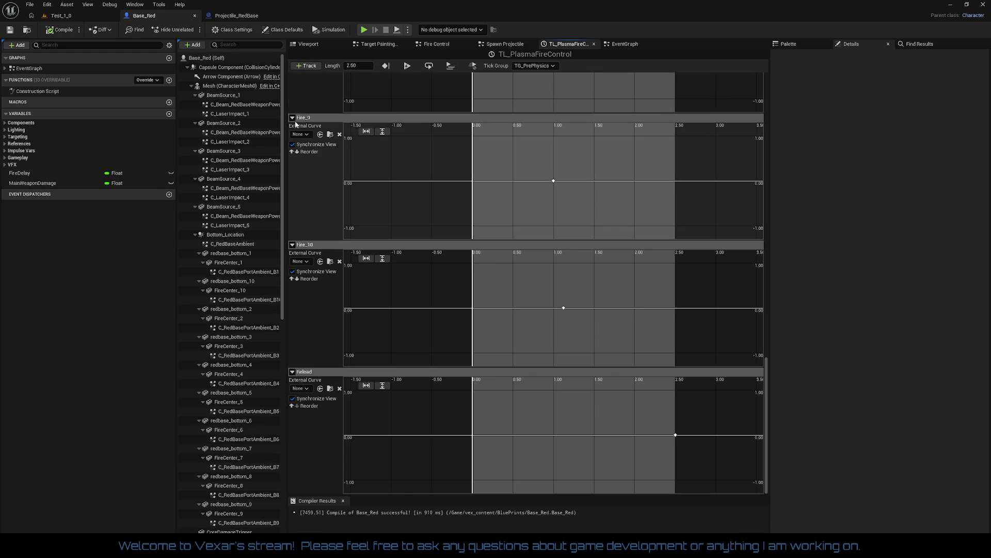
scroll(398, 97, "up", 3)
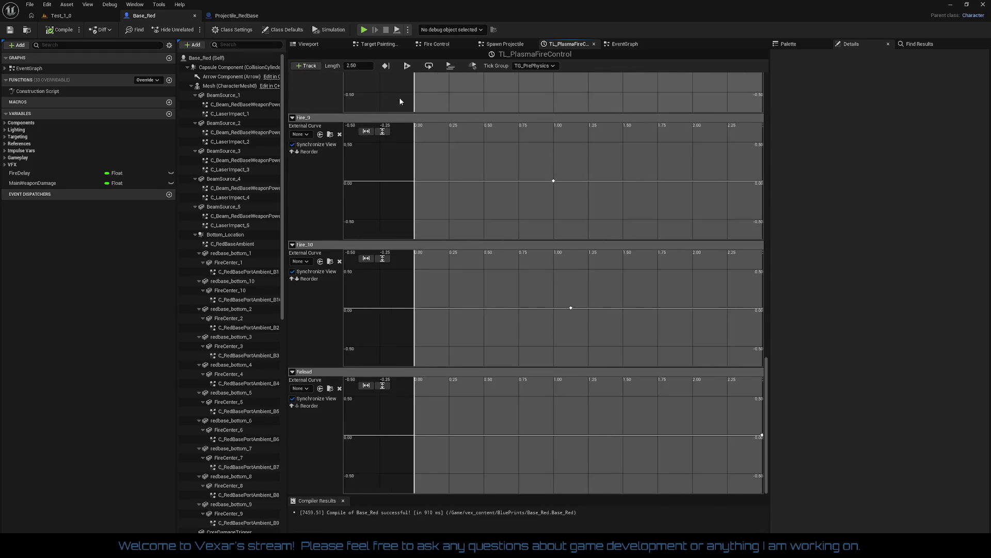
Collapse the Fire_9, Fire_8, Fire_7, Fire_6 and Fire_5 timeline tracks.
left_click(292, 118)
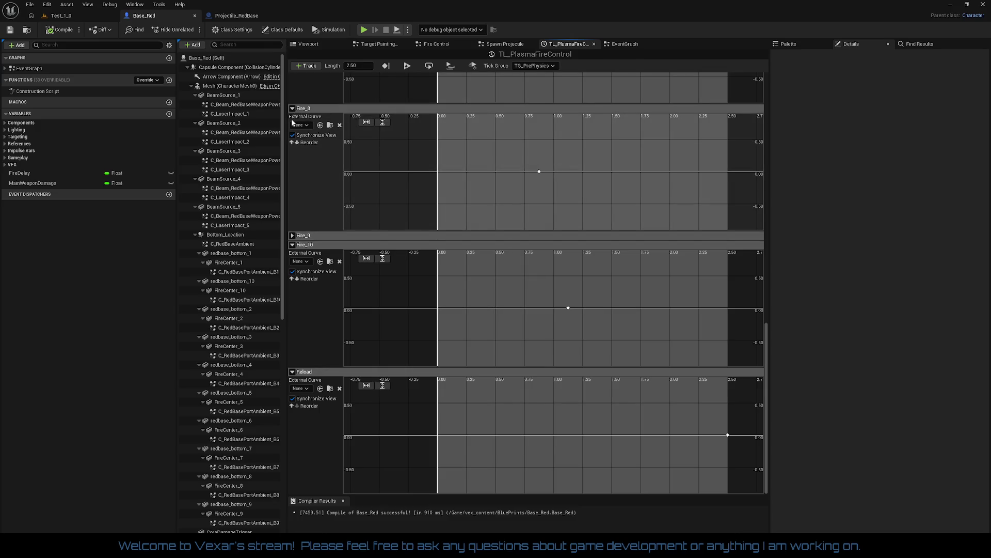
left_click(292, 109)
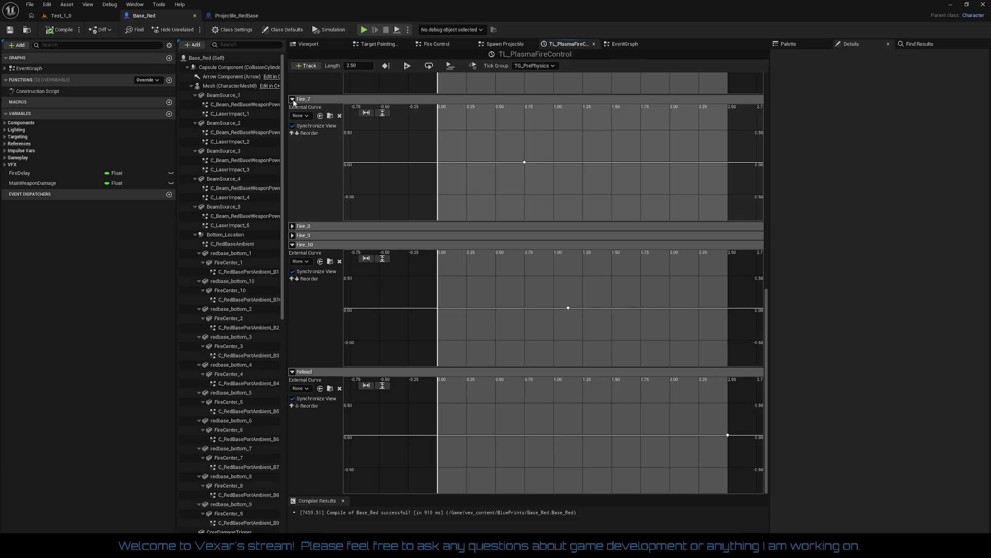
left_click(293, 100)
left_click(291, 90)
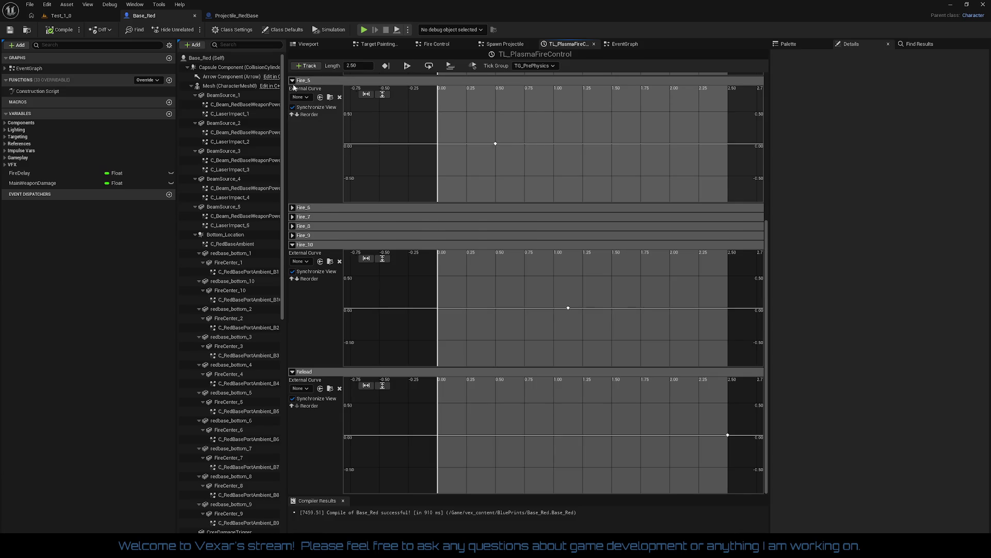
left_click(293, 81)
Collapse the remaining Fire_4, Fire_2, Fire_3, Fire_10 and Reload tracks.
scroll(325, 96, "up", 1)
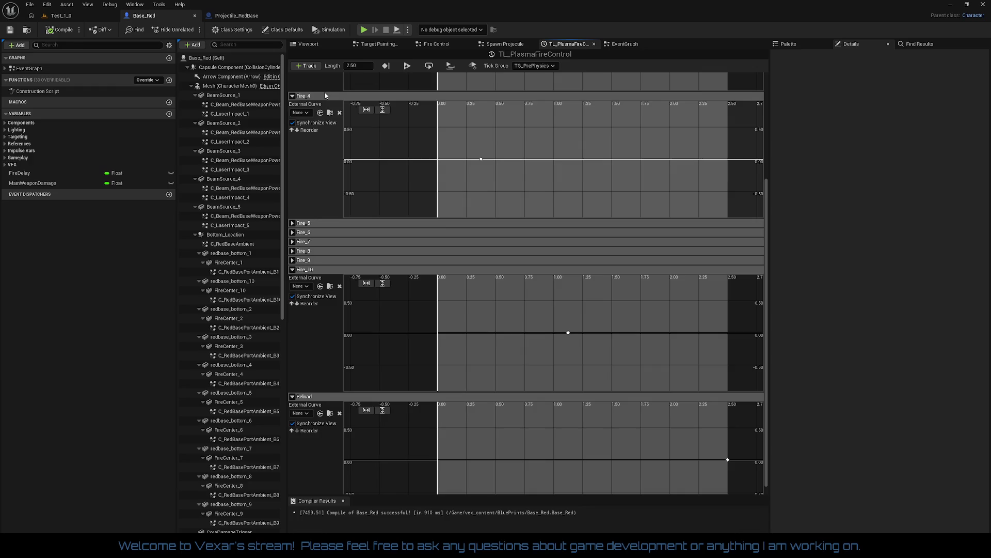
left_click(293, 97)
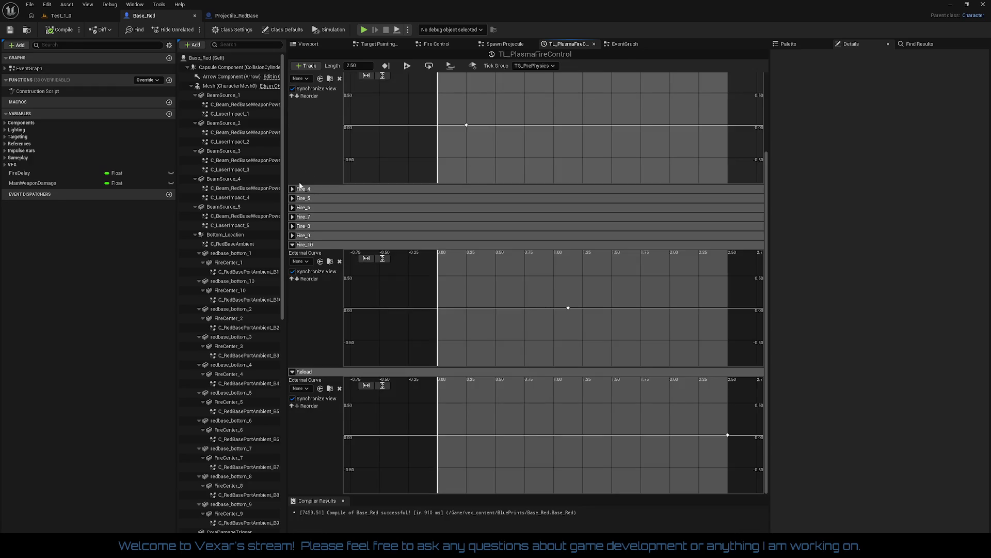
scroll(624, 121, "up", 2)
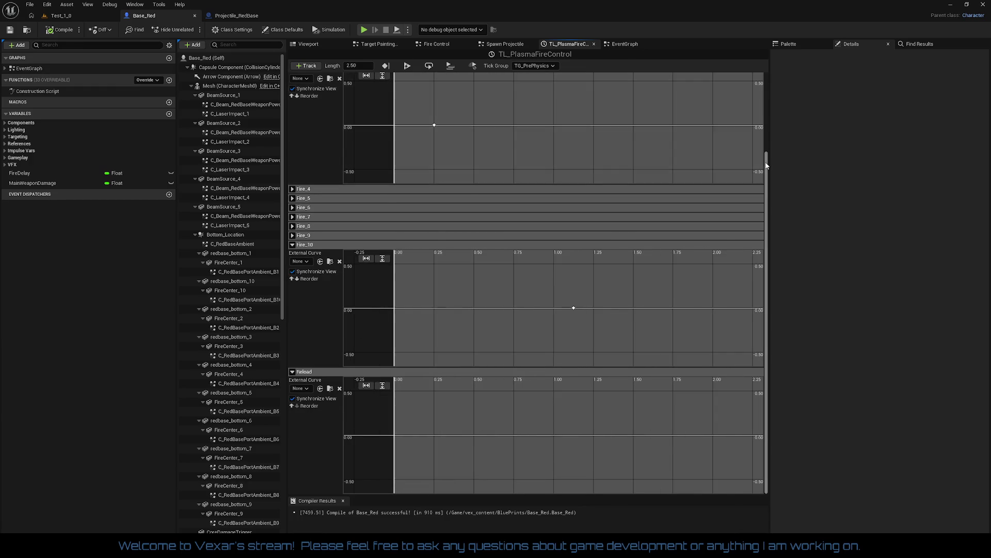
left_click_drag(765, 155, 747, 70)
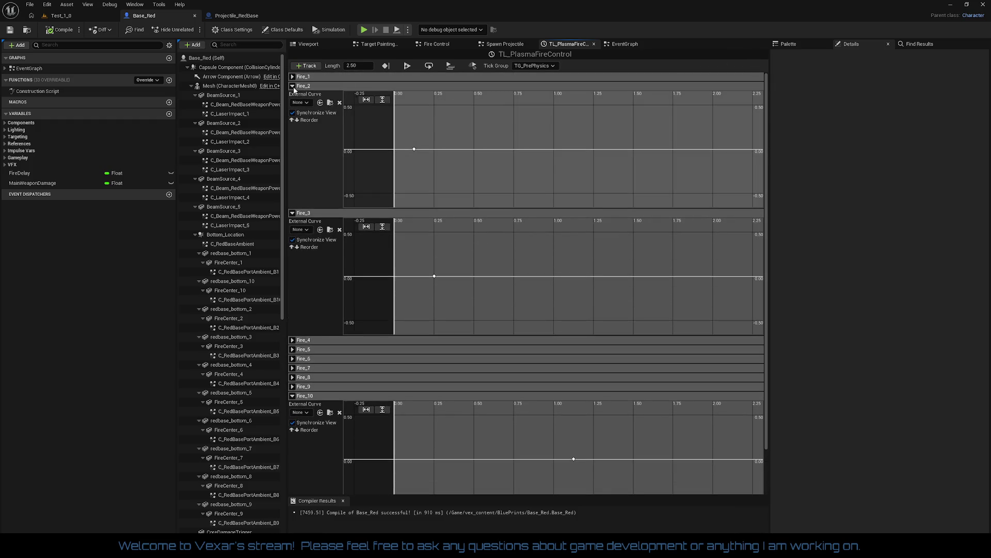
left_click(292, 86)
left_click(292, 95)
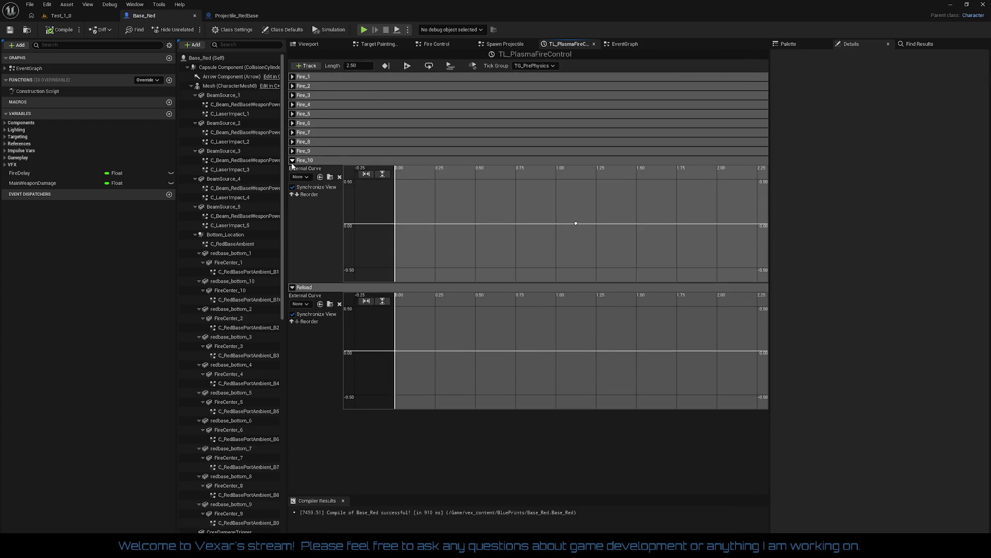
left_click(292, 161)
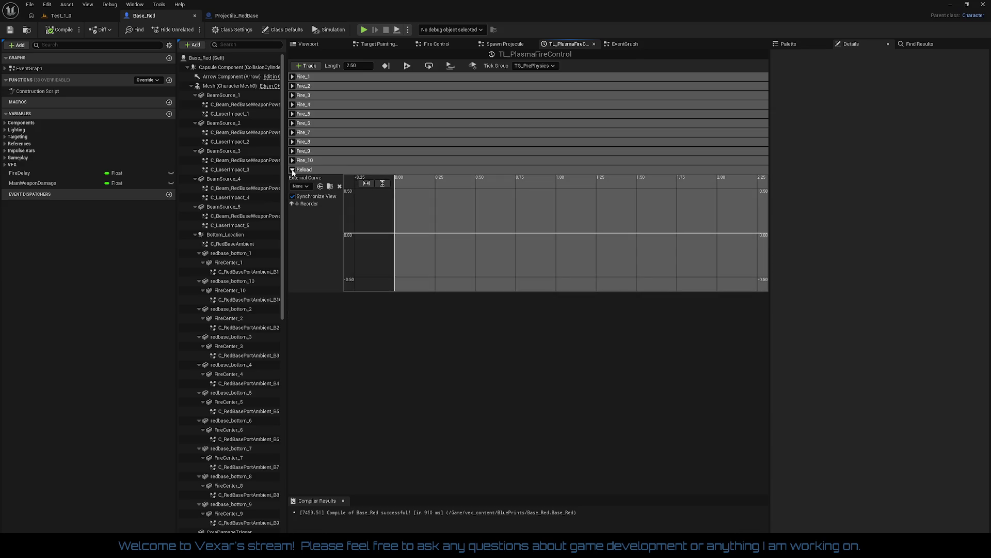
left_click(293, 171)
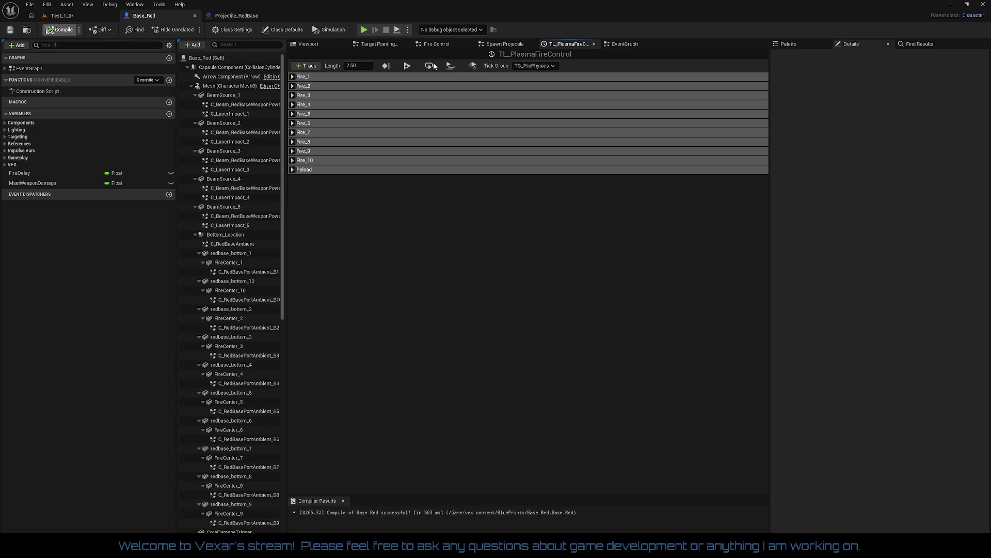
Pan through the Spawn Projectile graph's Fire_Top events, SpawnActor nodes and Fire Center variables.
left_click(511, 45)
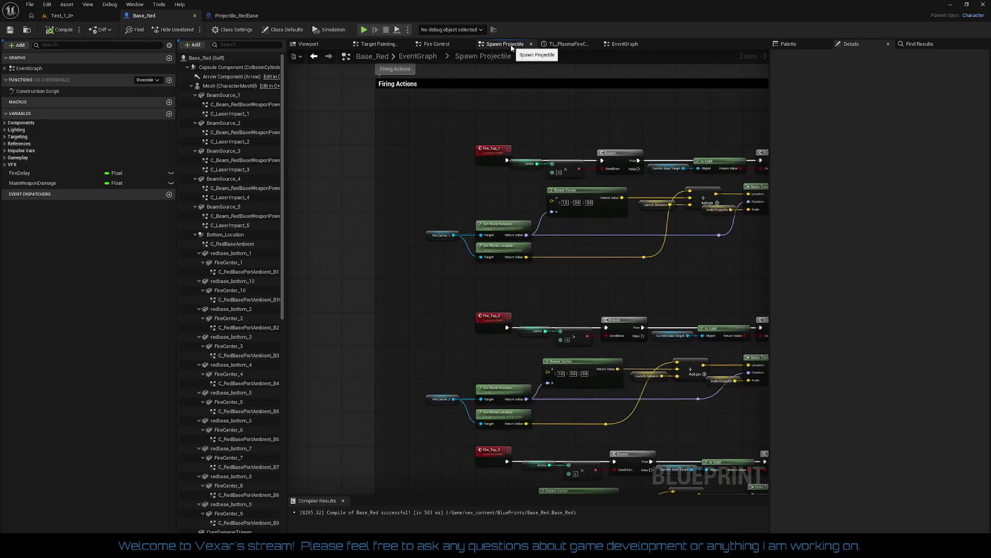
scroll(521, 191, "up", 2)
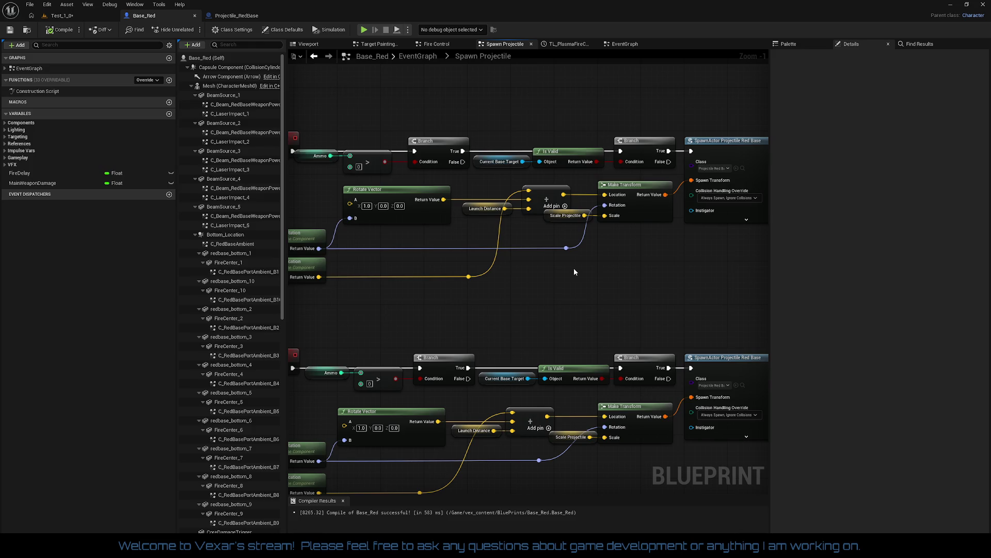
mouse_move(554, 265)
left_mouse_down()
mouse_move(647, 252)
mouse_move(662, 232)
mouse_move(612, 232)
left_mouse_up()
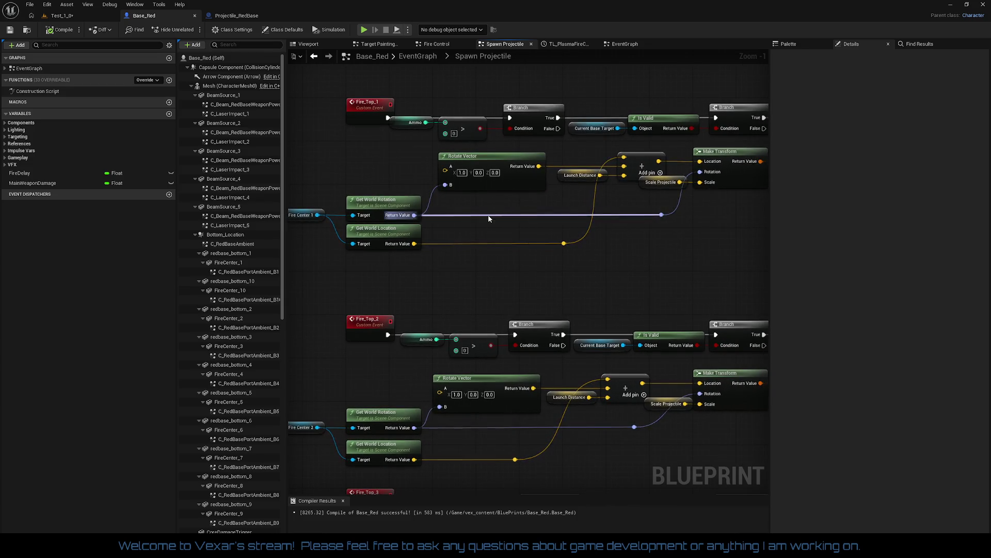
left_click_drag(534, 221, 612, 215)
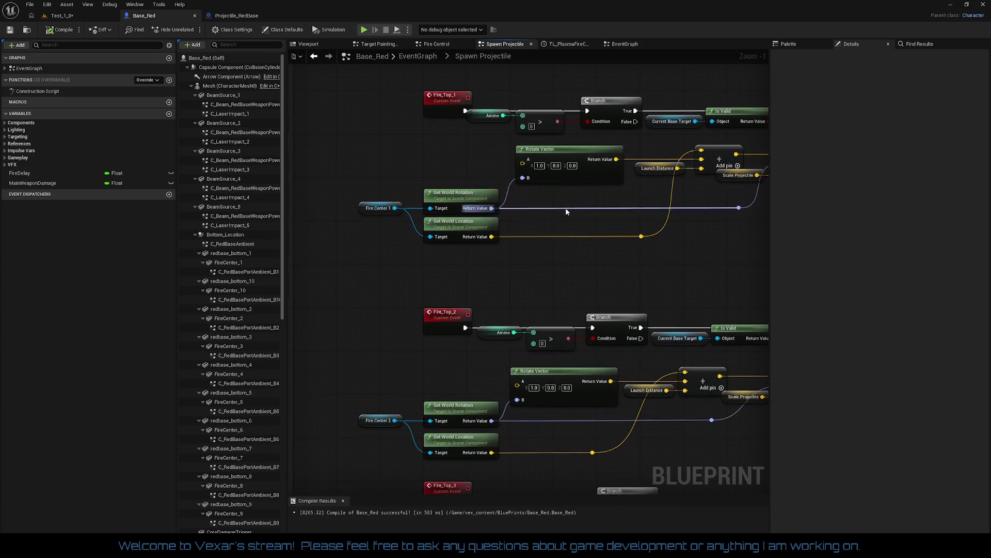
left_click(376, 209)
mouse_move(531, 255)
left_mouse_down()
mouse_move(542, 162)
mouse_move(428, 265)
left_mouse_up()
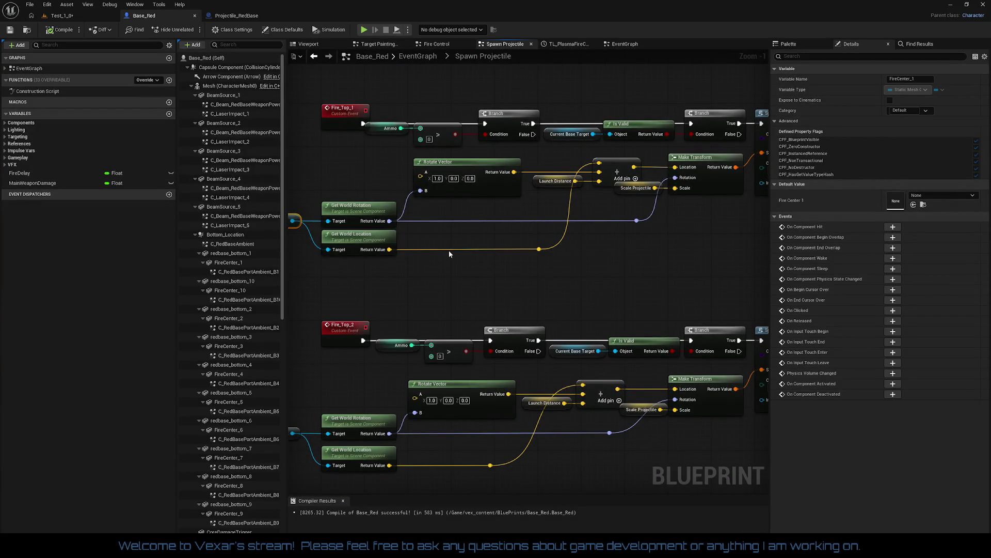
left_click_drag(449, 254, 298, 257)
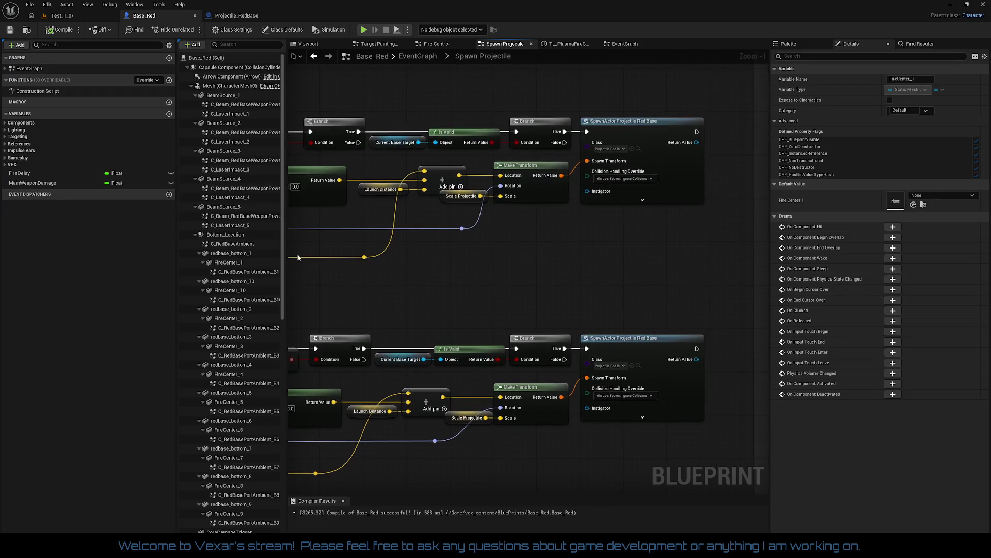
scroll(568, 206, "down", 2)
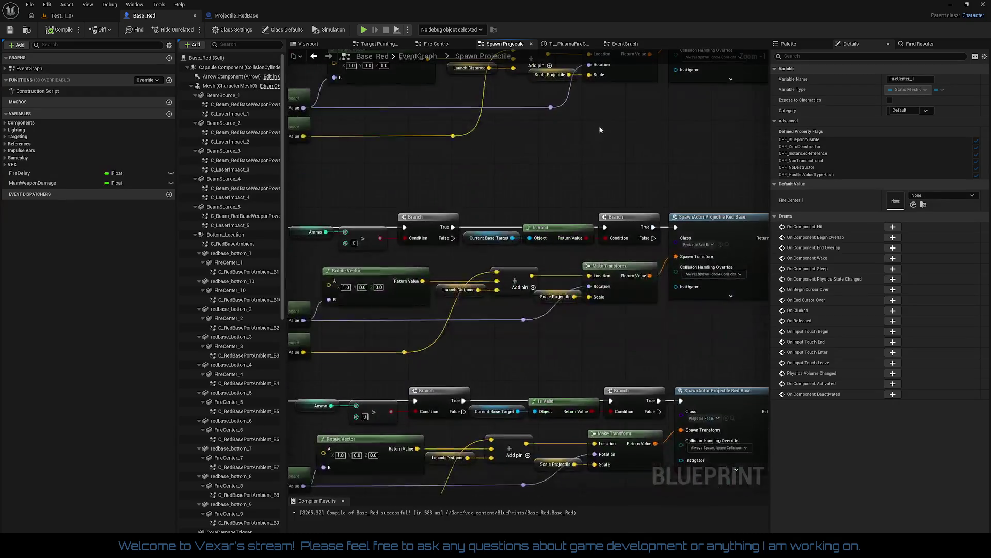
mouse_move(566, 312)
left_mouse_down()
mouse_move(644, 162)
mouse_move(575, 3)
left_mouse_up()
left_click_drag(599, 319, 553, 213)
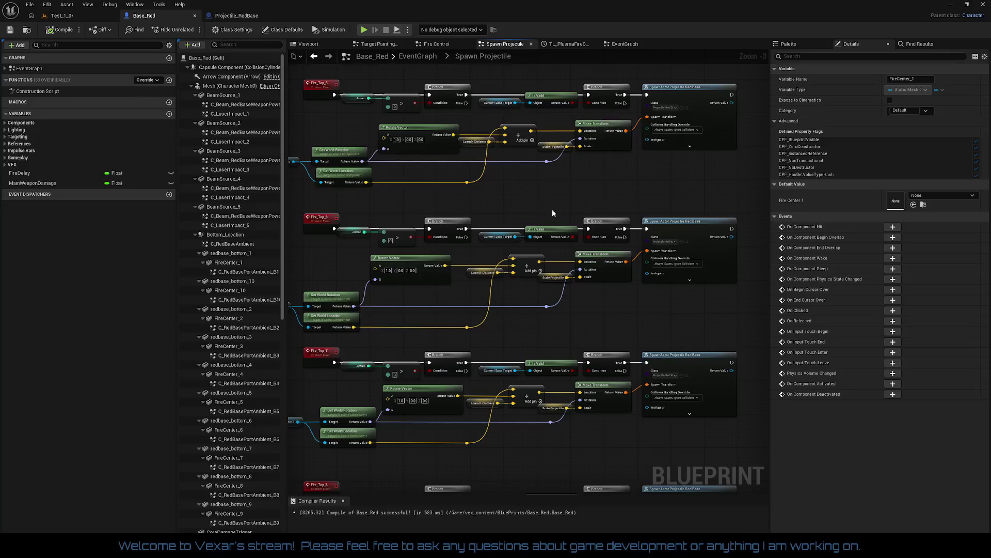
left_click_drag(544, 328, 631, 304)
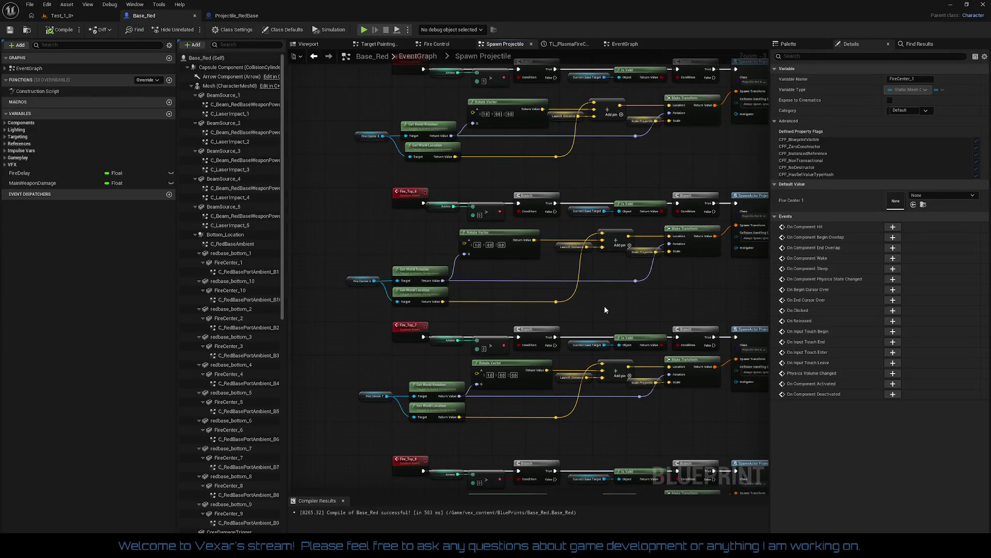
scroll(606, 309, "up", 2)
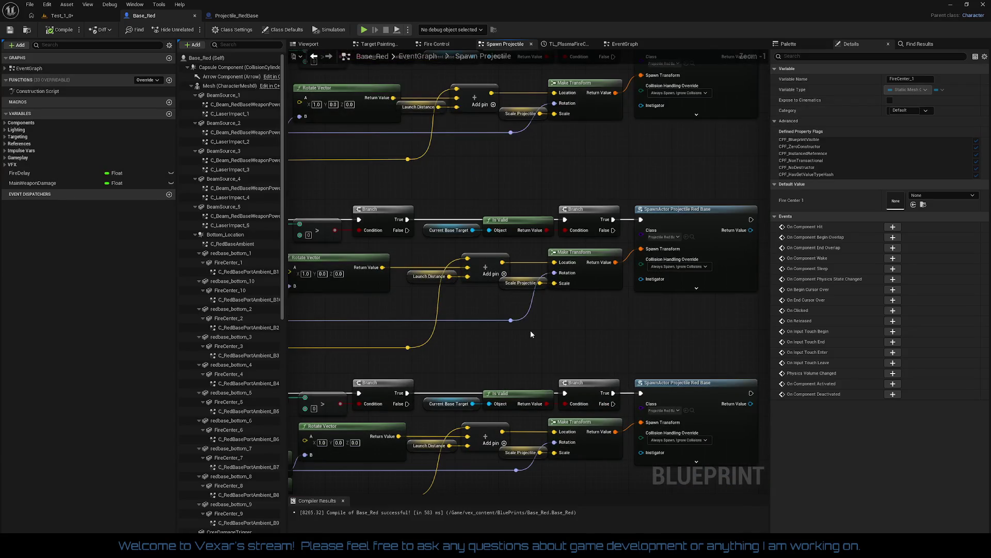
left_click_drag(429, 183, 502, 191)
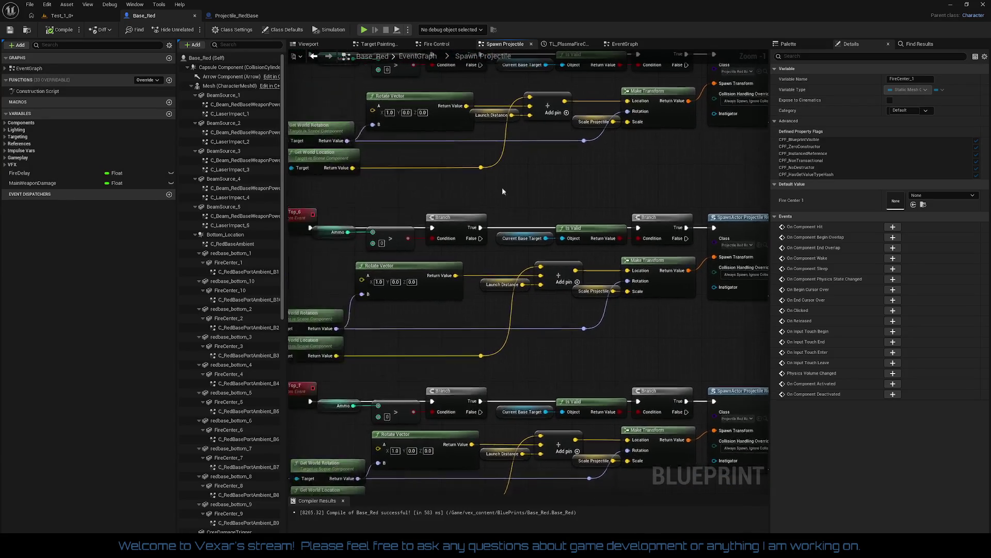
Orbit the Viewport preview, widen the Components panel, then return to the EventGraph.
left_click(293, 46)
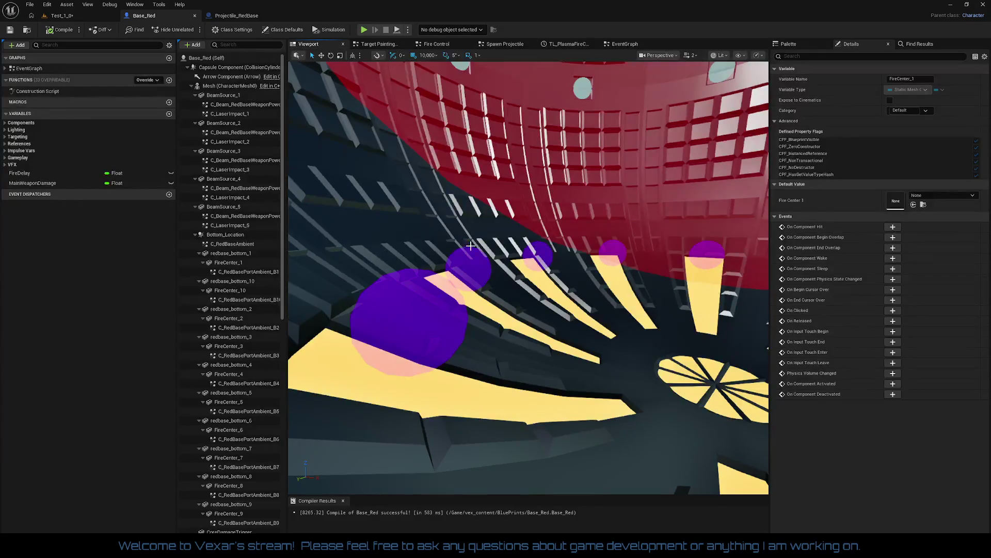
mouse_move(504, 301)
left_mouse_down()
mouse_move(485, 294)
mouse_move(504, 301)
left_mouse_up()
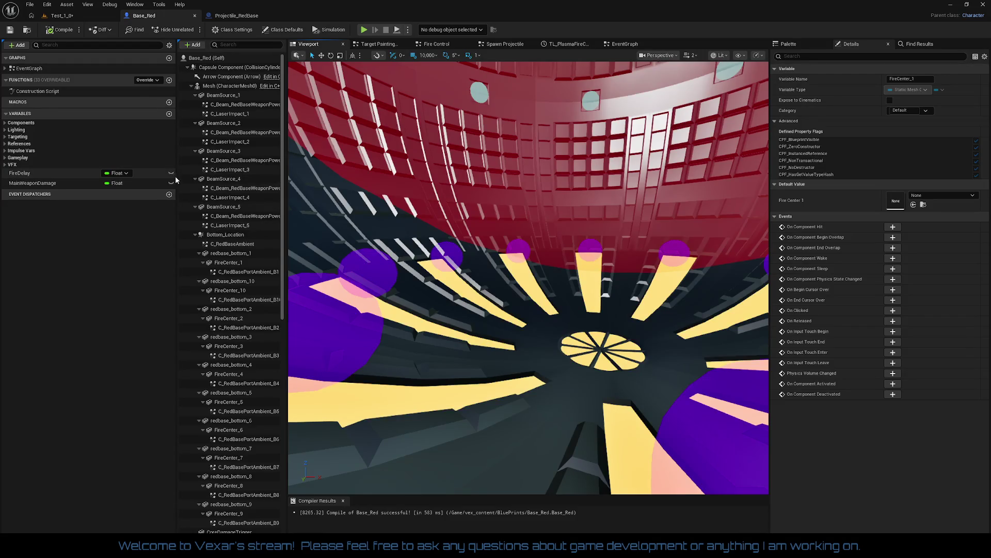
left_click_drag(176, 178, 165, 177)
left_click_drag(145, 178, 146, 178)
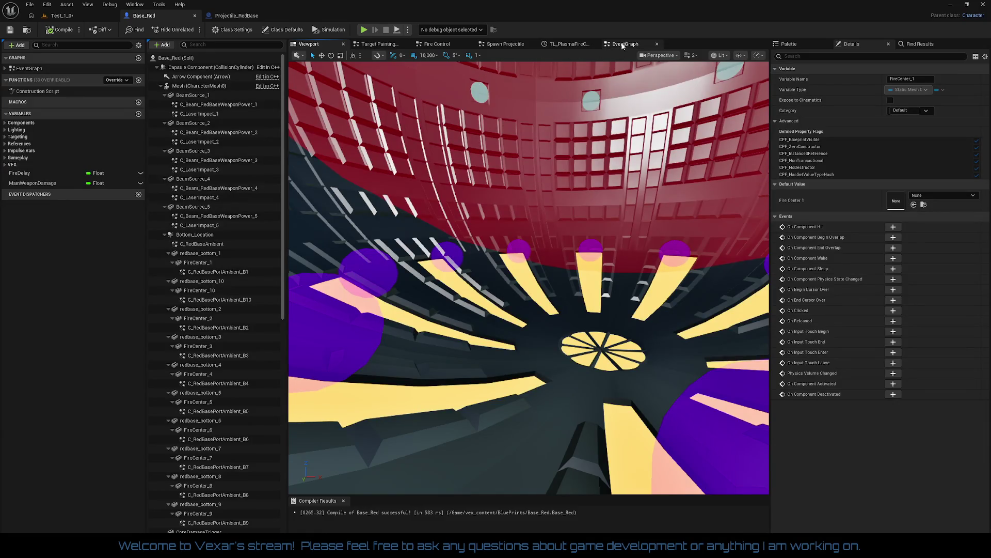
left_click(626, 44)
scroll(425, 253, "up", 3)
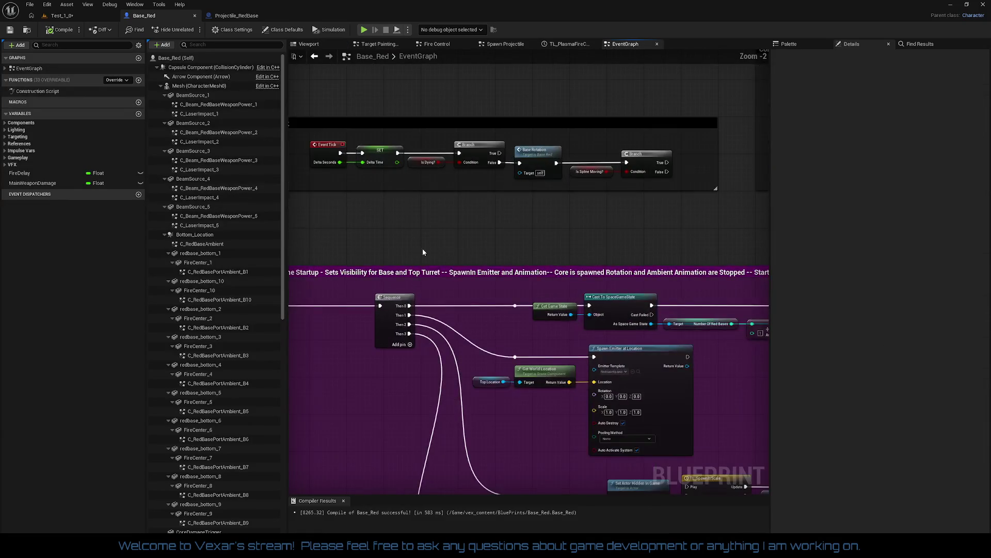
In the Game Startup section, move Does Timer Exist beside Is Player Alive.
left_click_drag(422, 252, 491, 190)
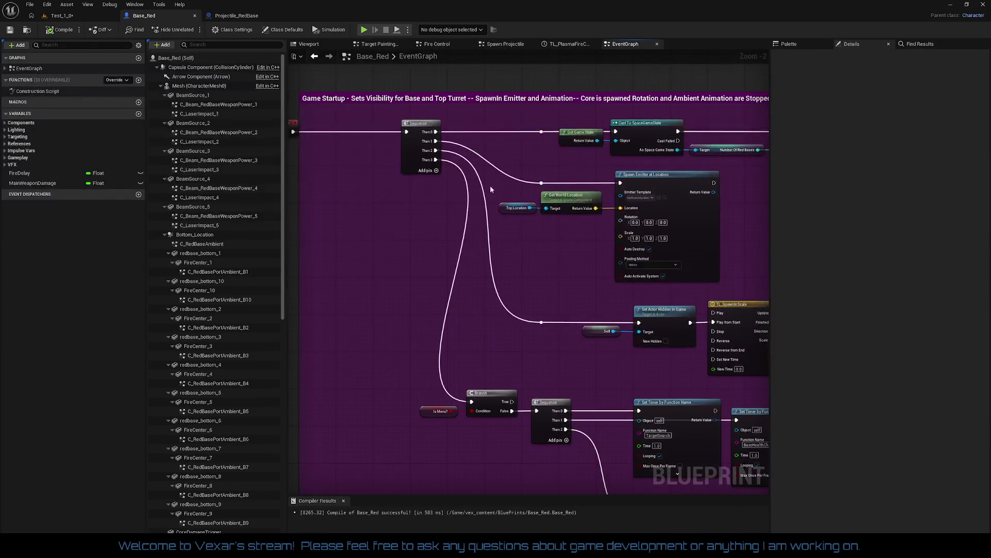
mouse_move(496, 281)
left_mouse_down()
mouse_move(486, 261)
mouse_move(436, 237)
mouse_move(426, 258)
left_mouse_up()
scroll(426, 259, "up", 2)
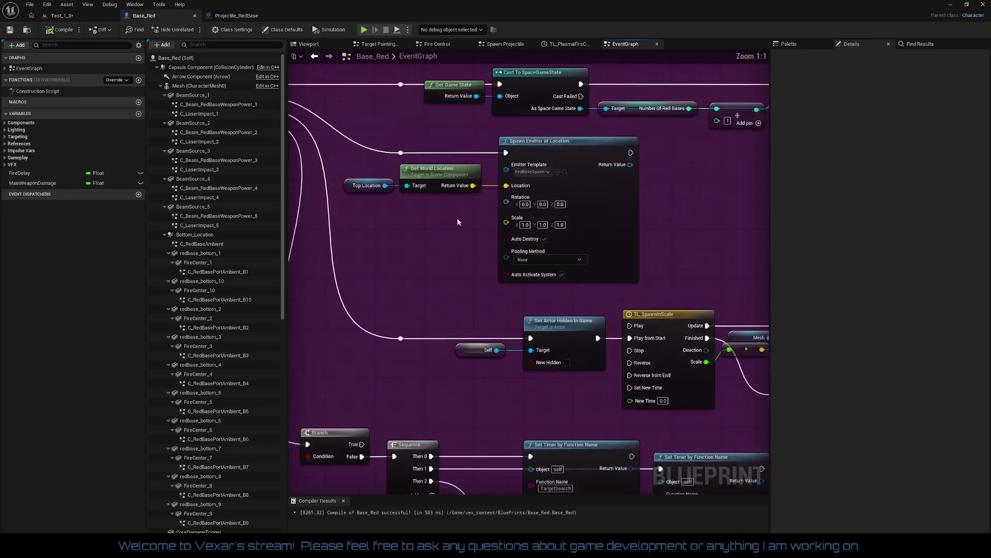
mouse_move(457, 218)
left_mouse_down()
mouse_move(410, 138)
mouse_move(460, 213)
mouse_move(358, 218)
left_mouse_up()
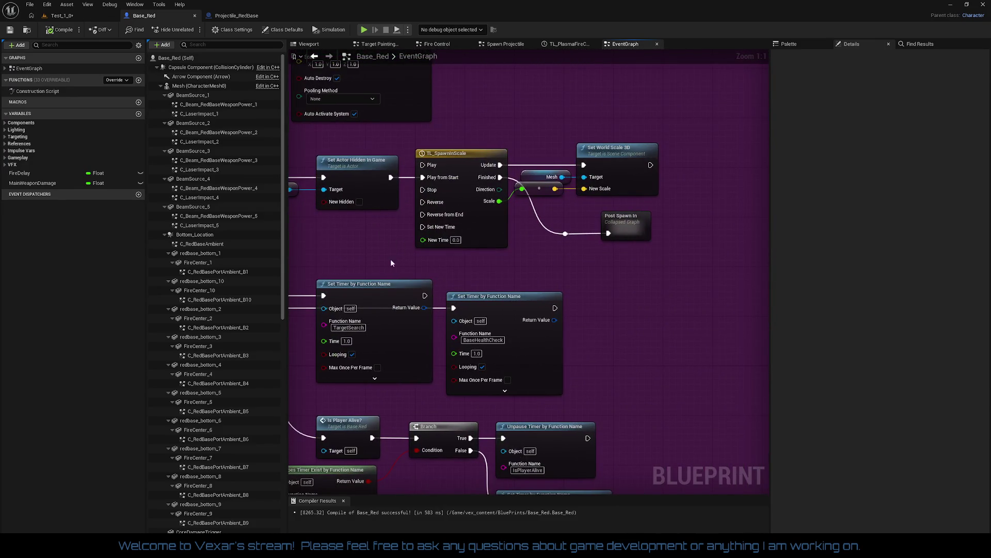
mouse_move(391, 263)
left_mouse_down()
mouse_move(447, 249)
mouse_move(465, 164)
left_mouse_up()
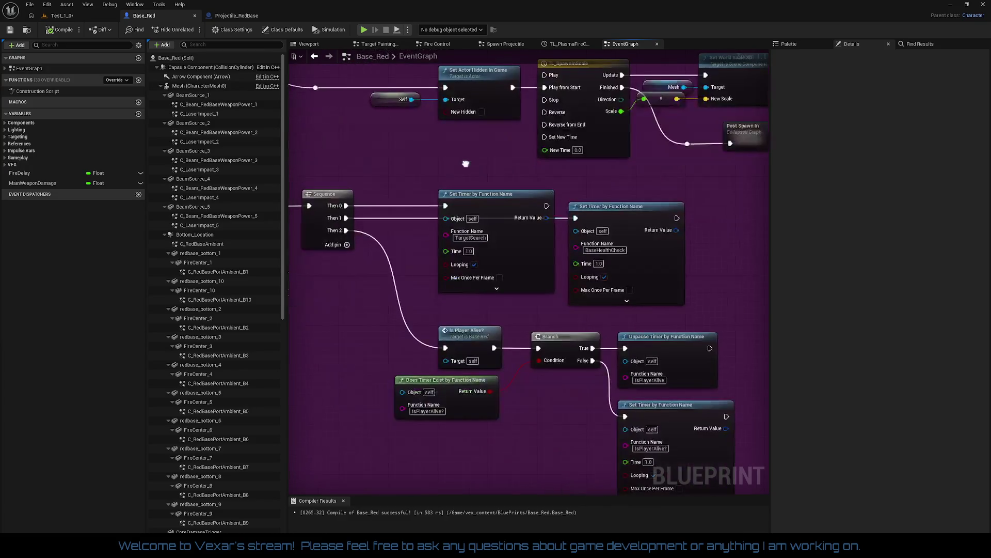
scroll(421, 186, "down", 2)
mouse_move(340, 305)
left_mouse_down()
mouse_move(385, 279)
mouse_move(394, 338)
left_mouse_up()
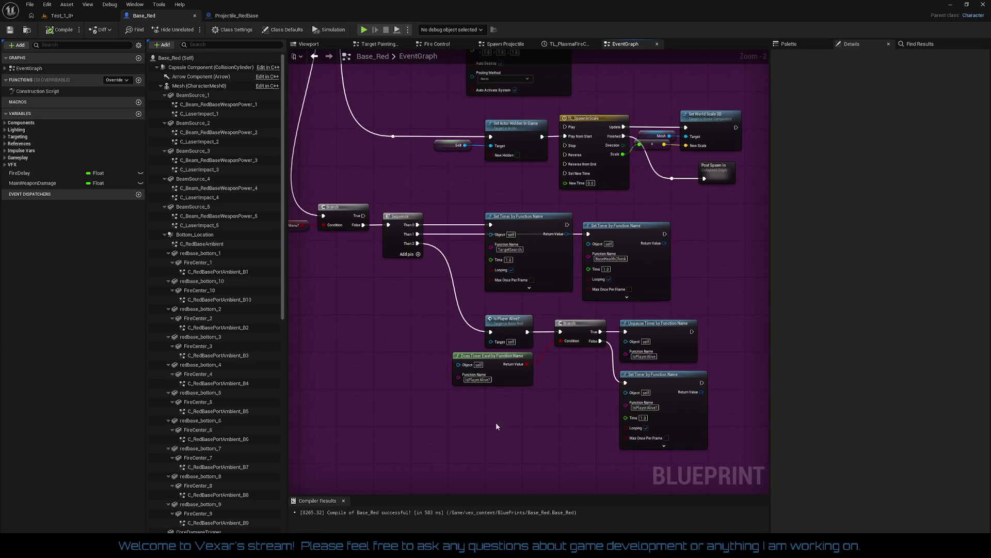
scroll(518, 410, "up", 1)
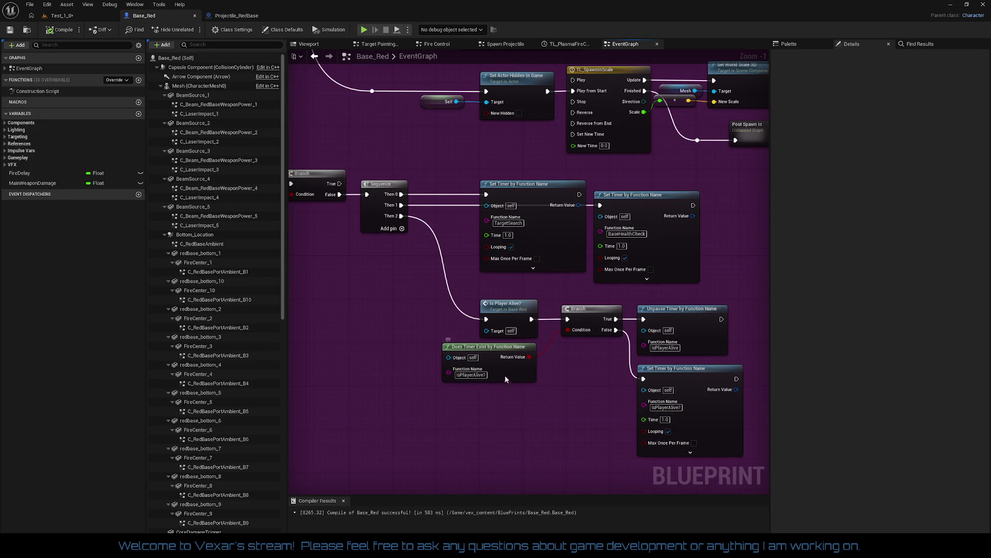
left_click_drag(504, 375, 445, 351)
left_click(411, 312)
Align Set Timer with the timer-check chain and move the whole chain down.
mouse_move(411, 312)
left_mouse_down()
mouse_move(645, 357)
mouse_move(722, 303)
mouse_move(721, 316)
left_mouse_up()
left_click_drag(310, 274, 733, 329)
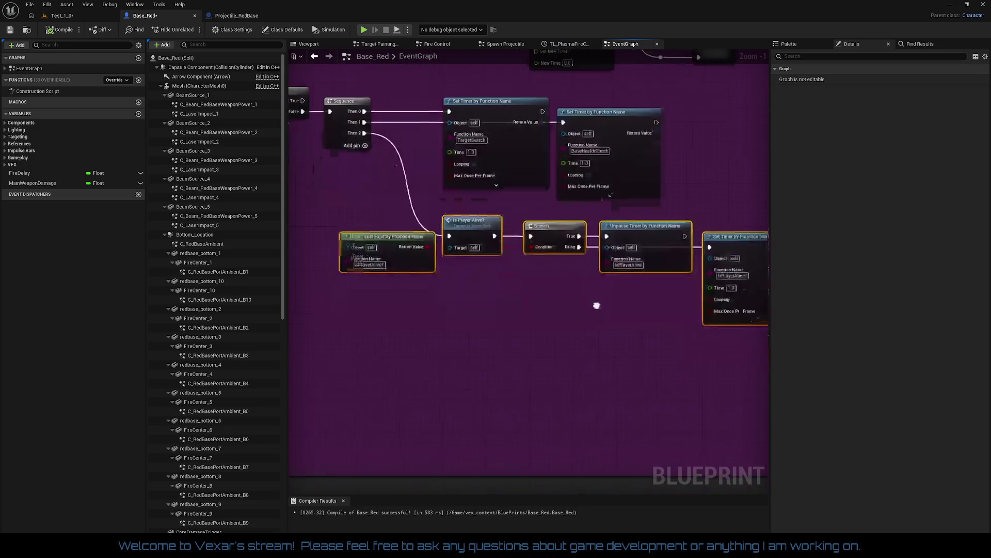
mouse_move(493, 217)
left_mouse_down()
mouse_move(495, 259)
mouse_move(491, 236)
mouse_move(439, 271)
mouse_move(665, 358)
mouse_move(682, 379)
left_mouse_up()
left_click(499, 214)
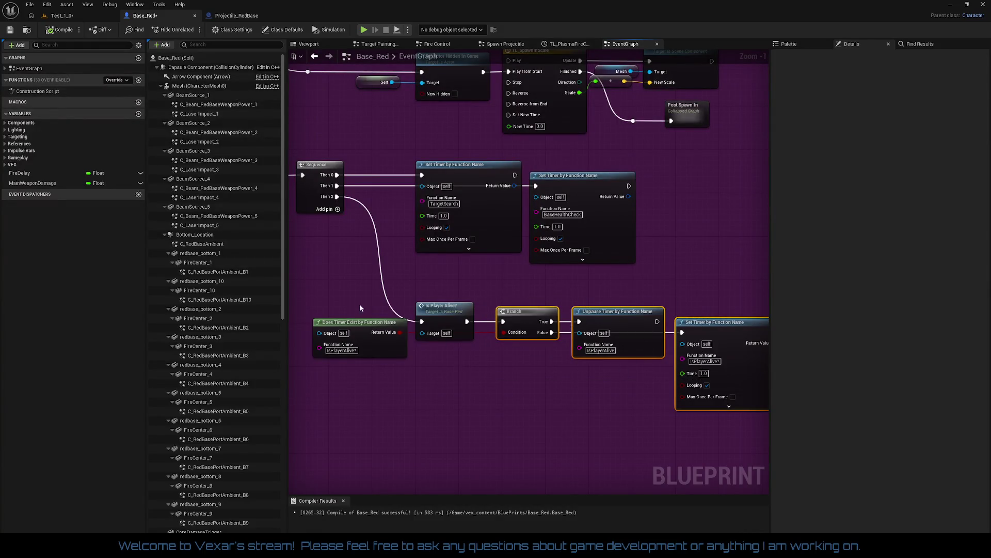
Nudge Does Timer Exist and Is Player Alive right, and Branch, Unpause Timer, Set Timer left.
left_click_drag(360, 308, 461, 365)
mouse_move(454, 320)
left_mouse_down()
mouse_move(465, 320)
mouse_move(450, 314)
left_mouse_up()
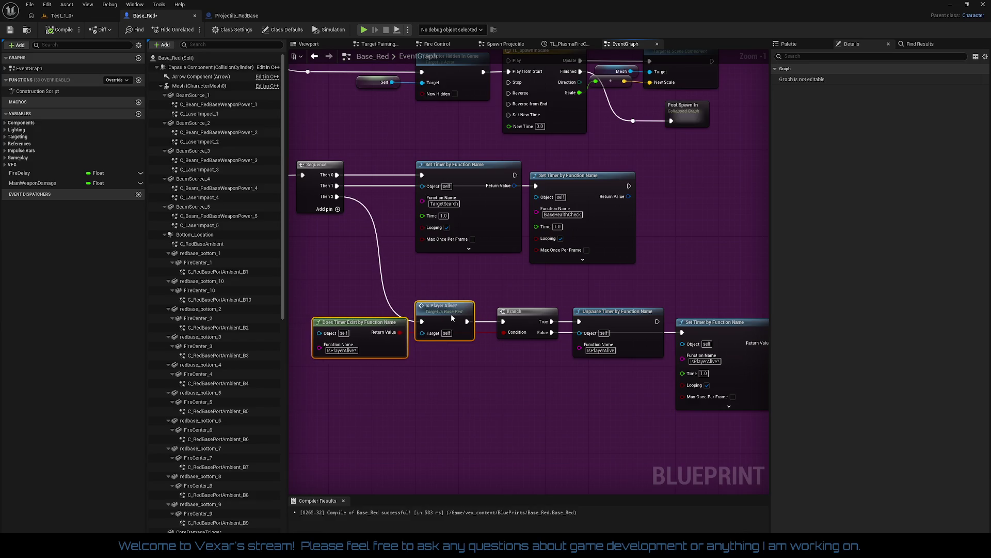
left_click_drag(522, 289, 742, 421)
left_click_drag(531, 314, 517, 315)
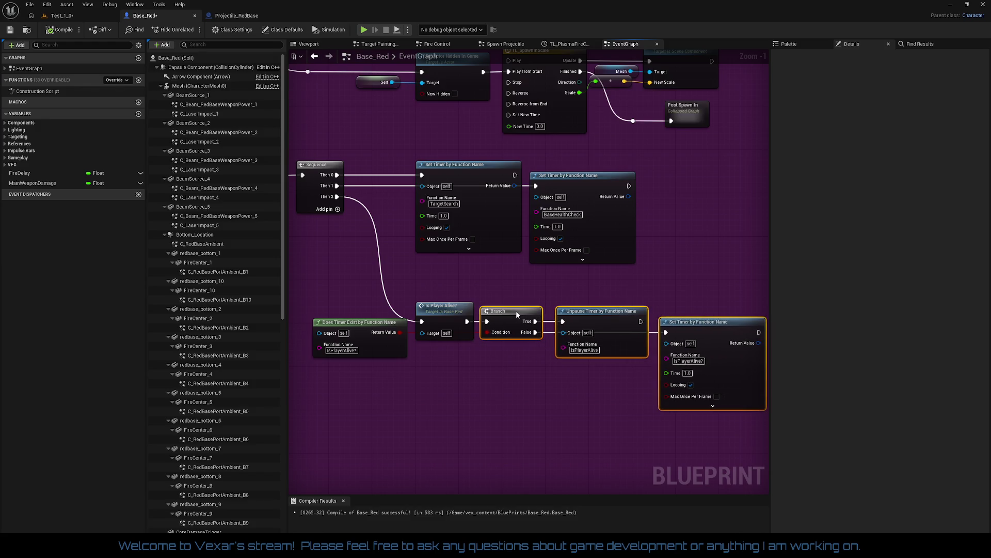
left_click(606, 293)
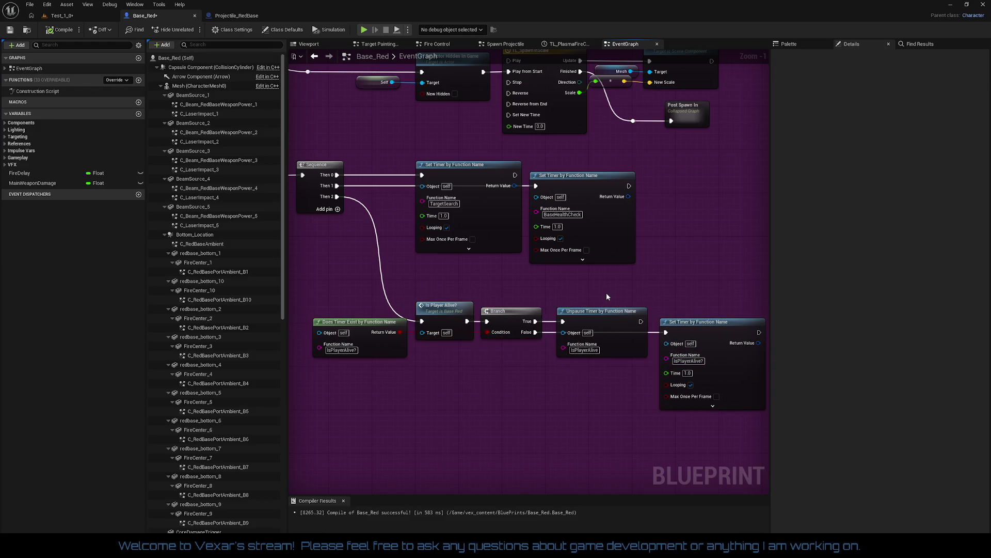
left_click_drag(606, 293, 595, 343)
Check the Is Menu, Branch, Sequence and Set Timer row, then move to the spawn-scale nodes.
left_click_drag(292, 227, 447, 202)
mouse_move(318, 179)
left_mouse_down()
mouse_move(689, 246)
mouse_move(687, 235)
left_mouse_up()
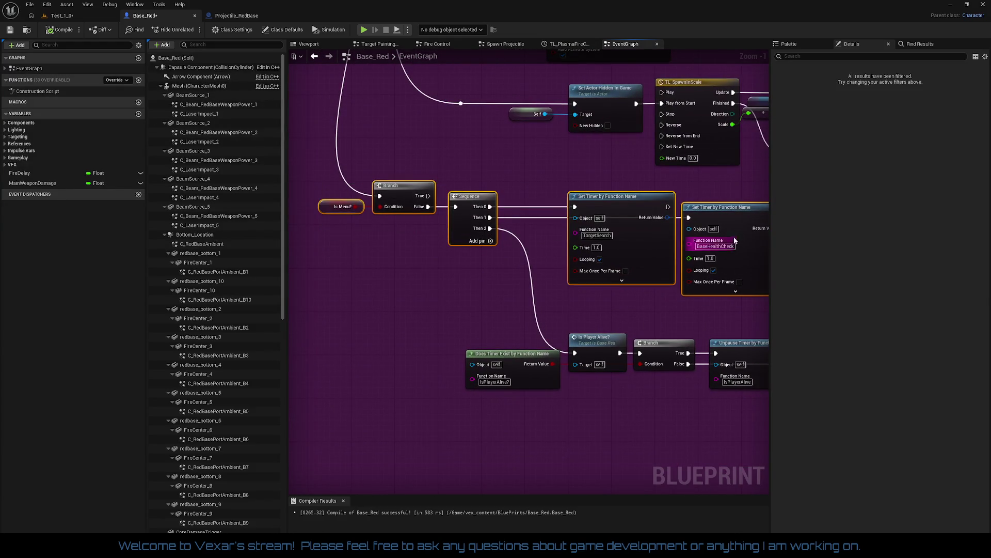
left_click(518, 278)
left_click_drag(472, 288, 351, 316)
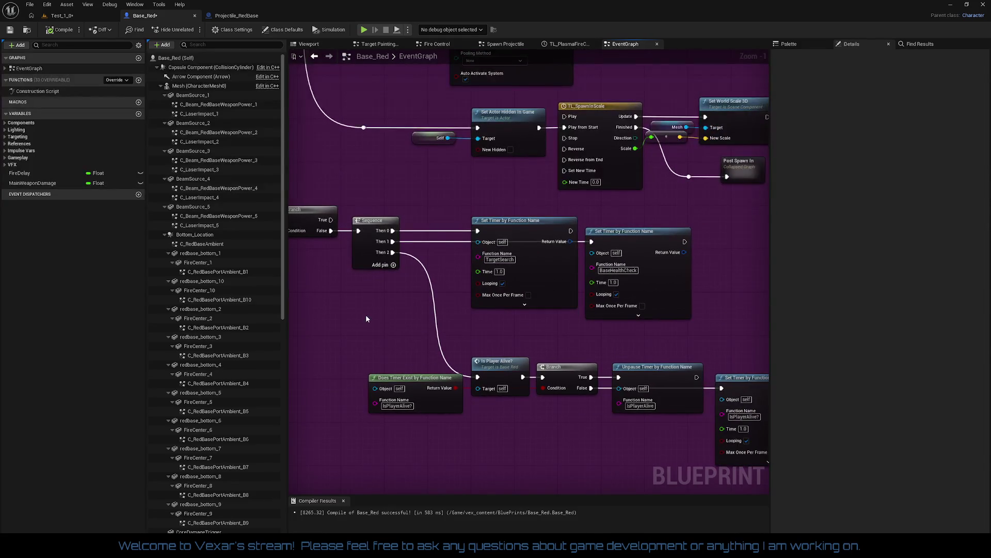
left_click_drag(454, 365, 385, 425)
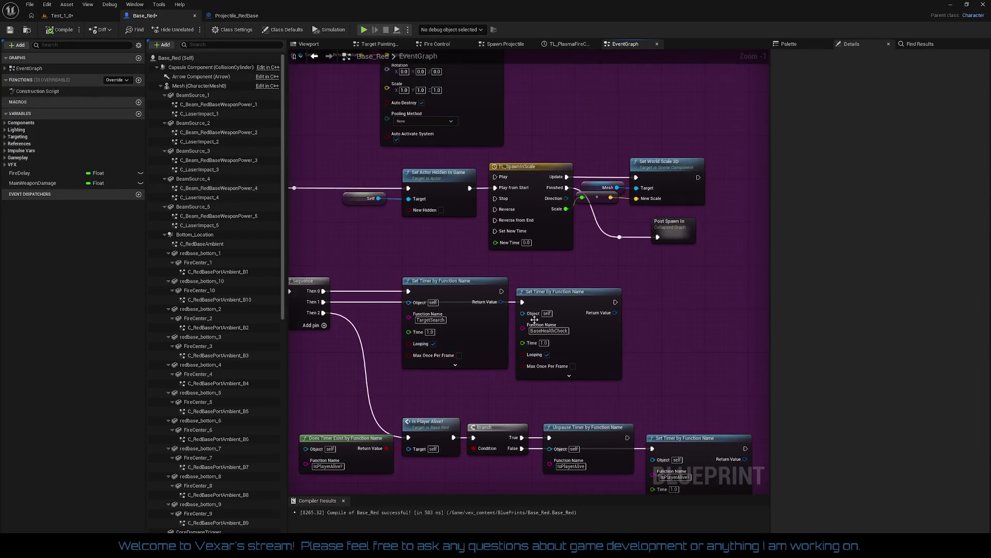
left_click_drag(598, 284, 553, 280)
Shift the Mesh getter, conversion node and Set World Scale 3D so their wires run straight.
left_click_drag(542, 176, 622, 227)
left_click(640, 228)
left_click_drag(608, 194, 618, 197)
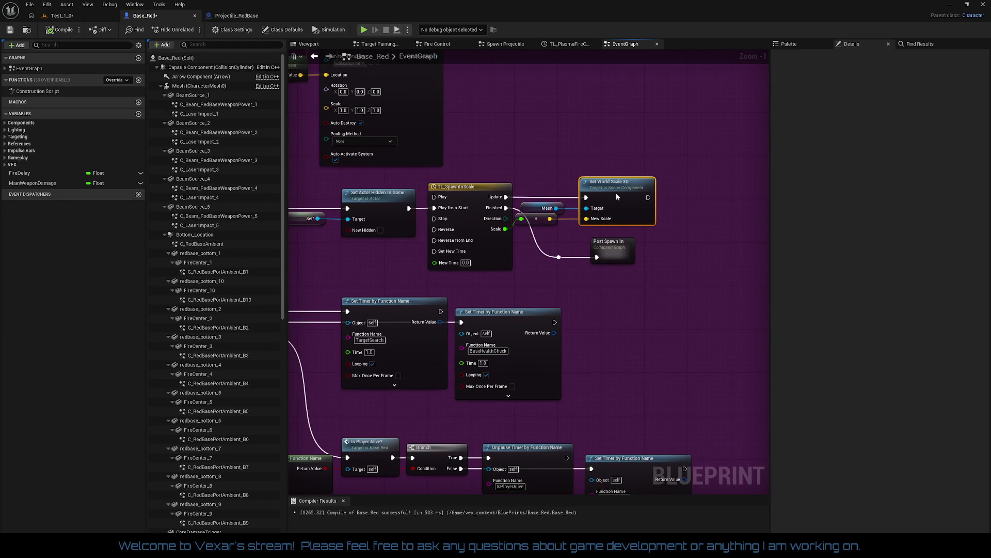
left_click_drag(535, 222, 549, 223)
left_click_drag(545, 174, 656, 227)
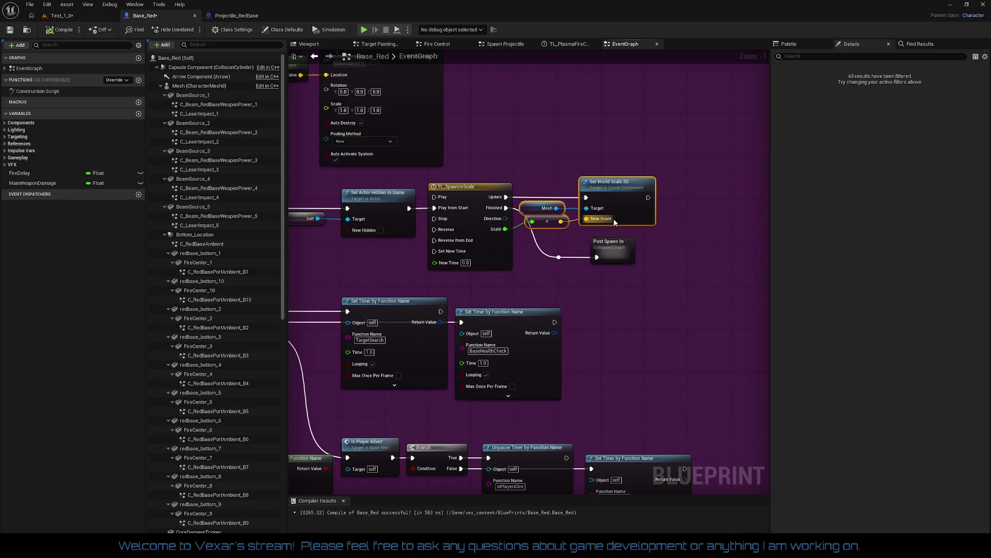
left_click(537, 253)
mouse_move(547, 208)
left_mouse_down()
mouse_move(556, 211)
mouse_move(544, 209)
left_mouse_up()
left_click_drag(531, 169, 652, 231)
Check Post Spawn In, then scroll back up to the Game Startup header and Cast To SpaceGameState.
left_click(594, 251)
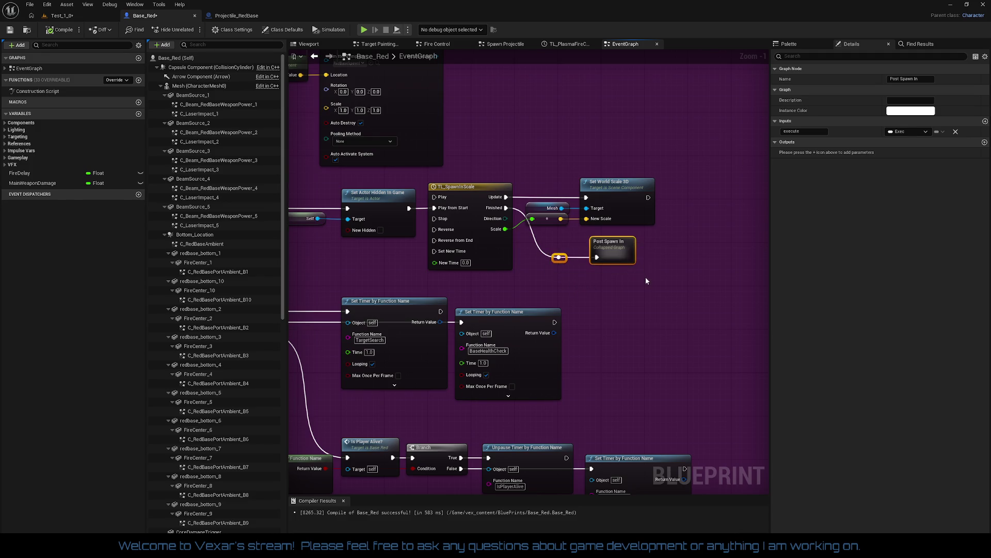
left_click(611, 287)
left_click_drag(611, 286, 691, 317)
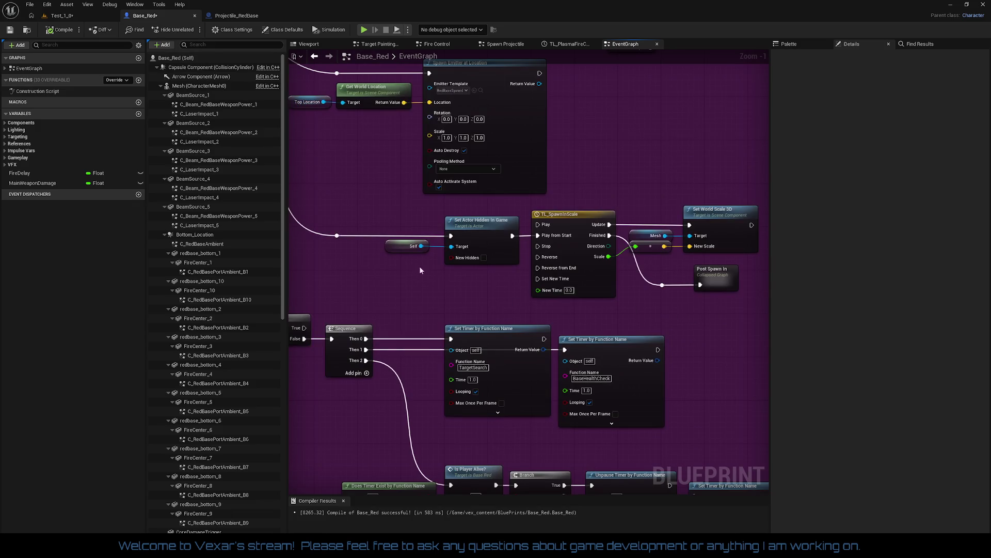
left_click_drag(506, 288, 488, 391)
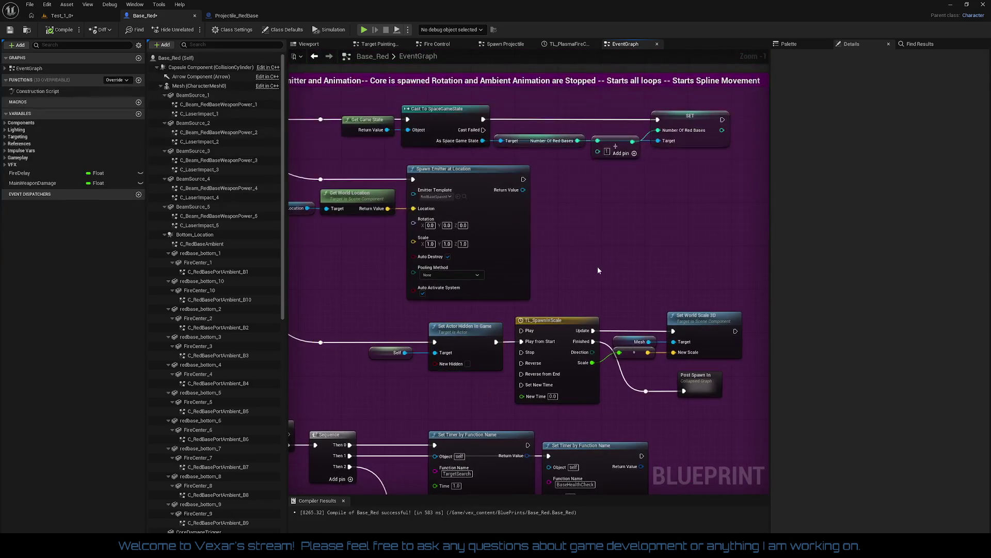
left_click_drag(597, 266, 734, 268)
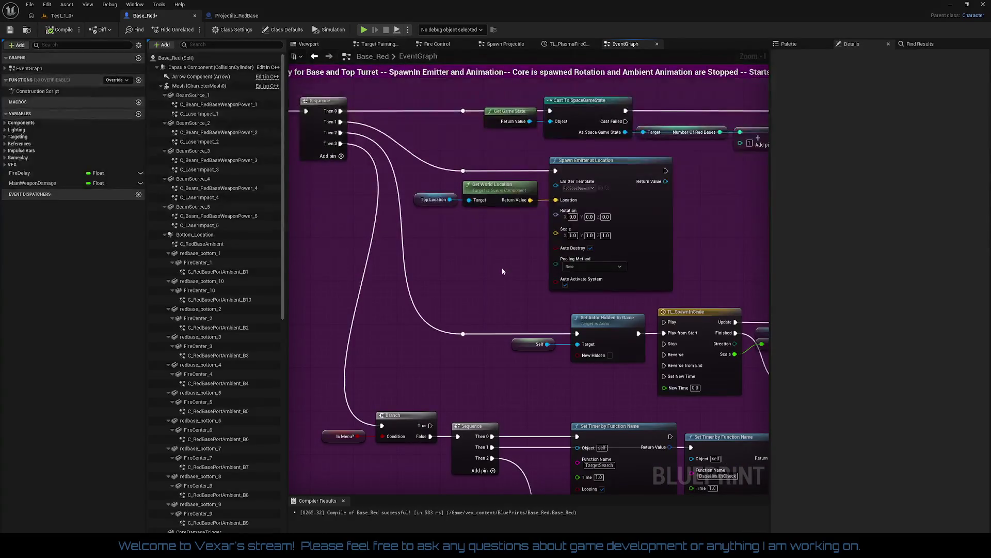
scroll(501, 281, "down", 3)
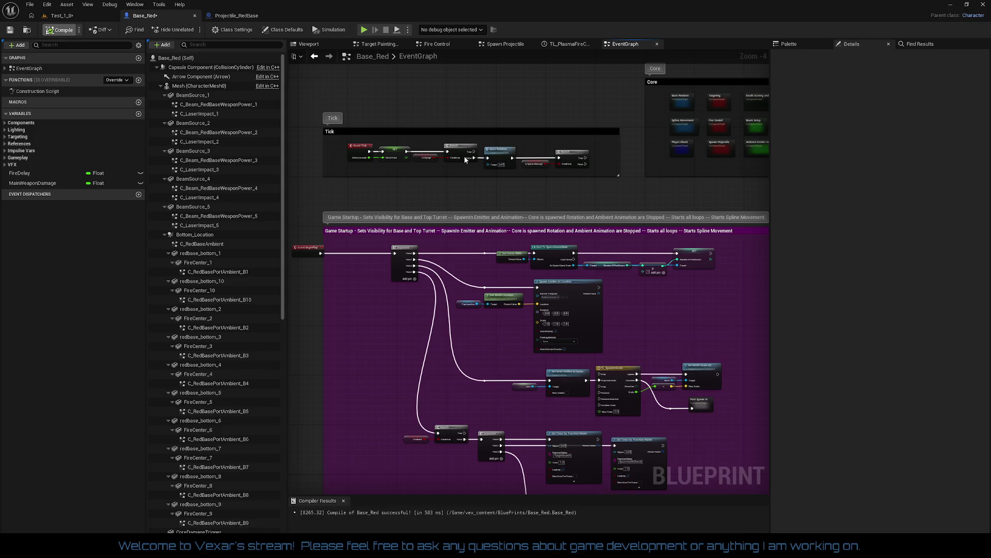
scroll(393, 217, "up", 2)
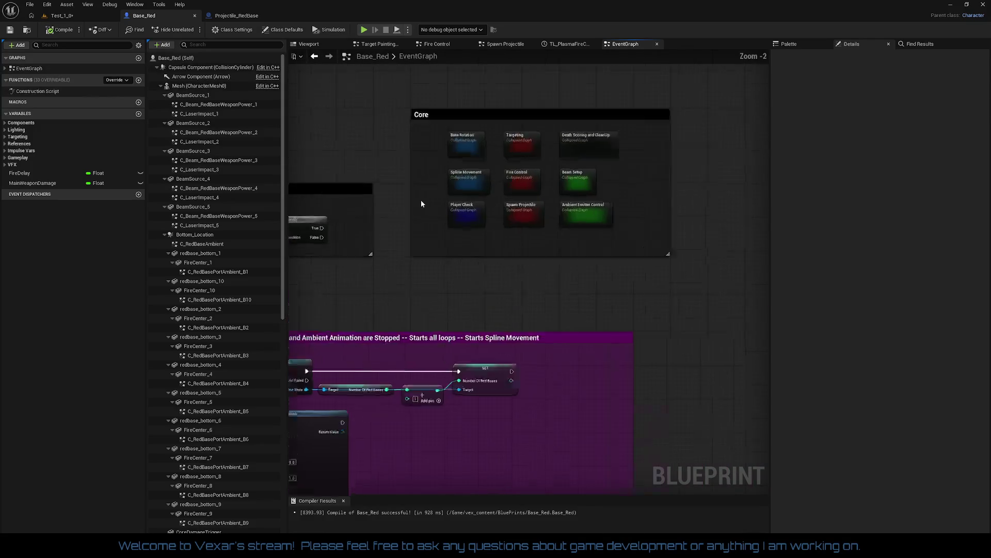
scroll(421, 204, "up", 2)
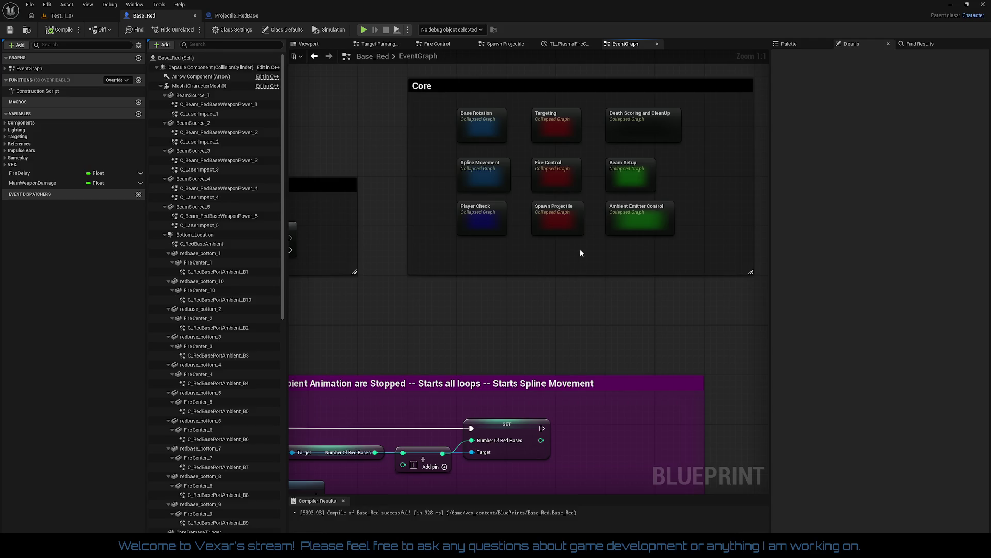
mouse_move(581, 249)
left_mouse_down()
mouse_move(515, 248)
mouse_move(519, 278)
left_mouse_up()
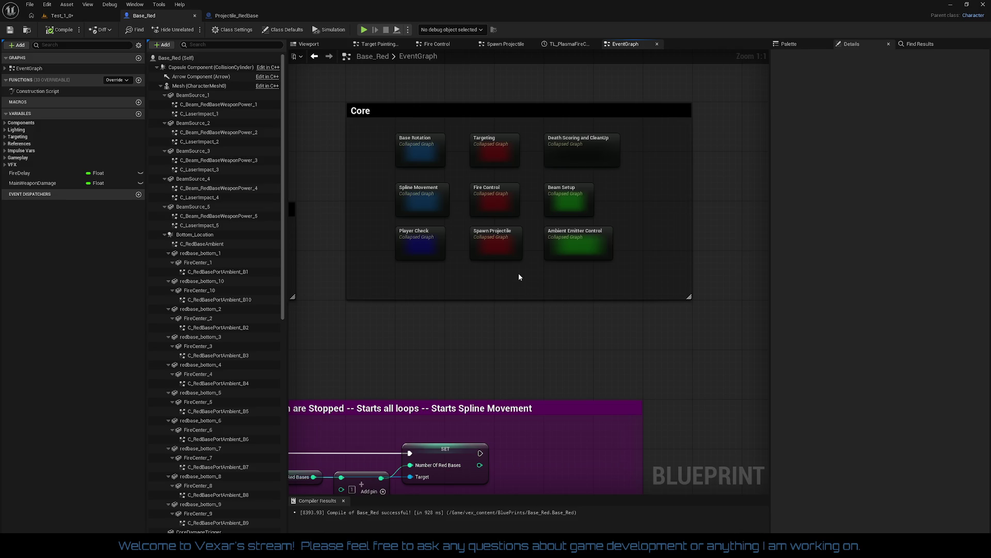
double_click(499, 243)
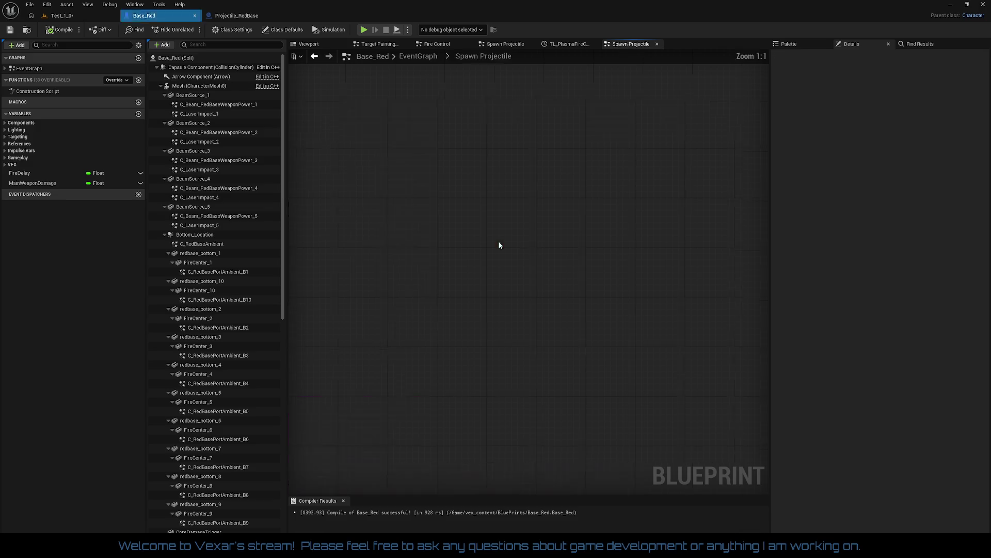
scroll(479, 266, "up", 5)
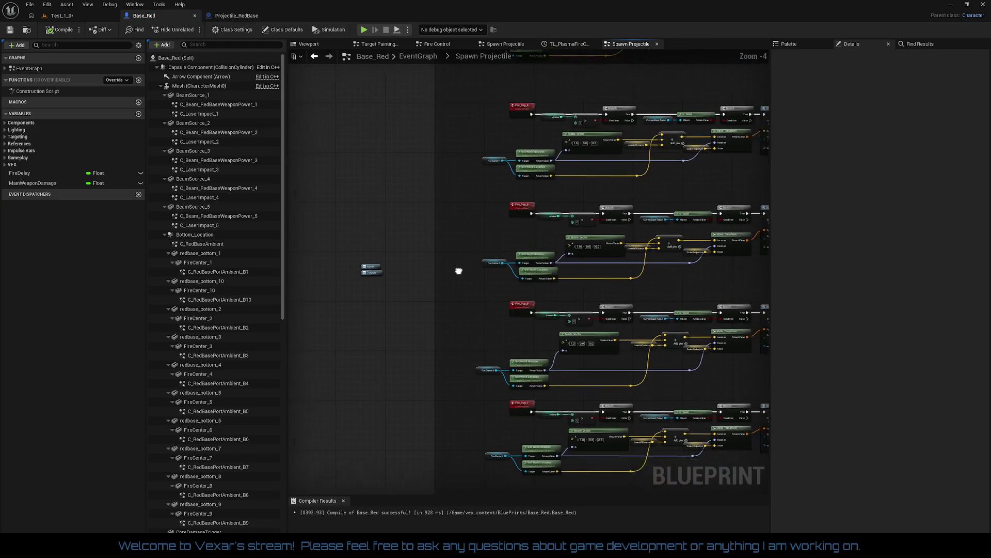
left_click_drag(459, 271, 510, 264)
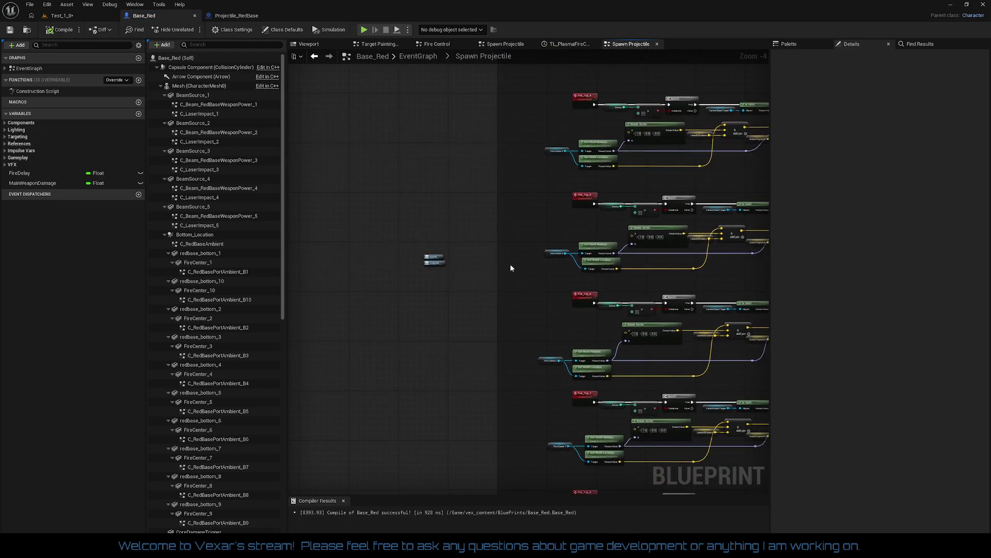
double_click(438, 258)
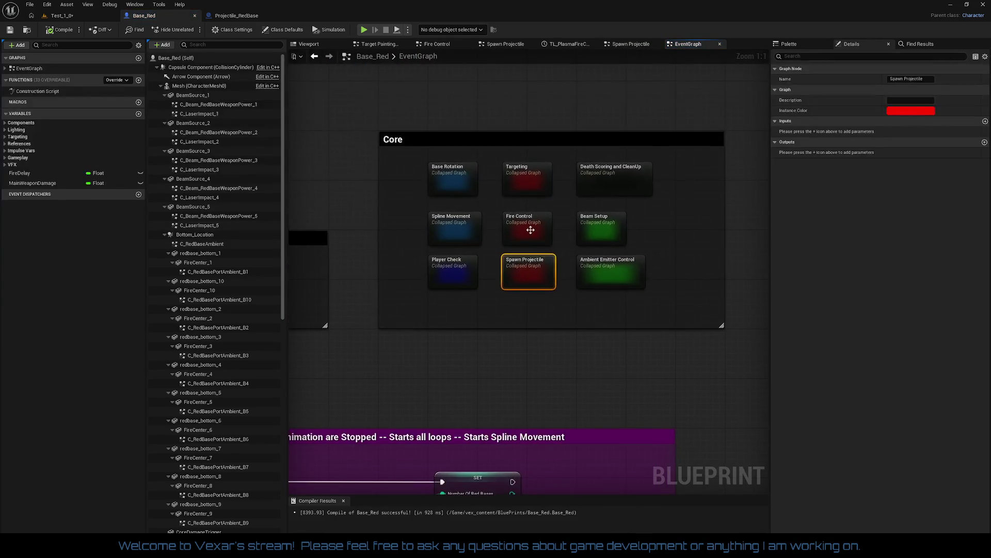
double_click(530, 230)
Move the Fire, Current Base Target and Is Valid nodes into line and reconnect Is Valid to Play from Start.
scroll(460, 271, "up", 4)
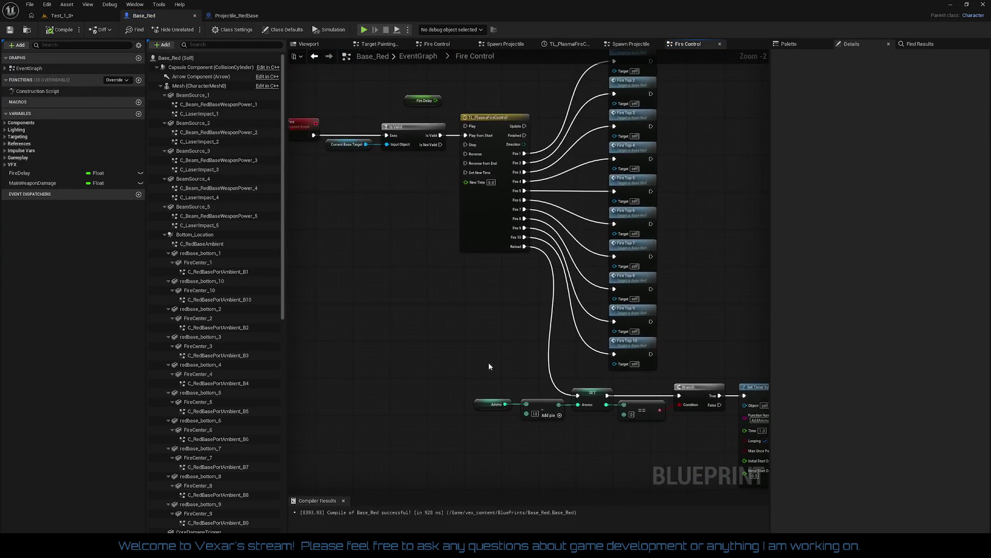
mouse_move(444, 343)
left_mouse_down()
mouse_move(474, 403)
mouse_move(459, 269)
left_mouse_up()
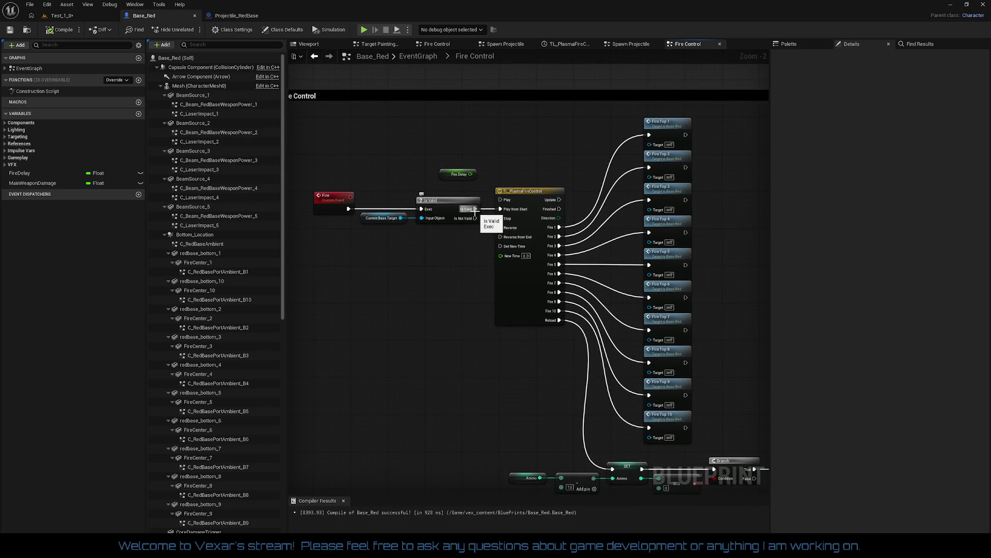
left_click_drag(475, 209, 500, 200)
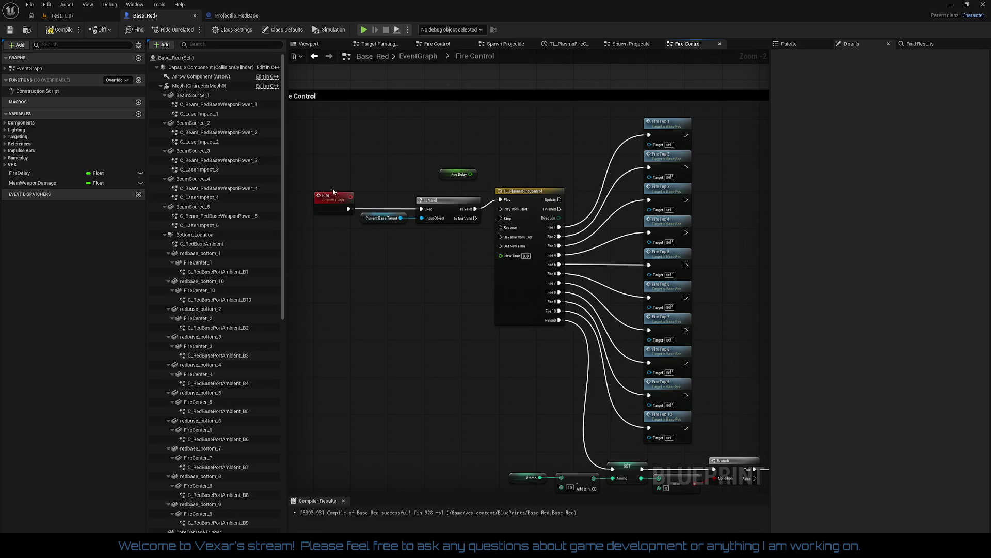
left_click_drag(333, 189, 447, 240)
left_click_drag(446, 206, 447, 196)
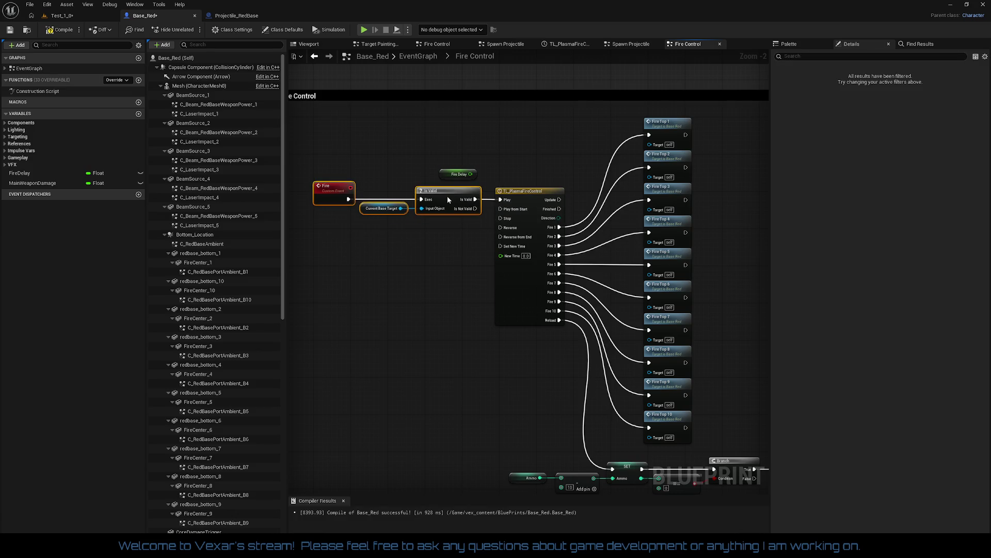
left_click(442, 252)
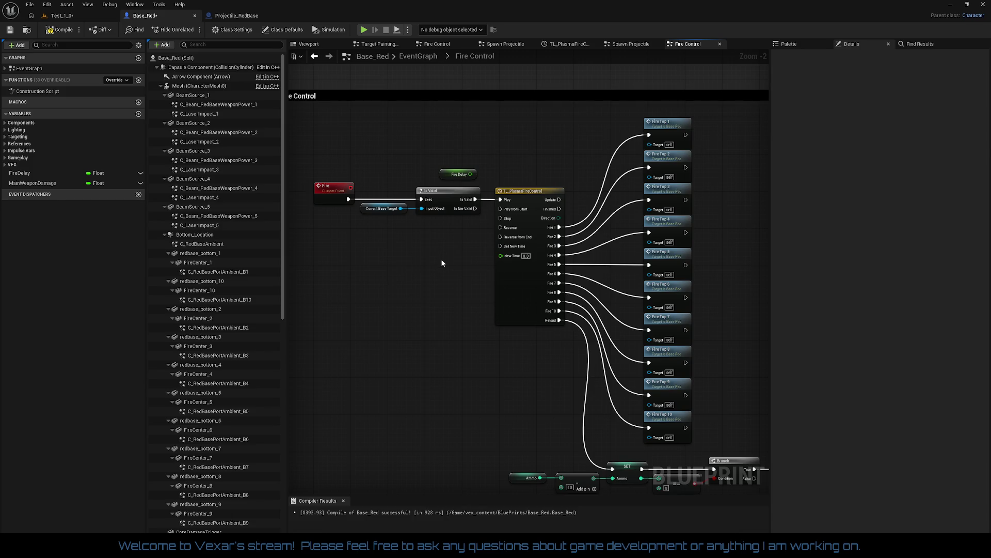
left_click_drag(475, 200, 506, 212)
mouse_move(325, 181)
left_mouse_down()
mouse_move(449, 215)
mouse_move(435, 217)
mouse_move(446, 206)
left_mouse_up()
left_click(458, 227)
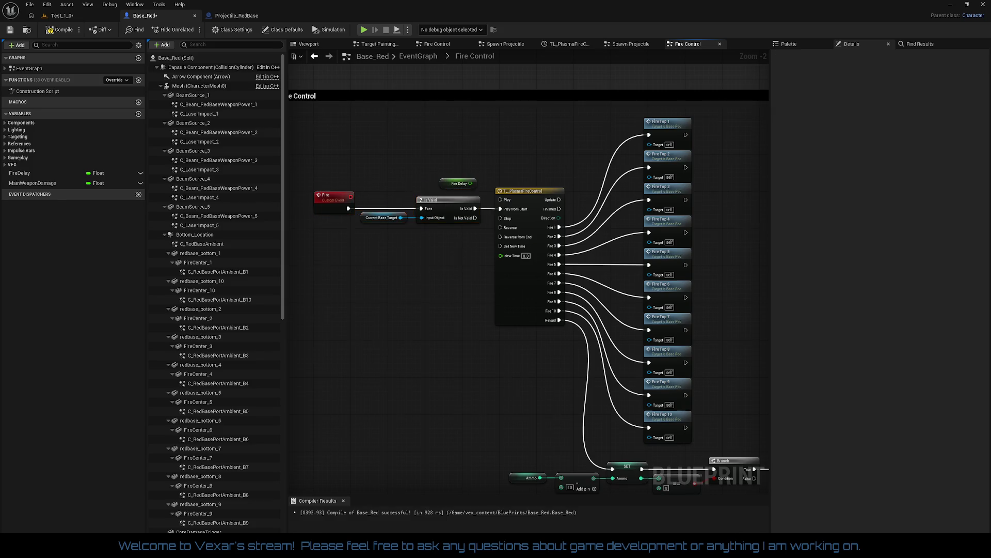
Pan through the Ammo, Set Timer and AddAmmo chains, then save Base_Red.
left_click_drag(454, 255, 415, 177)
left_click_drag(432, 279, 379, 164)
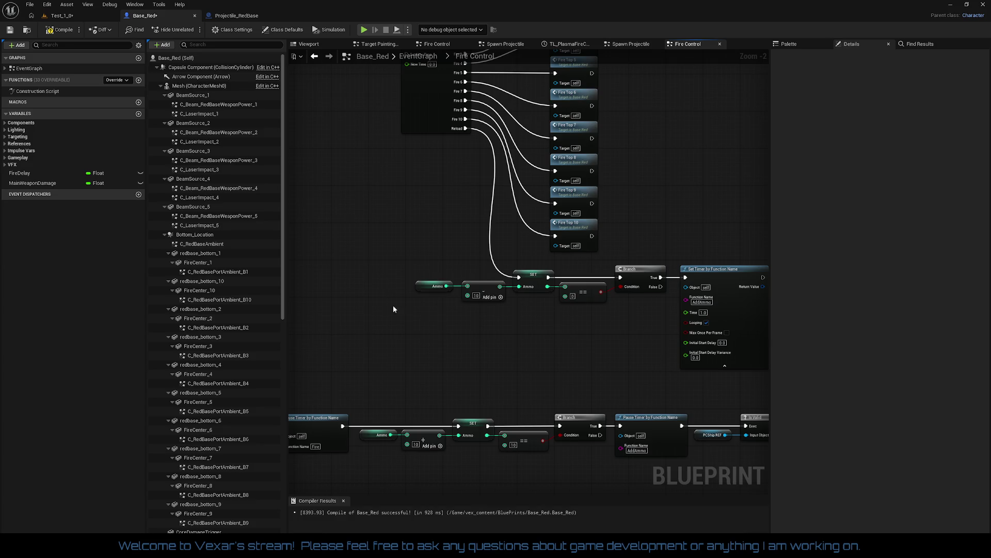
mouse_move(400, 323)
left_mouse_down()
mouse_move(363, 243)
mouse_move(427, 260)
mouse_move(475, 236)
mouse_move(579, 212)
left_mouse_up()
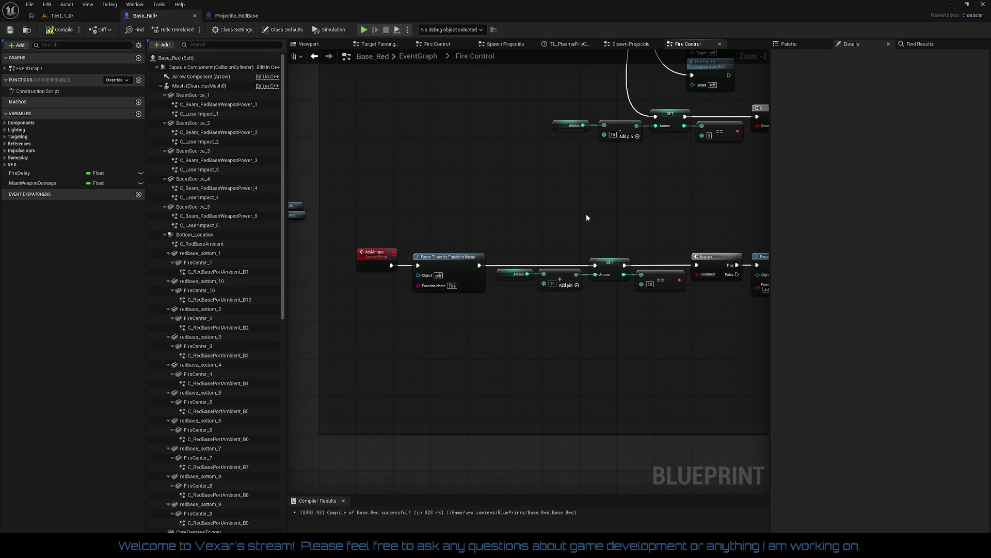
left_click_drag(626, 221, 366, 223)
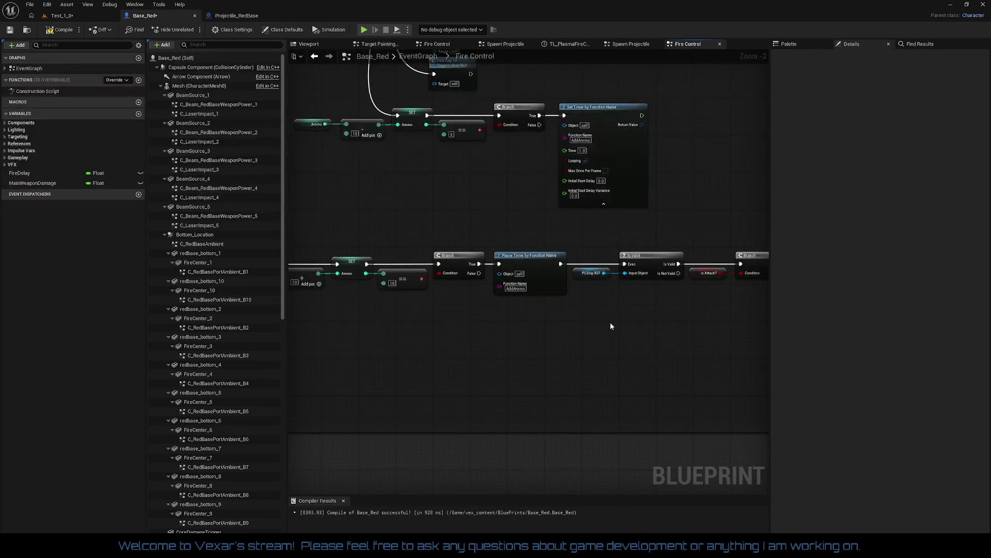
mouse_move(611, 325)
left_mouse_down()
mouse_move(458, 308)
mouse_move(578, 301)
mouse_move(708, 342)
mouse_move(685, 338)
left_mouse_up()
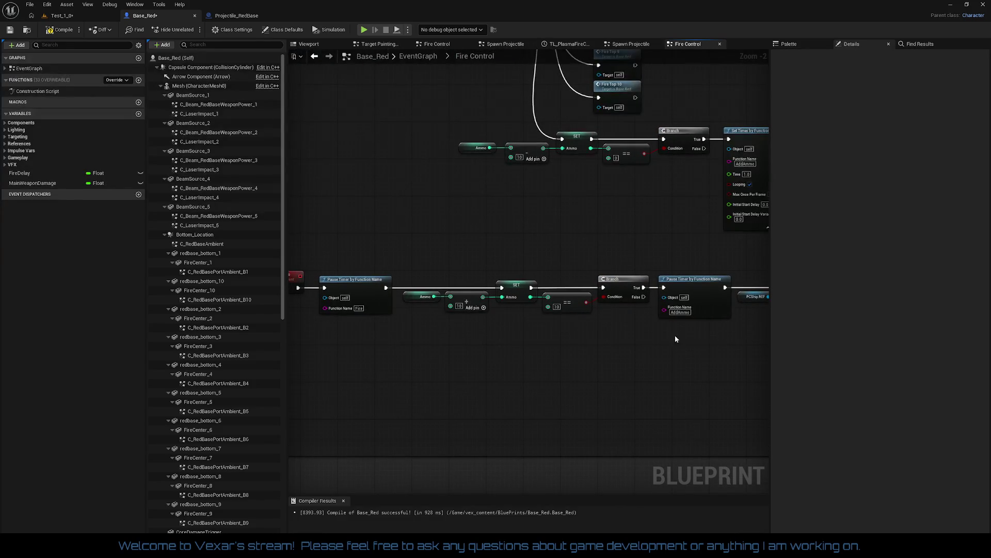
mouse_move(639, 312)
left_mouse_down()
mouse_move(549, 283)
mouse_move(509, 323)
mouse_move(513, 405)
mouse_move(509, 269)
mouse_move(501, 329)
left_mouse_up()
scroll(509, 269, "up", 1)
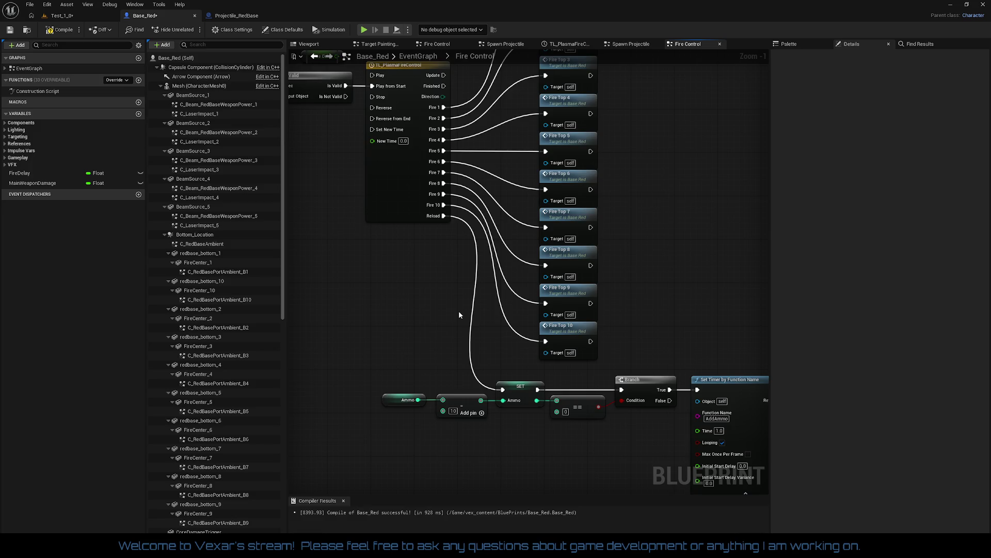
mouse_move(459, 310)
left_mouse_down()
mouse_move(456, 443)
mouse_move(571, 380)
left_mouse_up()
scroll(456, 443, "down", 2)
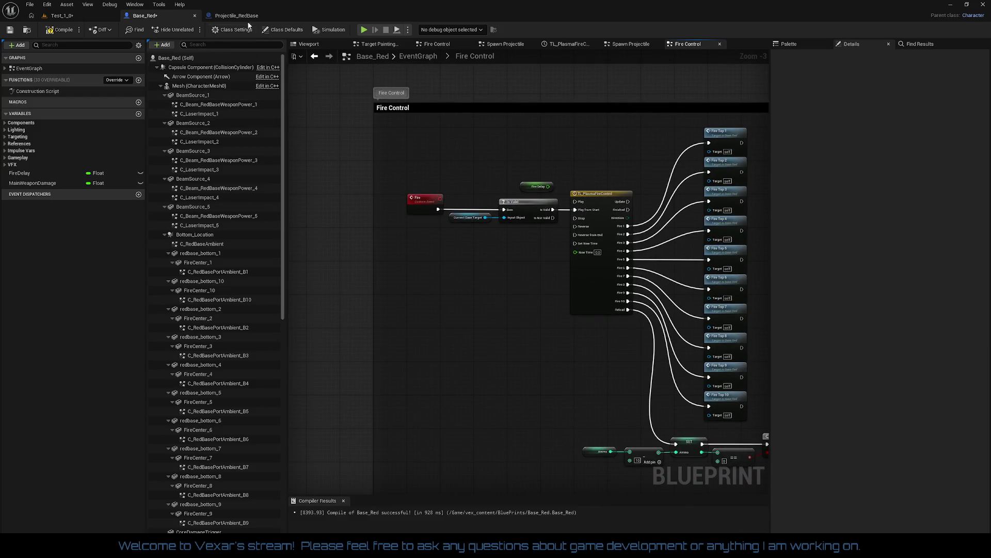
key("ctrl+s")
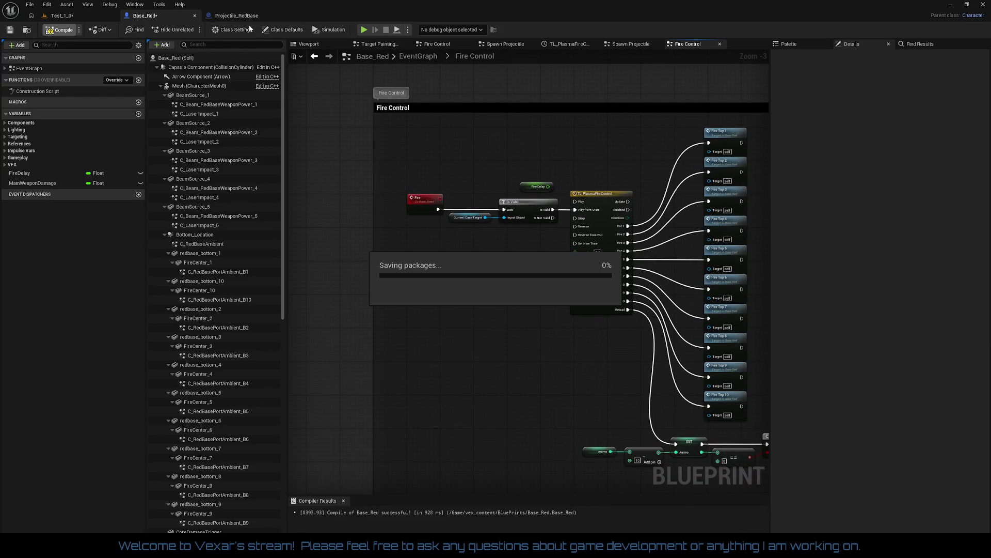
Break Projectile_RedBase's Delay-to-Destroy Component link, compile, and return to the Test_1_0 level.
left_click(237, 15)
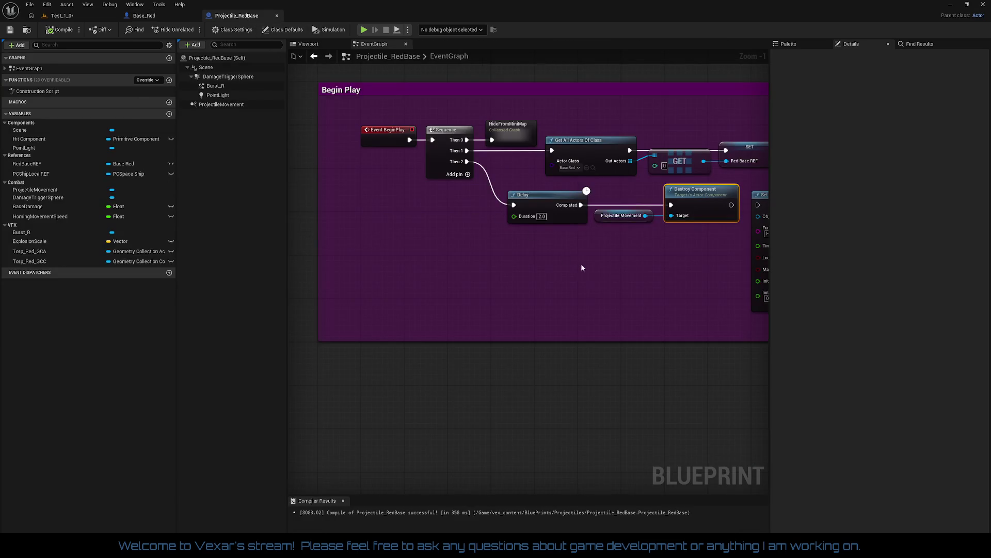
left_click_drag(581, 267, 422, 286)
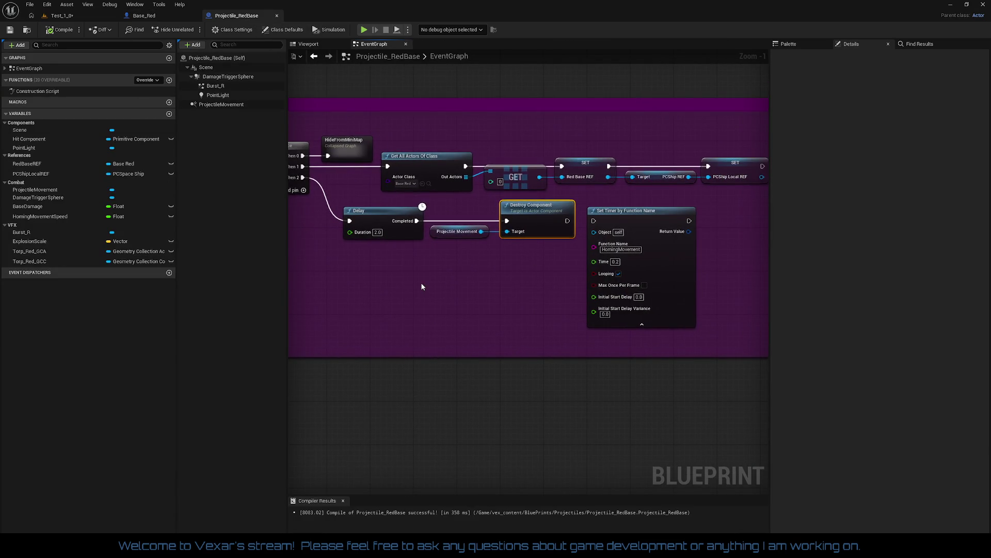
right_click(417, 221)
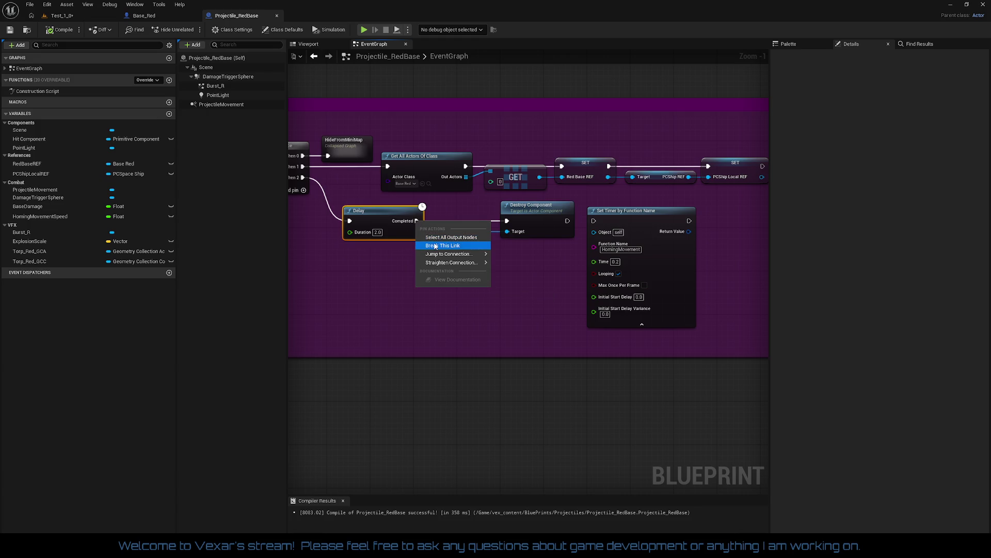
left_click(440, 245)
left_click_drag(463, 281, 539, 271)
key("ctrl+s")
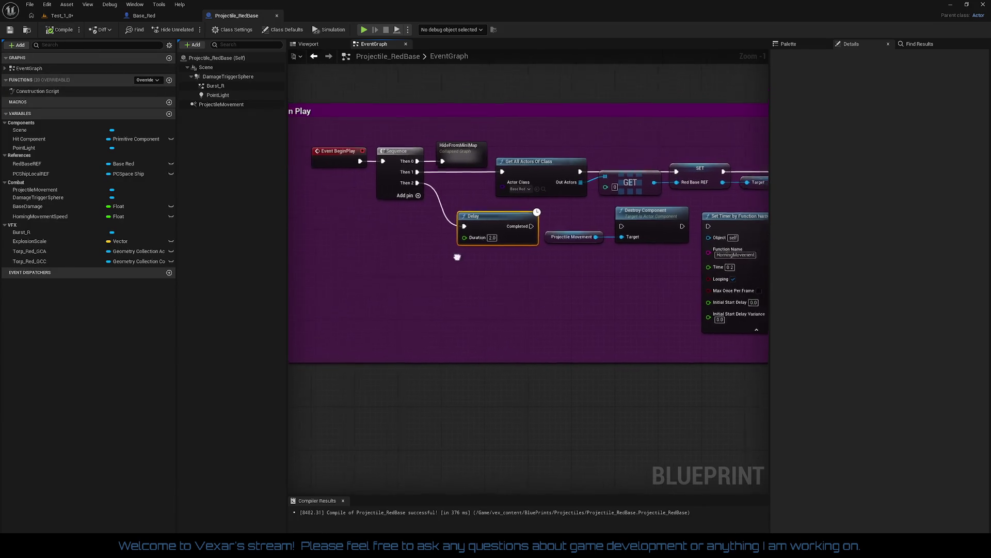
left_click(83, 18)
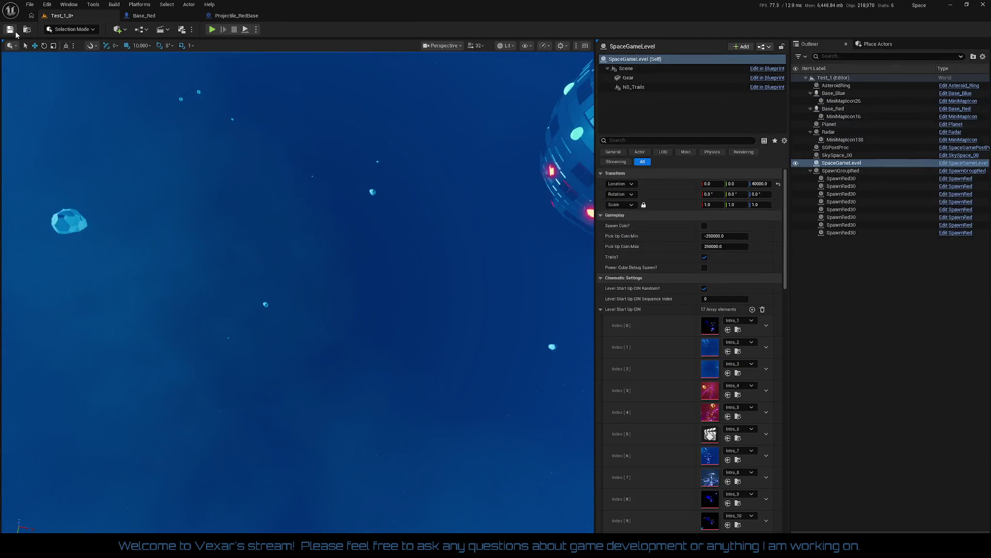
Play Test_1_0 in the editor and boost the ship toward the red base.
left_click(212, 29)
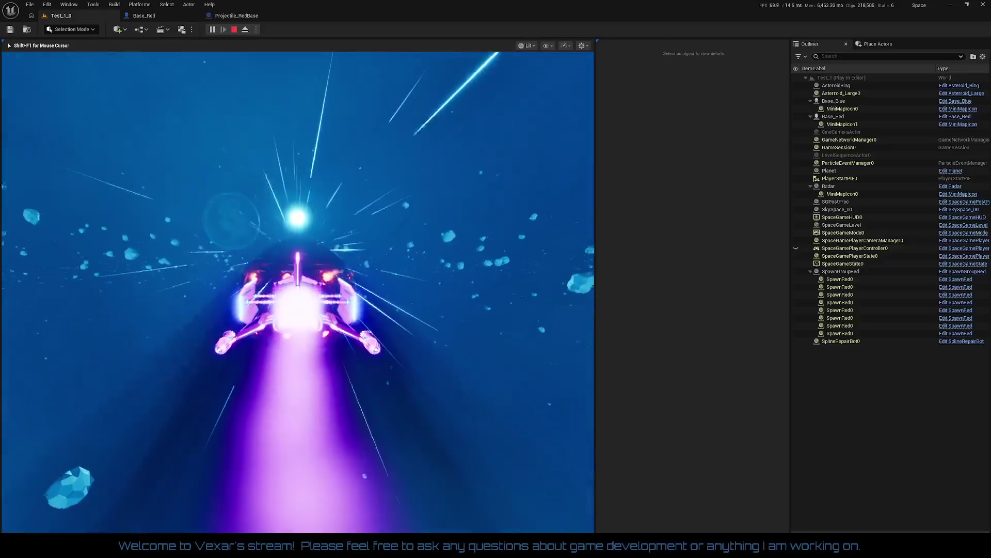
key("shift")
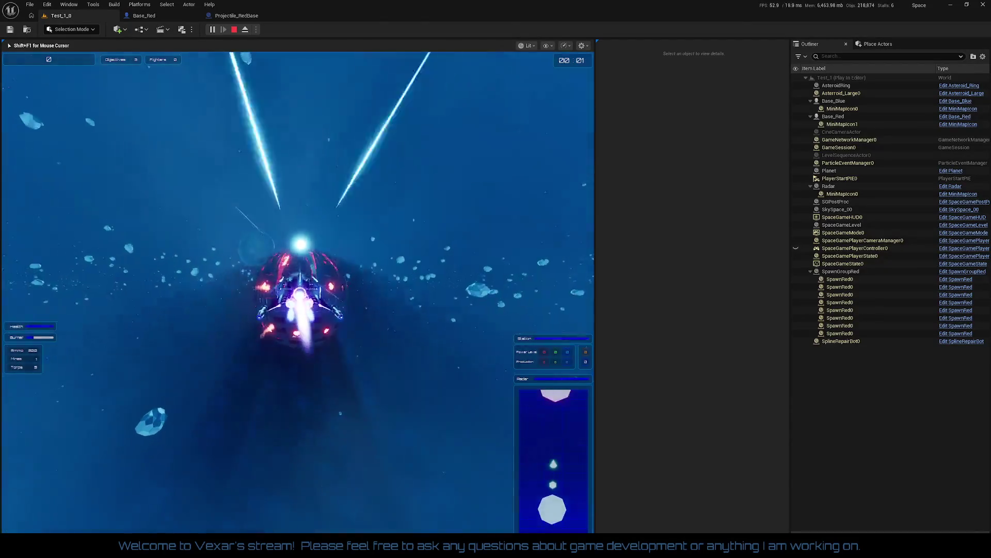
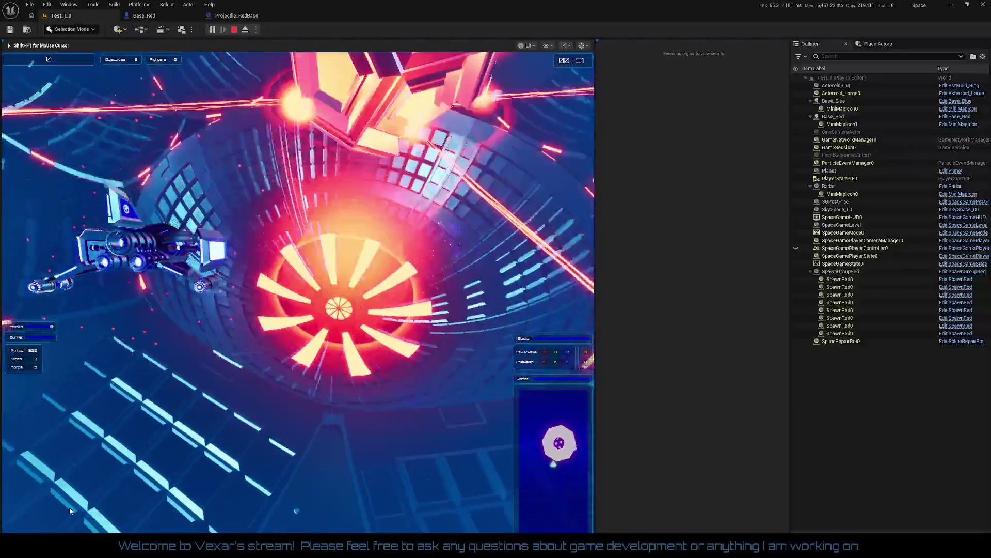
End the play test and show Base_Red's Viewport with FireCenter_10 selected.
key("Escape")
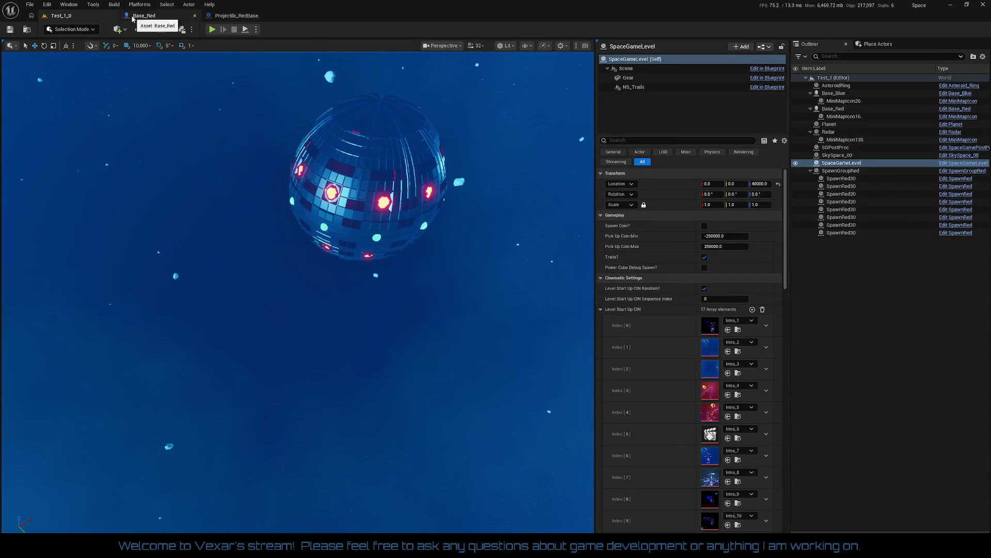
left_click(144, 15)
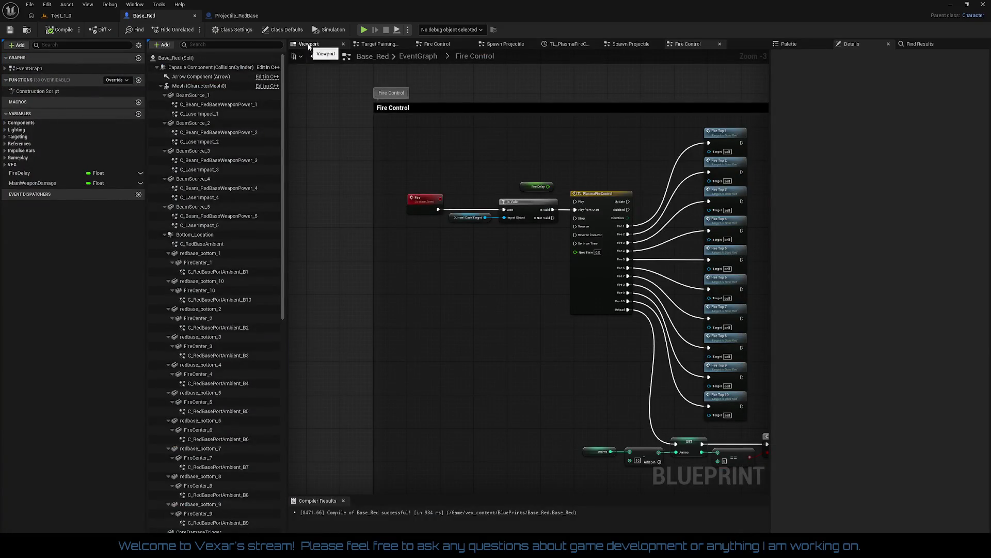
left_click(309, 44)
left_click(336, 321)
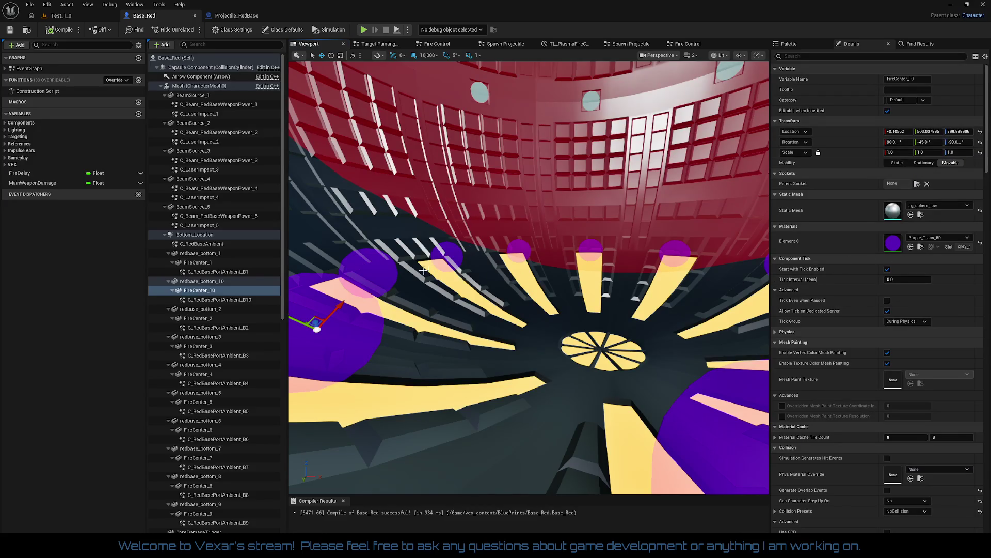
Ctrl-select FireCenter_1 through FireCenter_10 together in the Components panel.
left_click(377, 267, "ctrl")
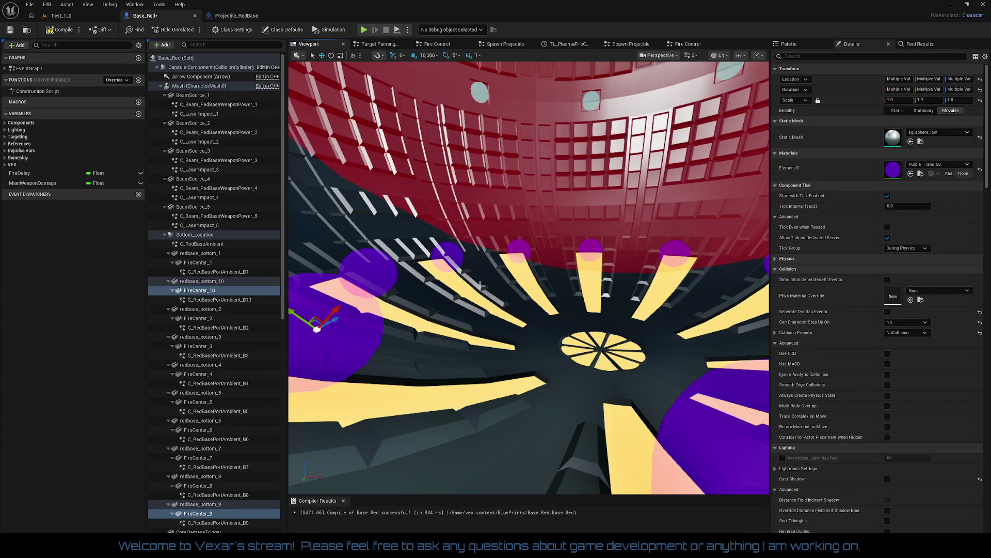
left_click(449, 259, "ctrl")
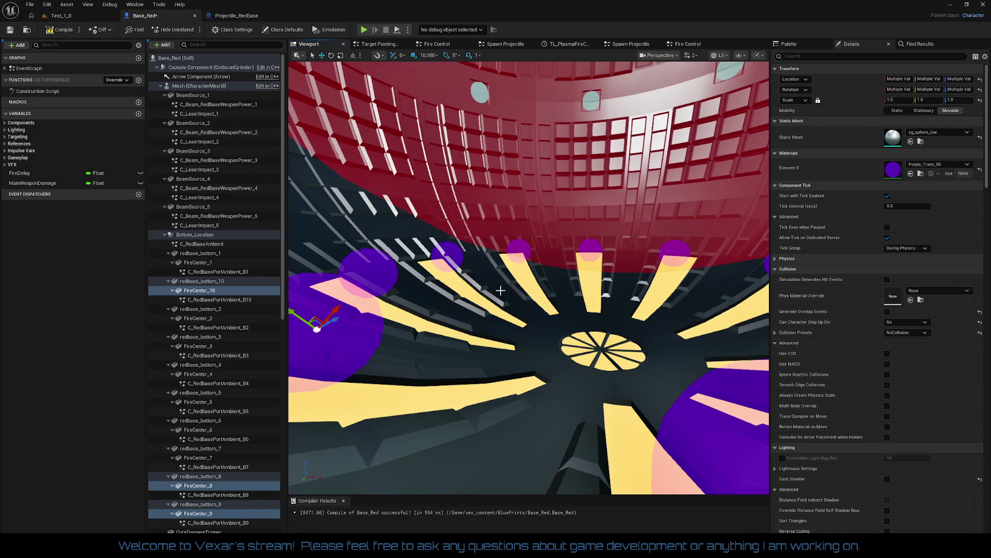
left_click(377, 261, "ctrl")
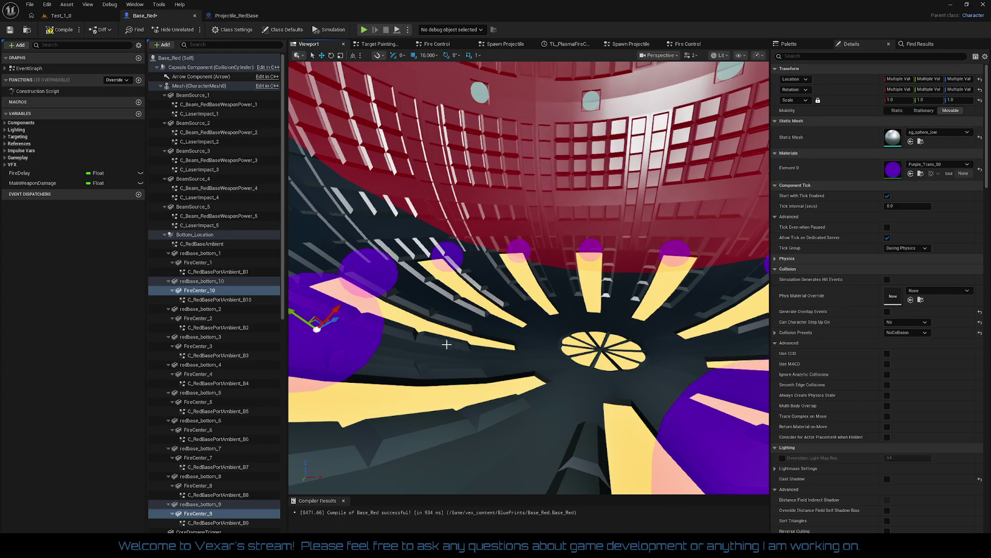
left_click(209, 319, "ctrl")
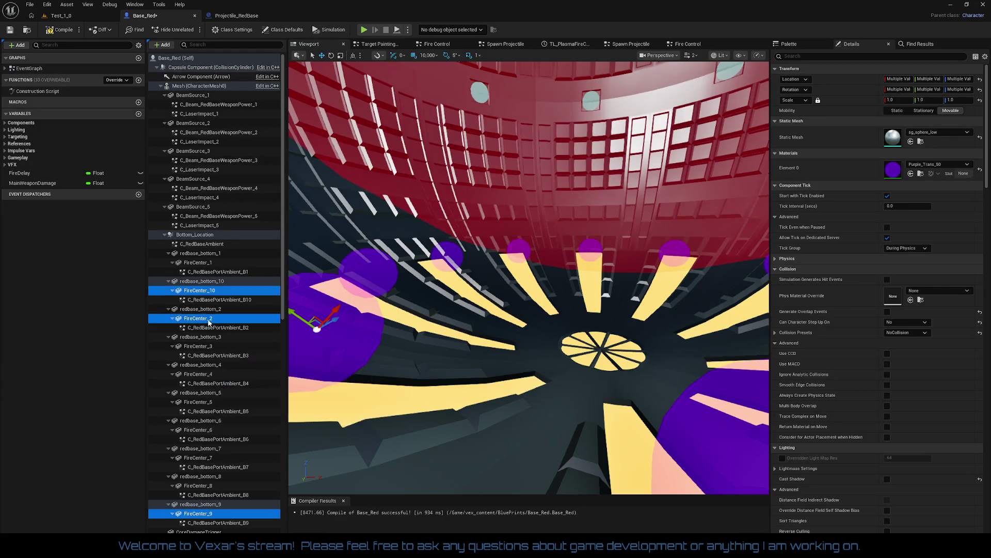
left_click(229, 347, "ctrl")
left_click(221, 374, "ctrl")
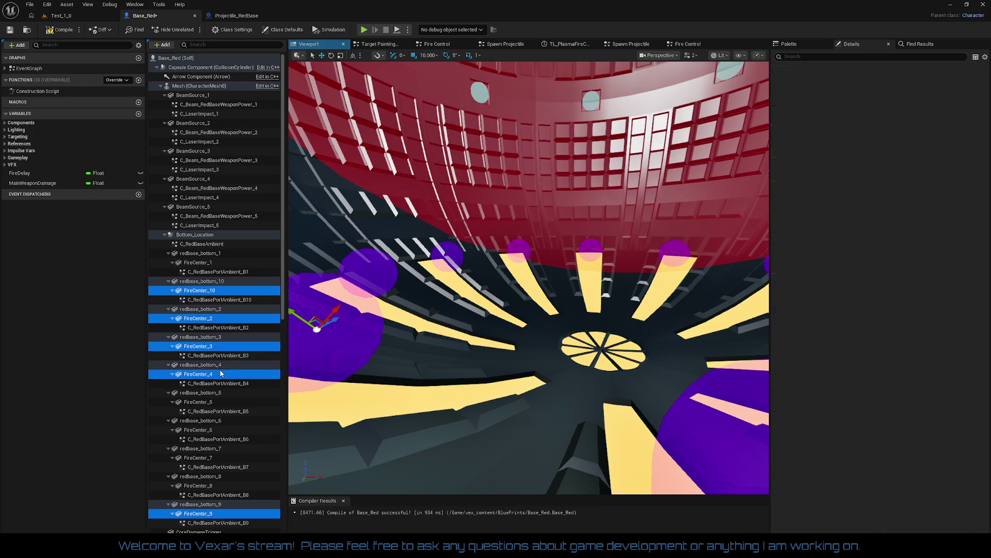
left_click(209, 402, "ctrl")
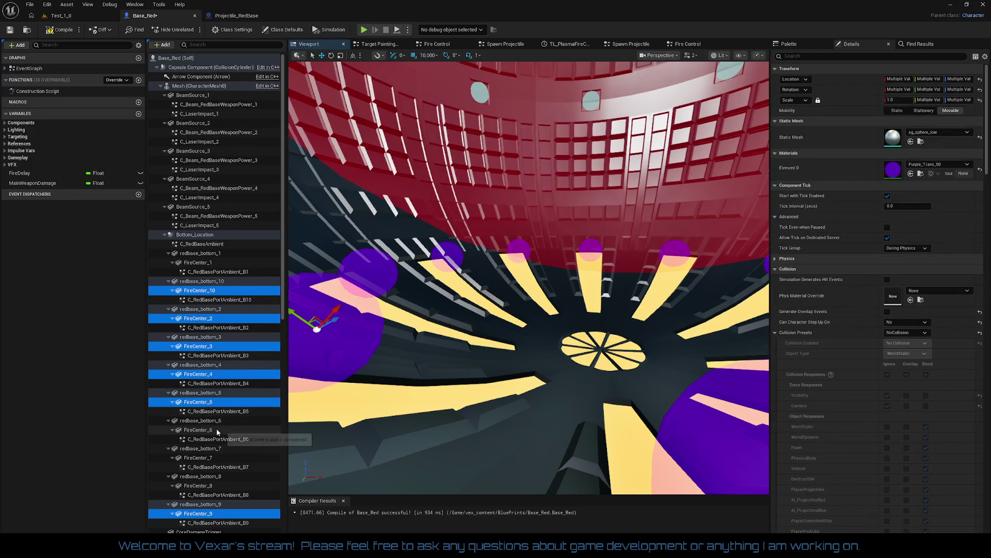
left_click(206, 430, "ctrl")
left_click(208, 458, "ctrl")
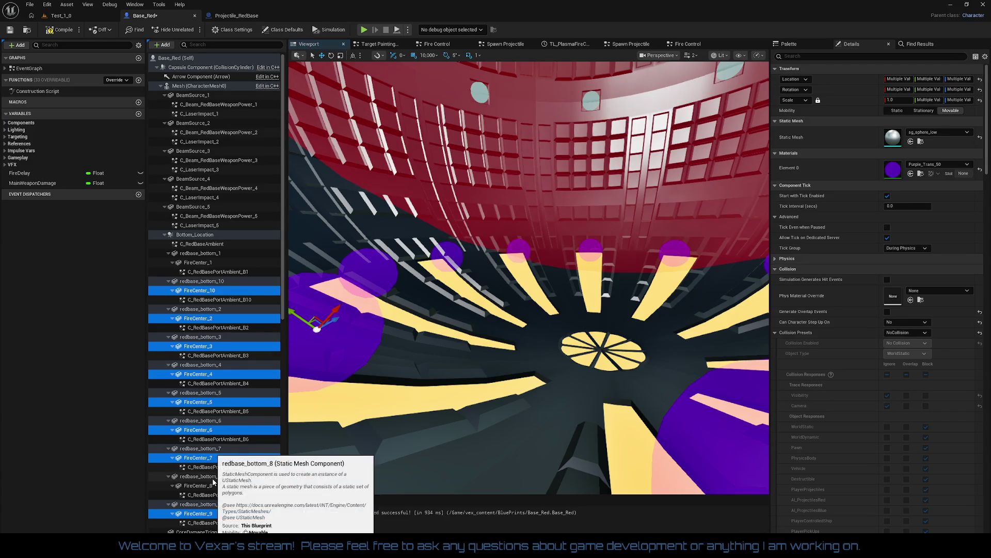
left_click(212, 478, "ctrl")
left_click(211, 482, "ctrl")
left_click(211, 484, "ctrl")
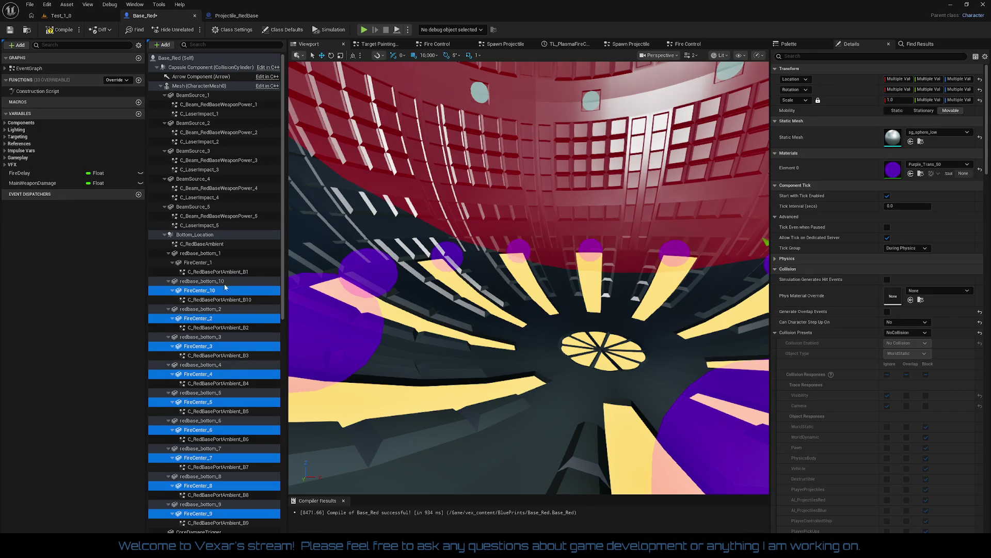
left_click(201, 262, "ctrl")
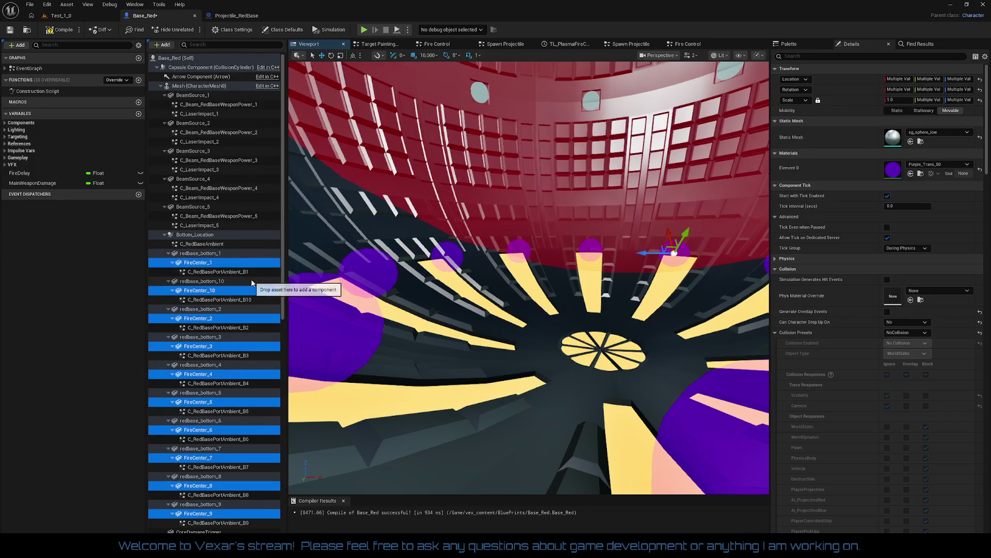
Review the FireCenters' Details, including Override Materials, then compile Base_Red.
scroll(243, 289, "down", 3)
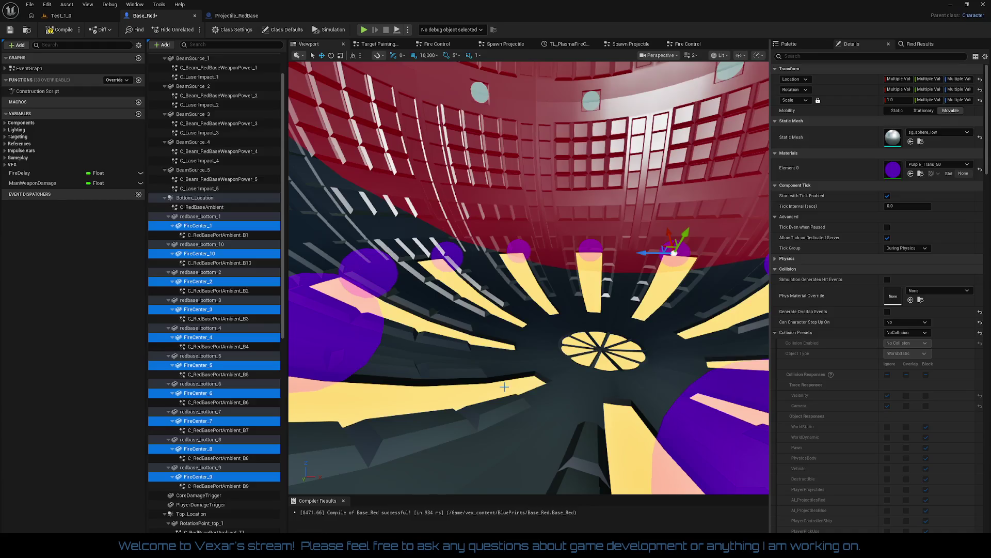
mouse_move(527, 310)
left_mouse_down()
mouse_move(547, 295)
mouse_move(573, 295)
left_mouse_up()
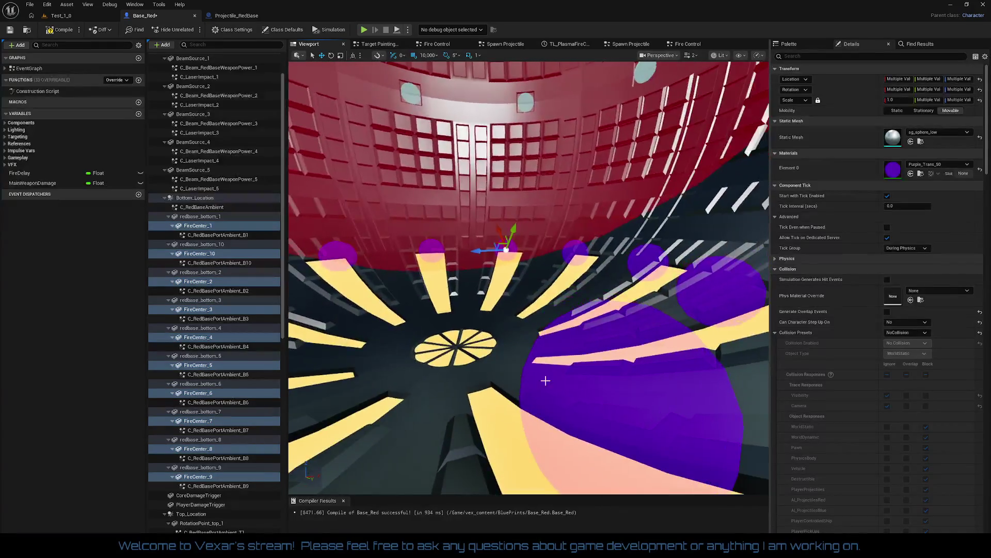
scroll(897, 283, "down", 5)
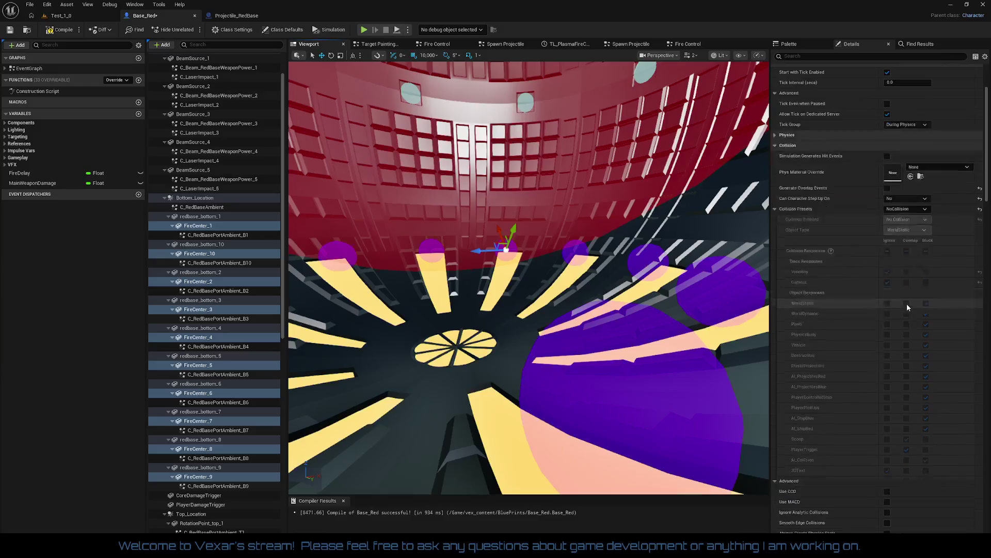
scroll(908, 312, "down", 10)
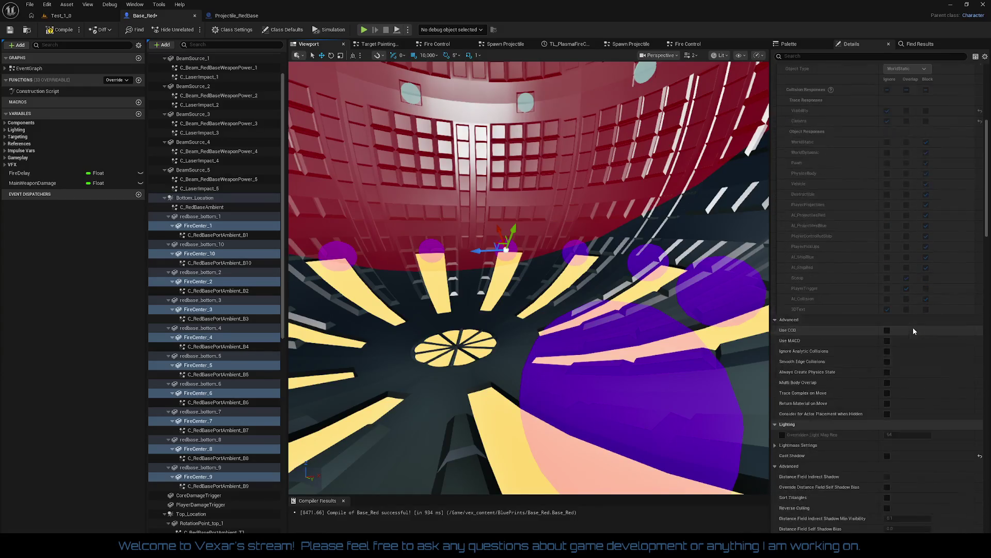
scroll(915, 334, "down", 12)
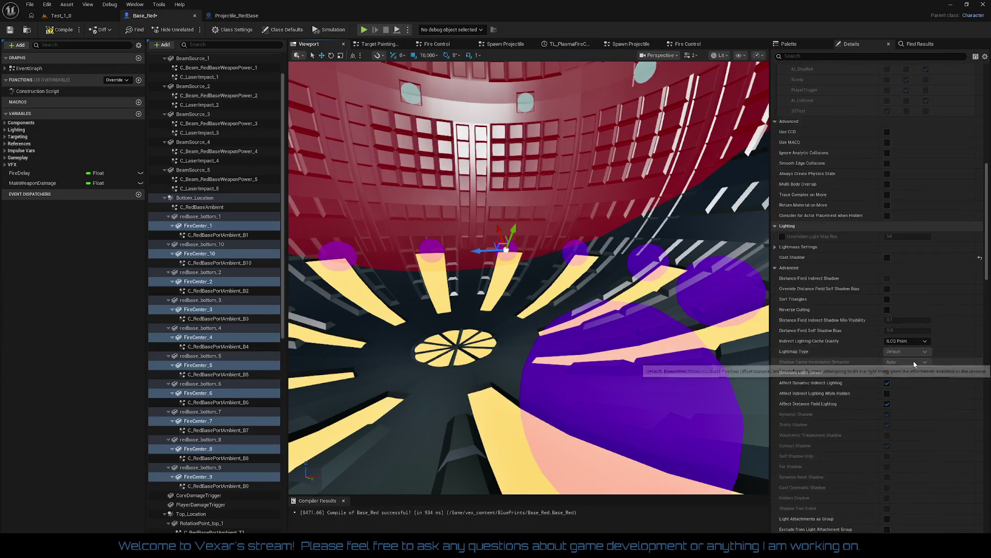
scroll(915, 366, "down", 8)
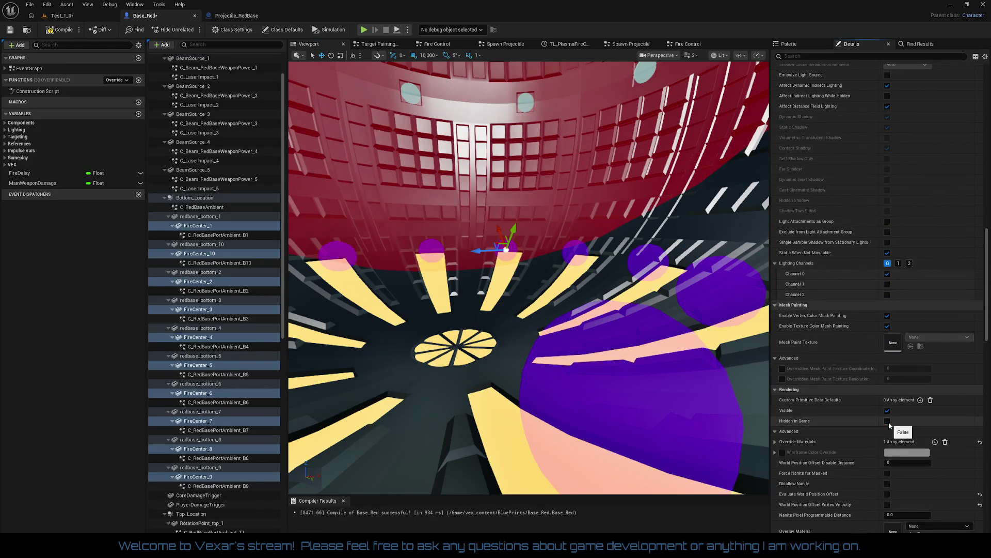
left_click(774, 442)
left_click(774, 442)
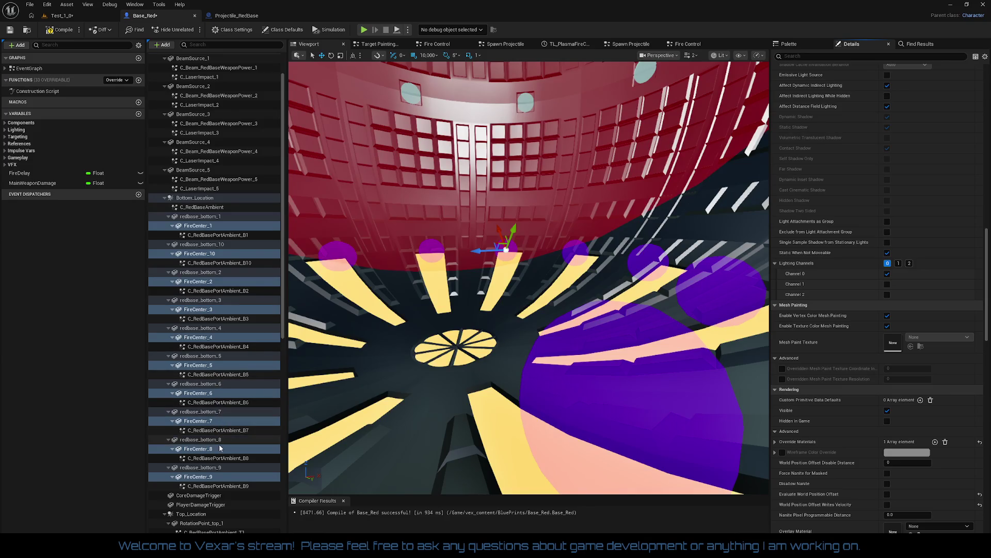
left_click(62, 31)
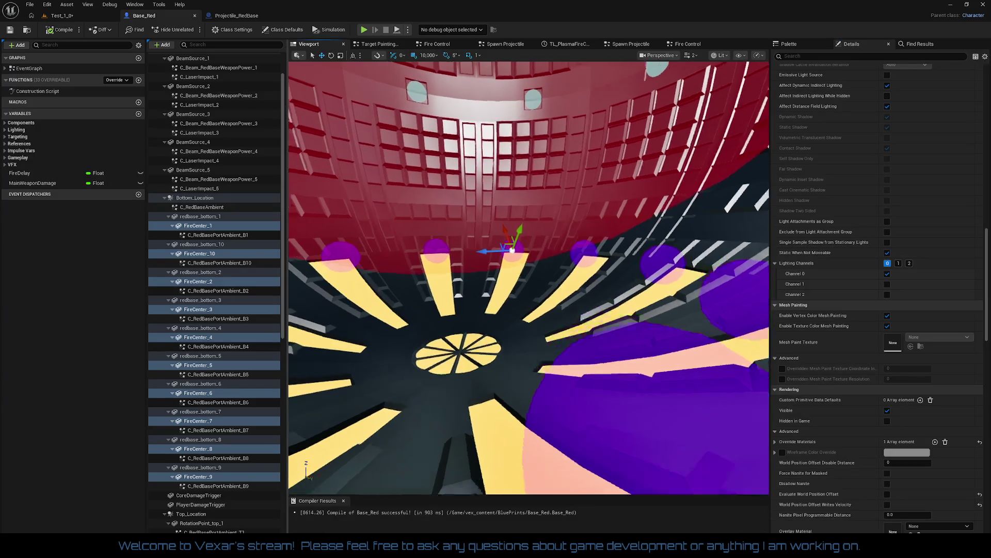
Frame the view on FireCenter_4 and FireCenter_3, then reselect FireCenter_5.
scroll(529, 278, "down", 10)
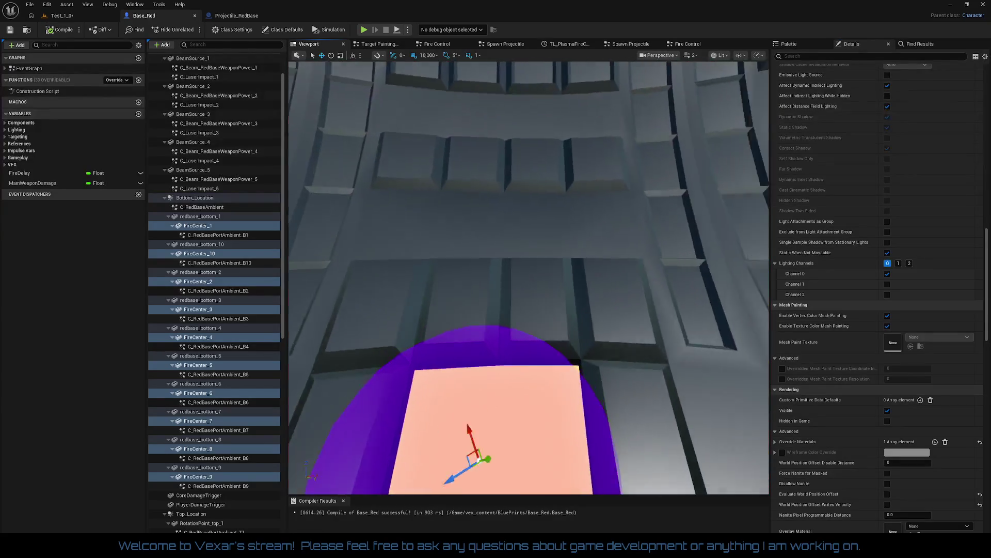
key("f")
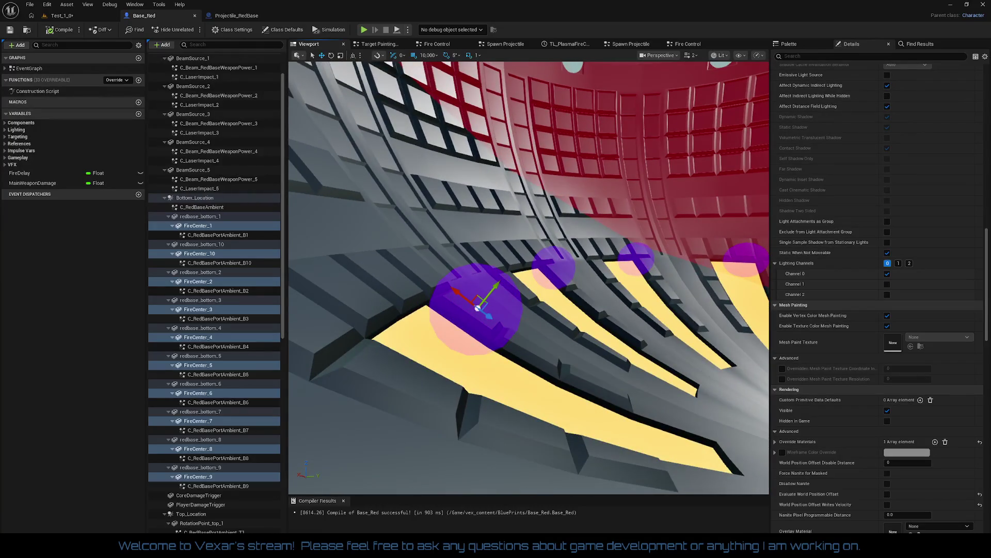
left_click_drag(470, 336, 476, 336)
left_click(463, 333)
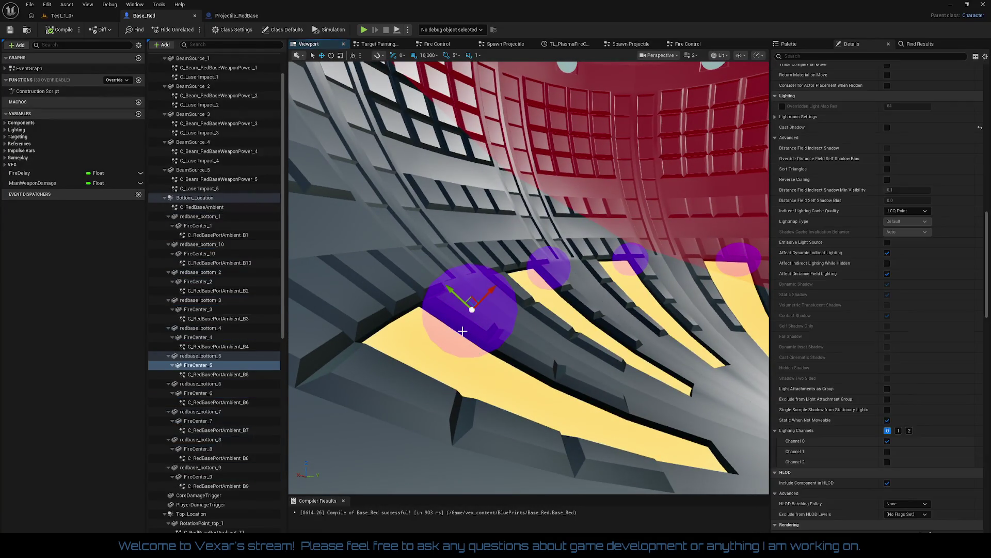
left_click(545, 275)
key("f")
left_click_drag(582, 288, 582, 288)
left_click(561, 270)
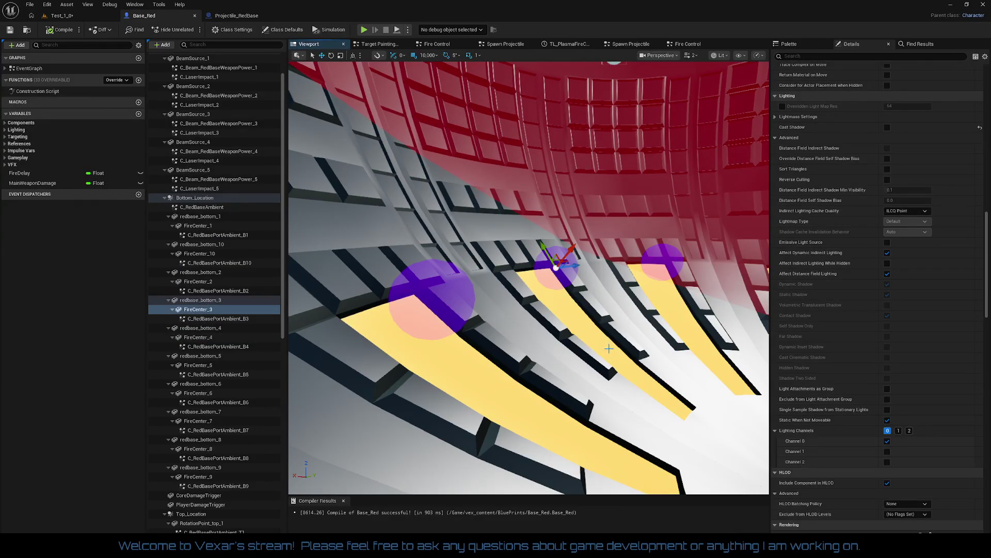
key("f")
left_click_drag(476, 343, 476, 343)
left_click(475, 336)
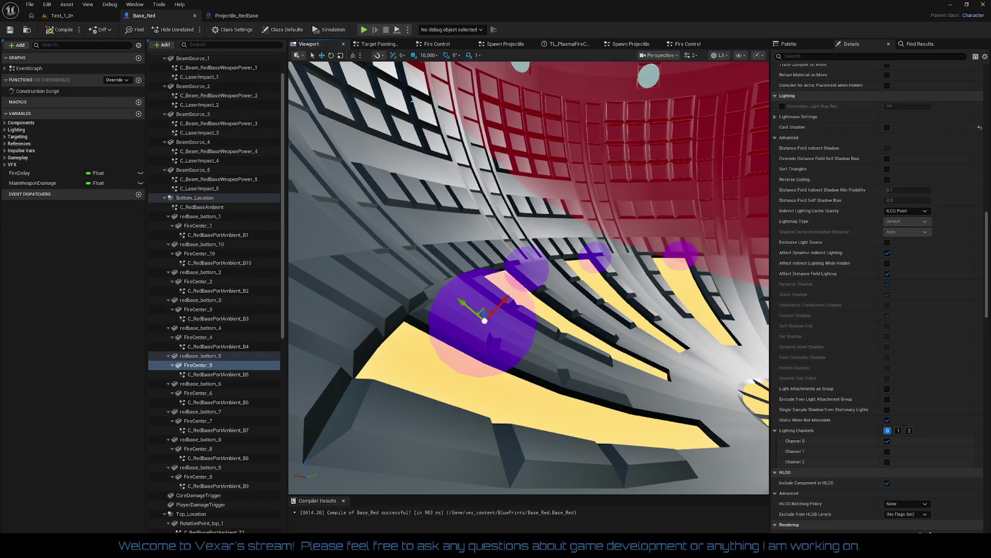
Show FireCenter_5's gizmo in local space and open the Fire Control graph.
left_click(354, 57)
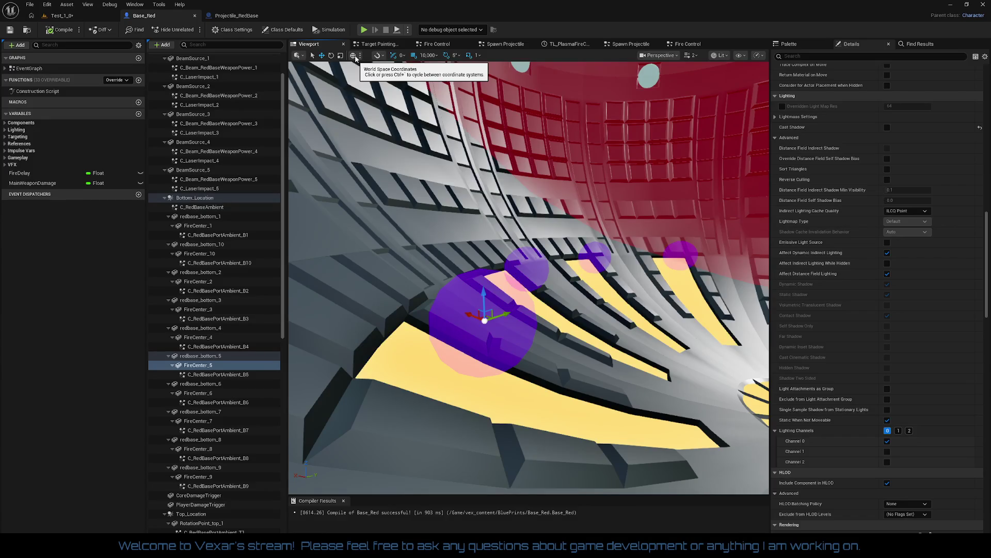
mouse_move(464, 320)
left_mouse_down()
mouse_move(465, 222)
mouse_move(464, 243)
mouse_move(430, 177)
left_mouse_up()
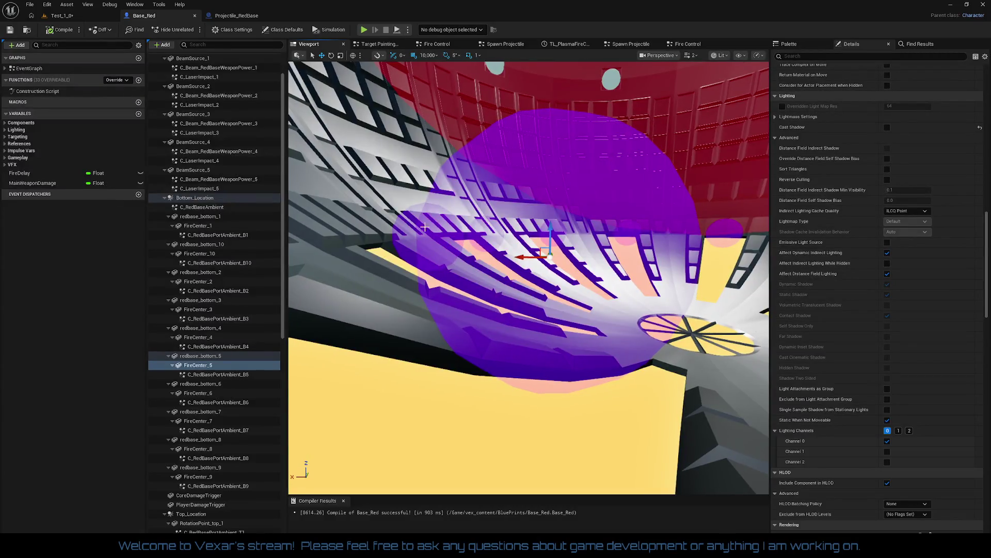
left_click(354, 55)
mouse_move(517, 258)
left_mouse_down()
mouse_move(507, 222)
mouse_move(517, 248)
mouse_move(452, 279)
left_mouse_up()
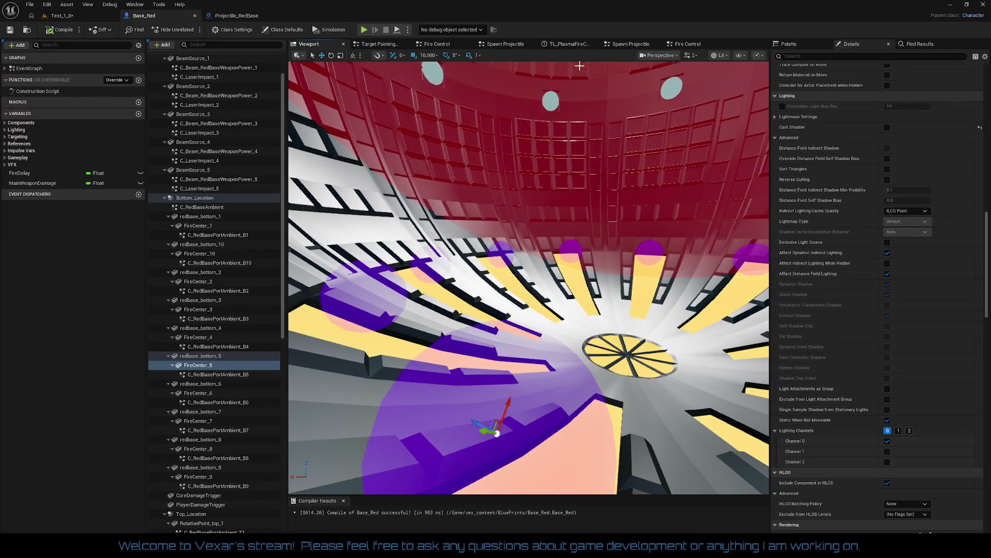
left_click(687, 44)
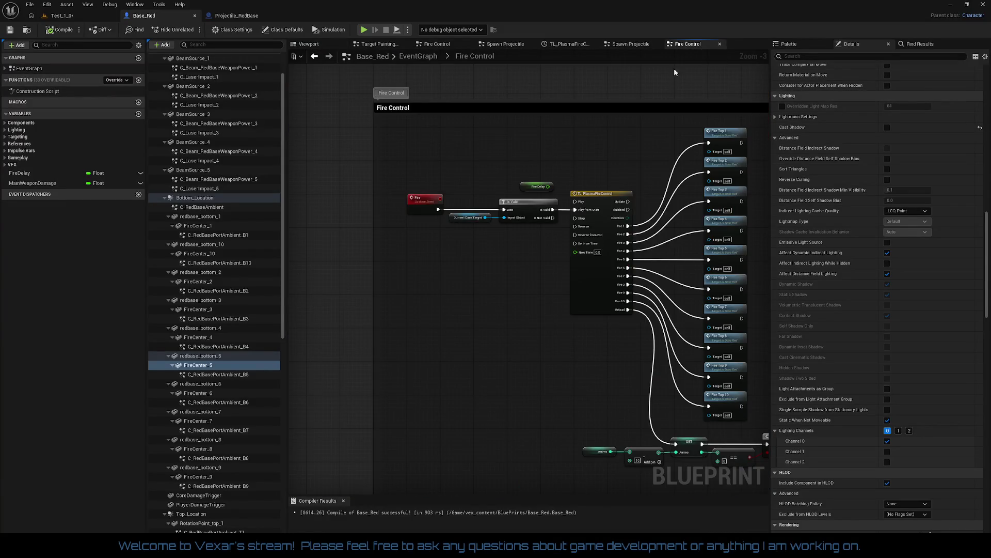
Open the Spawn Projectile graph and bring the Fire_Top events into view.
mouse_move(674, 72)
left_mouse_down()
mouse_move(439, 31)
mouse_move(532, 144)
mouse_move(526, 154)
left_mouse_up()
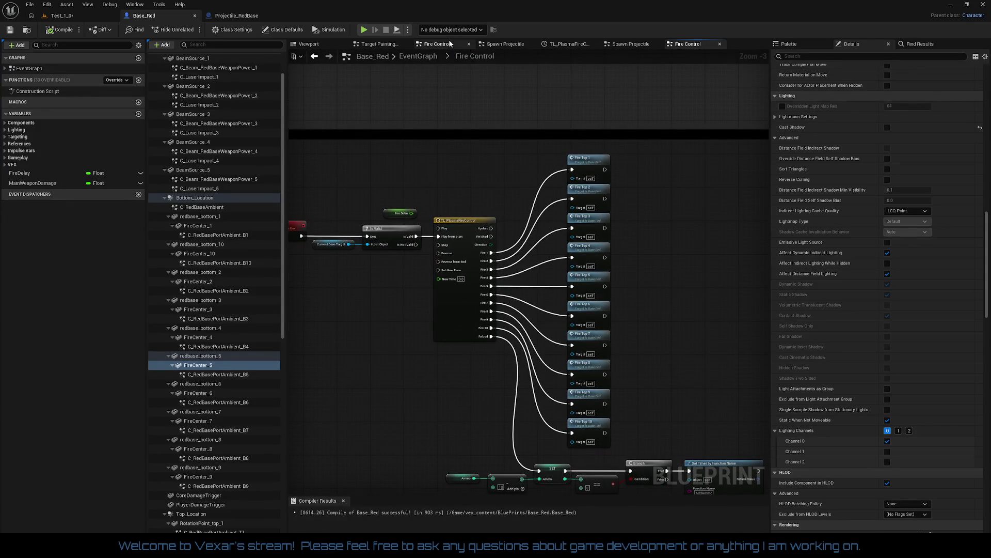
left_click(627, 44)
scroll(628, 175, "up", 2)
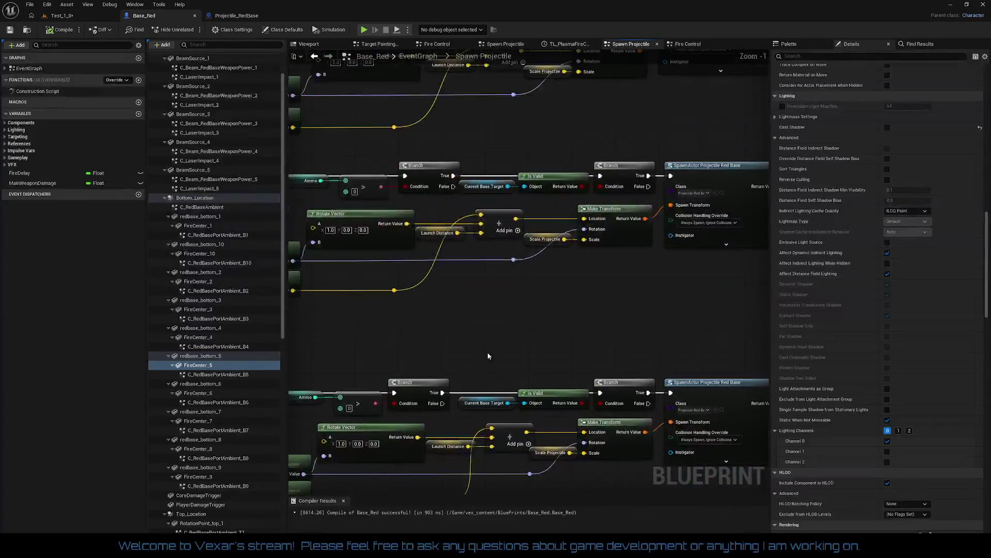
scroll(516, 330, "up", 1)
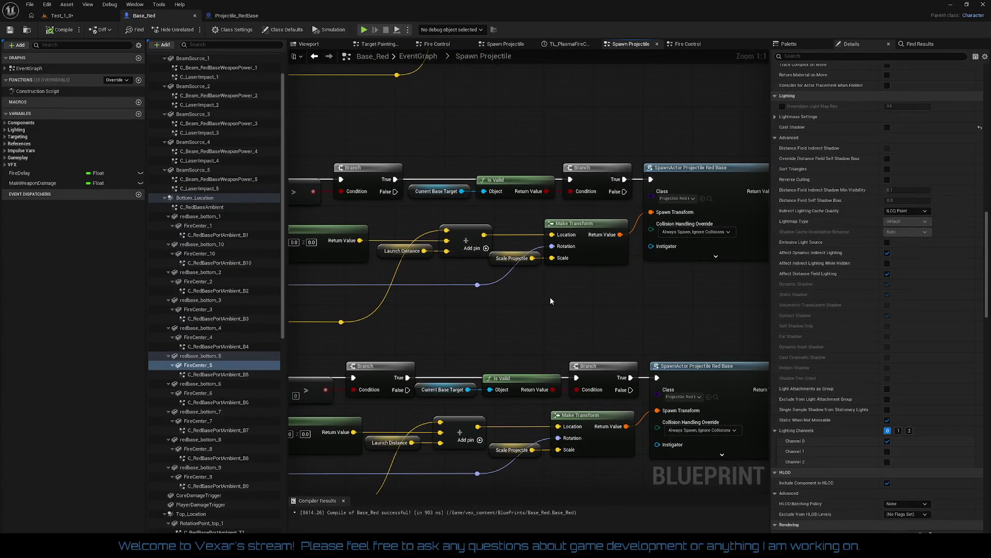
left_click_drag(479, 315, 557, 303)
left_click_drag(476, 312, 565, 295)
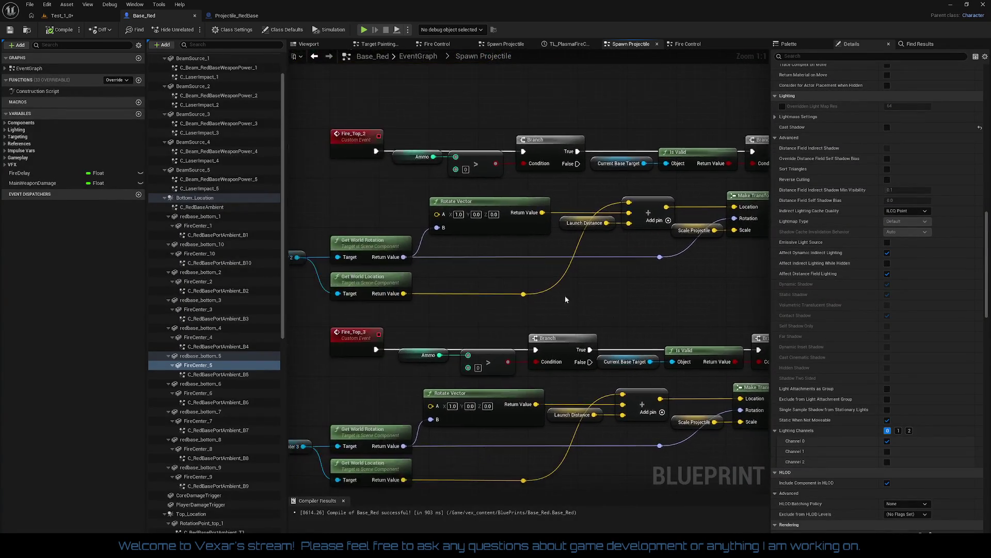
mouse_move(381, 234)
left_mouse_down()
mouse_move(414, 213)
mouse_move(431, 245)
mouse_move(464, 488)
left_mouse_up()
Inspect Fire Center 1's Get World Rotation node and select the Launch Distance variable.
left_click(427, 236)
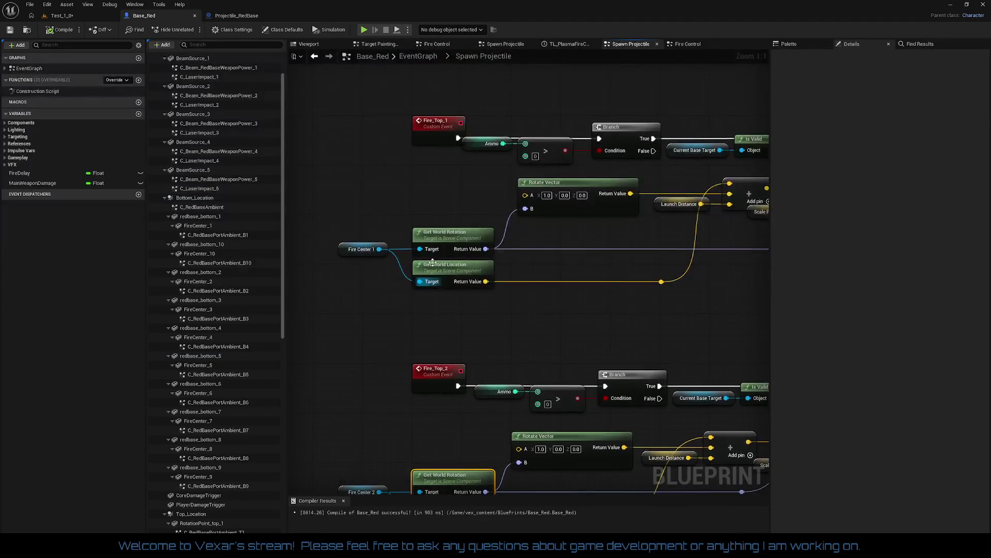
left_click(449, 237)
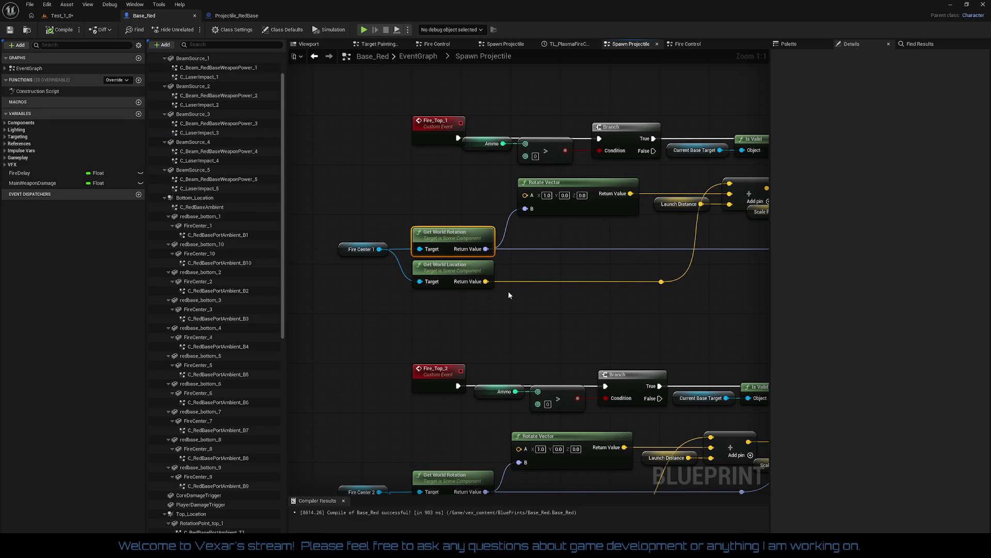
mouse_move(508, 290)
left_mouse_down()
mouse_move(345, 290)
mouse_move(491, 278)
left_mouse_up()
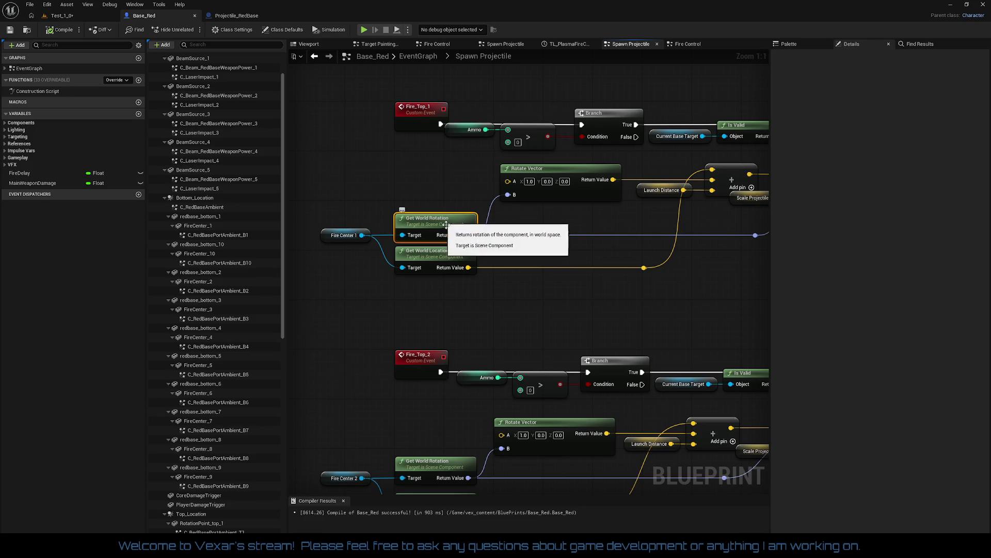
mouse_move(555, 309)
left_mouse_down()
mouse_move(324, 321)
mouse_move(276, 306)
mouse_move(464, 300)
left_mouse_up()
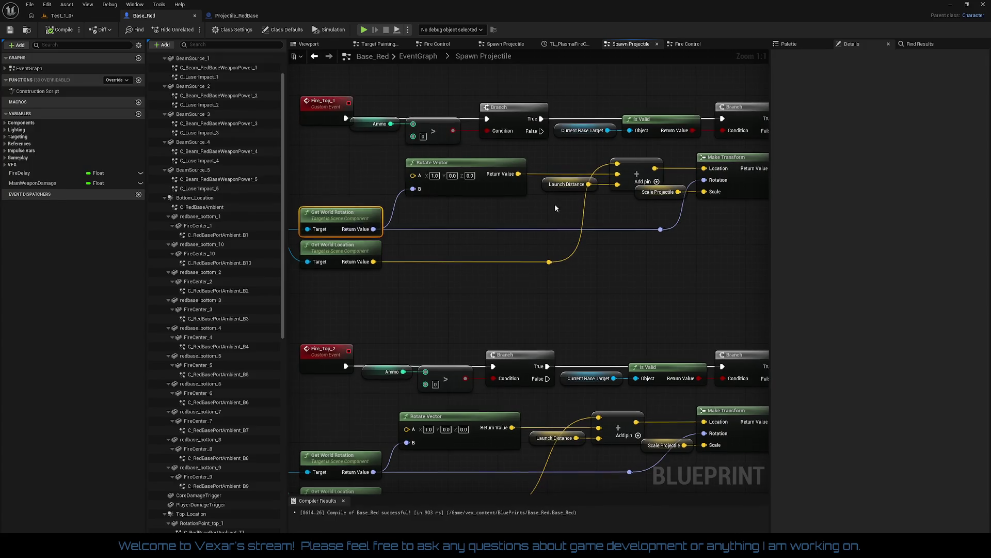
left_click(557, 184)
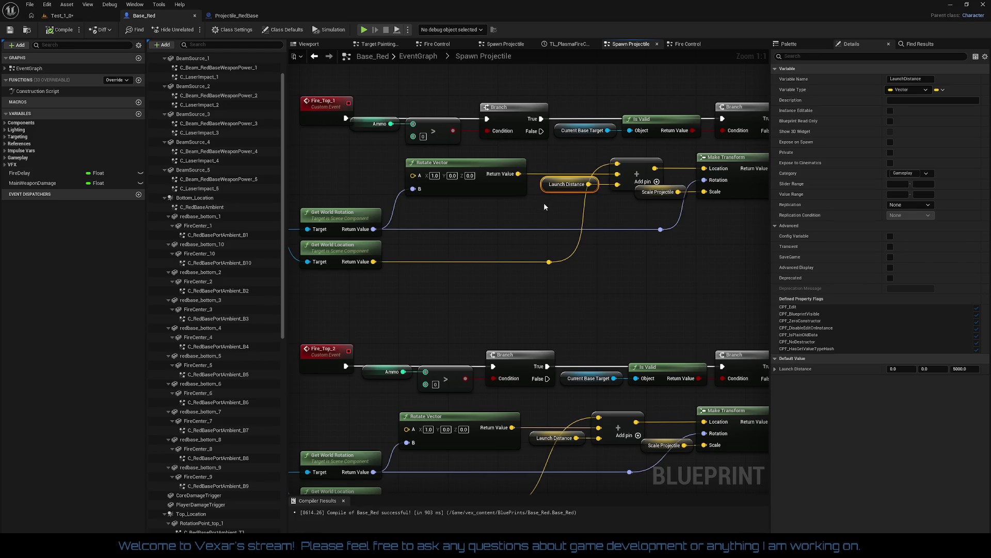
Set Launch Distance's default Z to 500 and compile Base_Red.
left_click(973, 369)
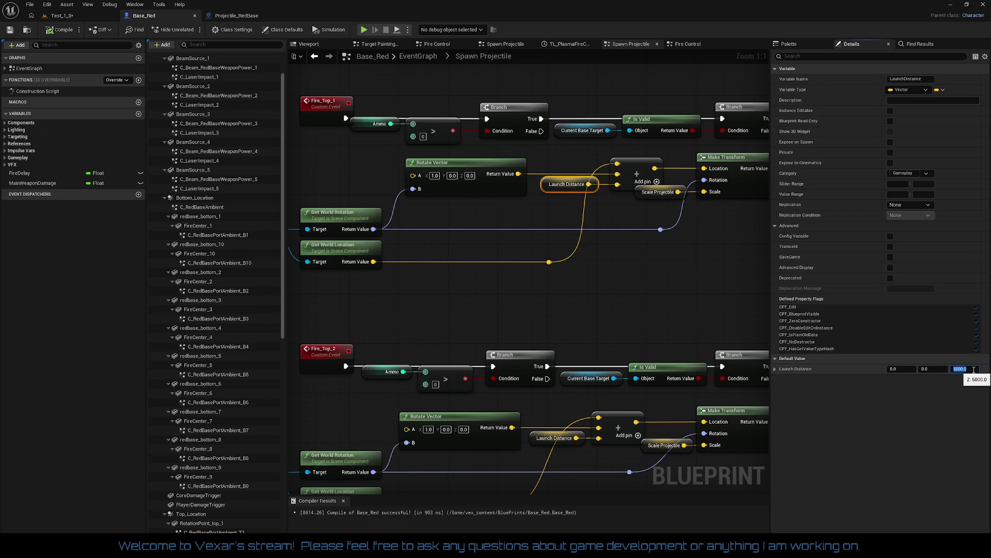
type("500")
key("Return")
left_click(63, 31)
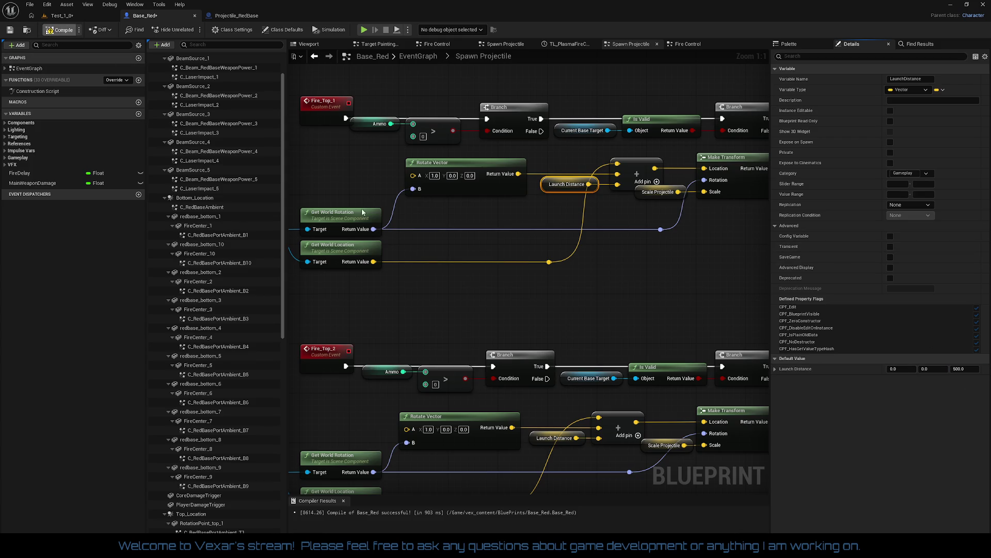
Recentre the graph on the Fire_Top nodes and return to the 3D viewport.
left_click_drag(401, 300, 483, 309)
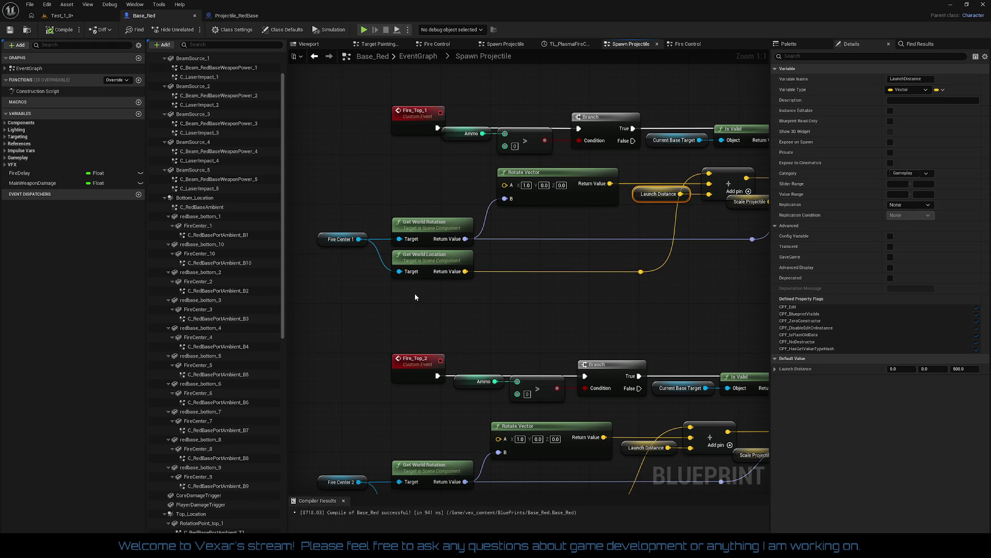
mouse_move(415, 294)
left_mouse_down()
mouse_move(281, 283)
mouse_move(400, 265)
left_mouse_up()
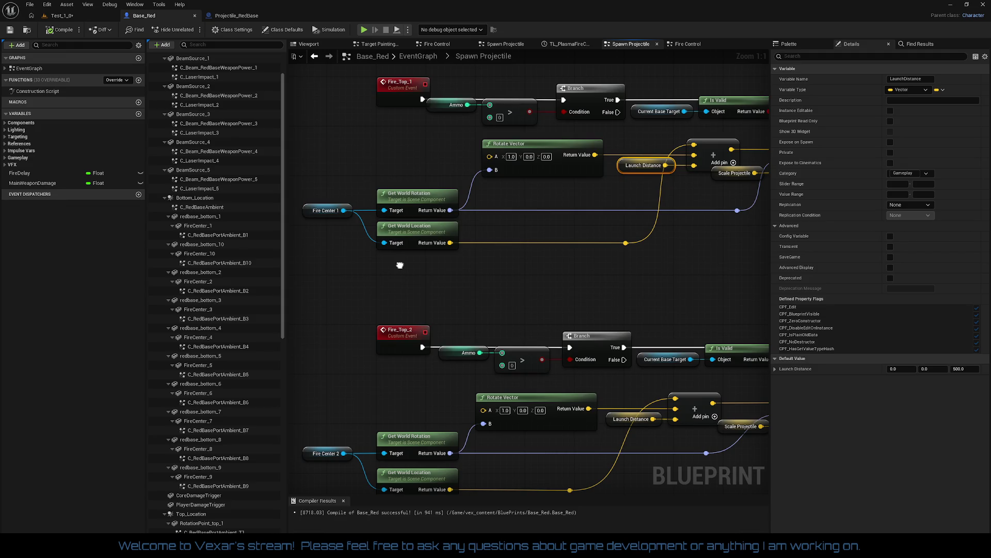
left_click_drag(400, 265, 399, 266)
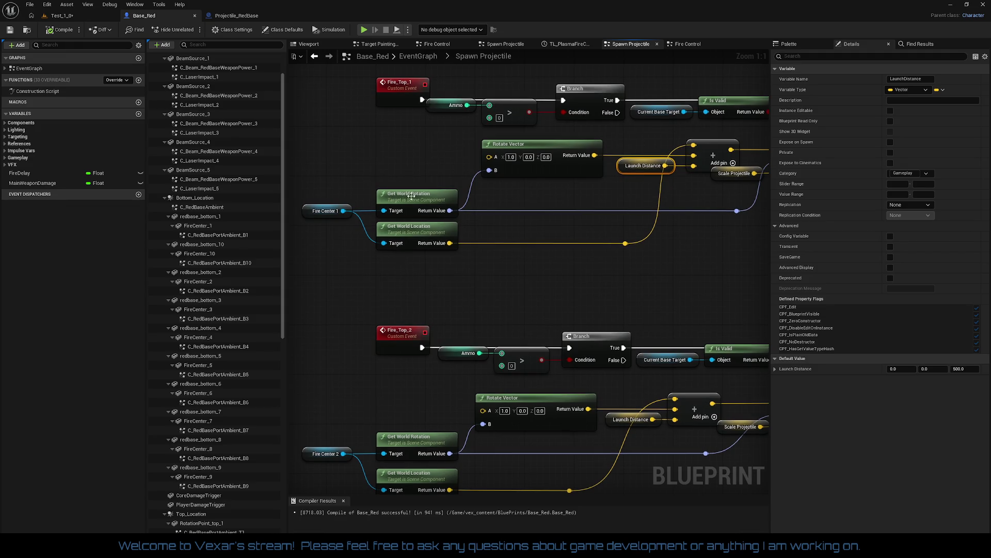
left_click(317, 45)
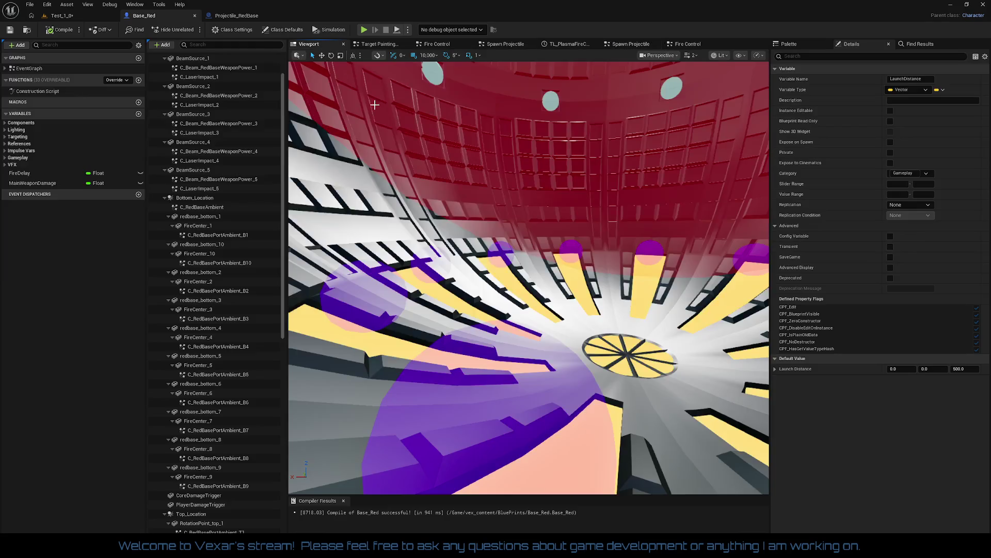
Check FireCenter_4's Transform, resetting then restoring its 90, -45, -90 rotation.
left_click(367, 295)
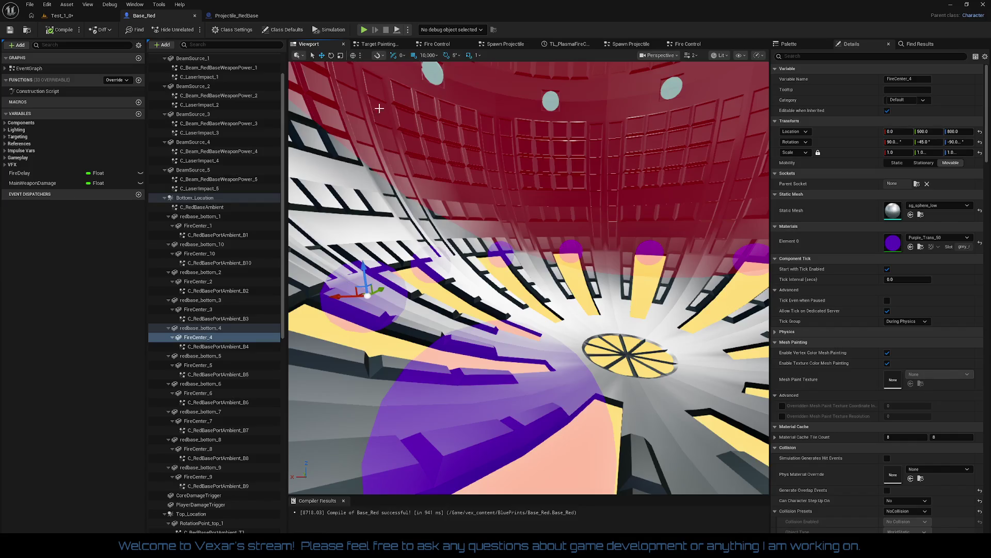
mouse_move(435, 305)
left_mouse_down()
mouse_move(443, 283)
mouse_move(433, 289)
mouse_move(453, 278)
left_mouse_up()
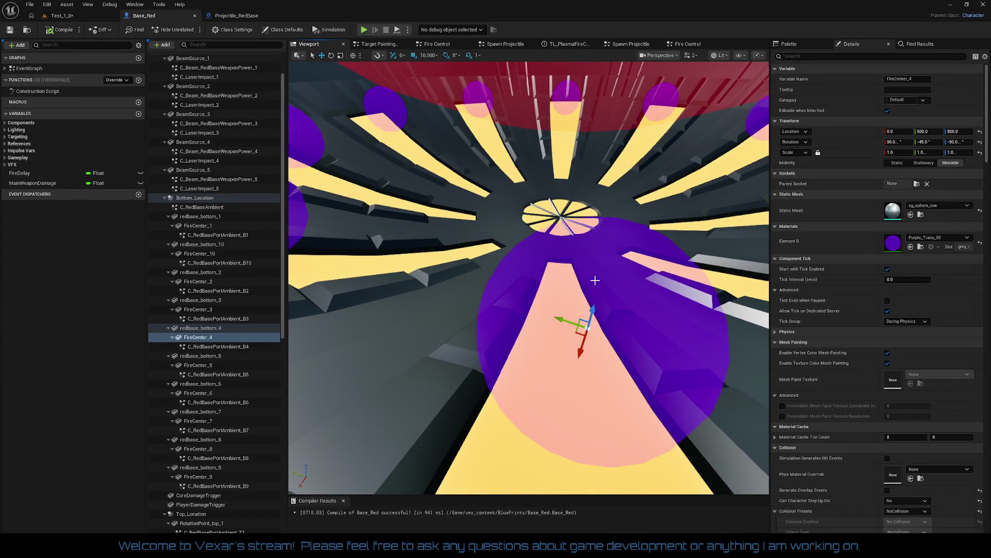
left_click(795, 122)
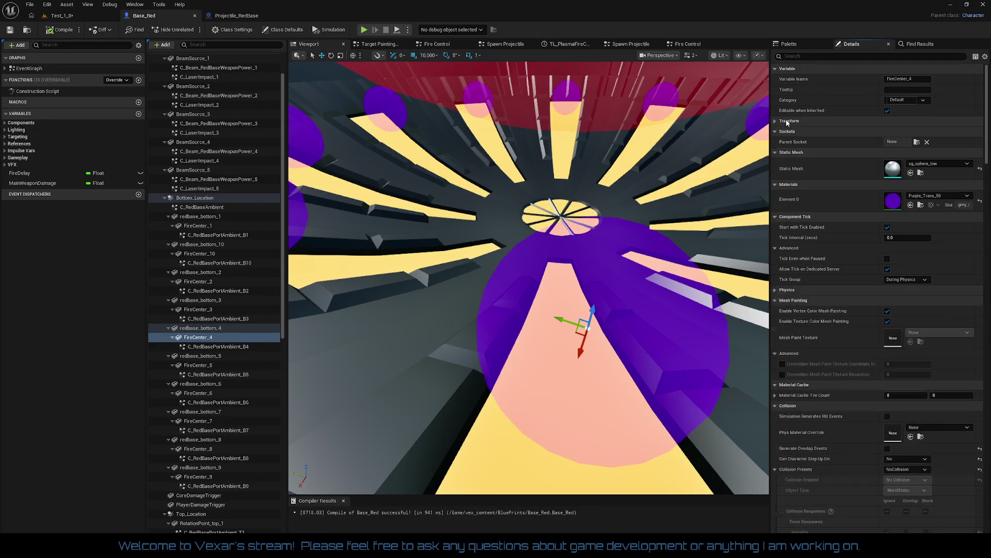
left_click(787, 122)
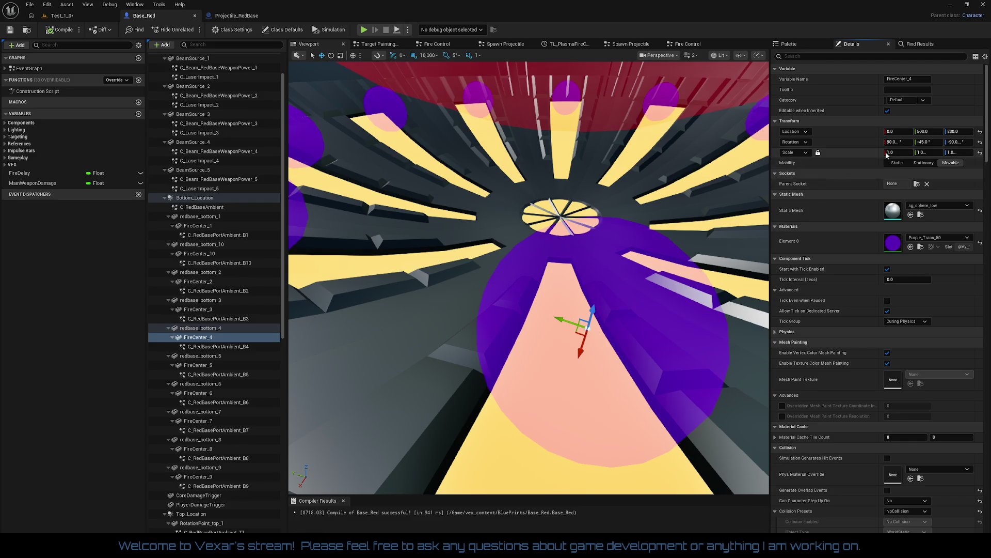
left_click(979, 143)
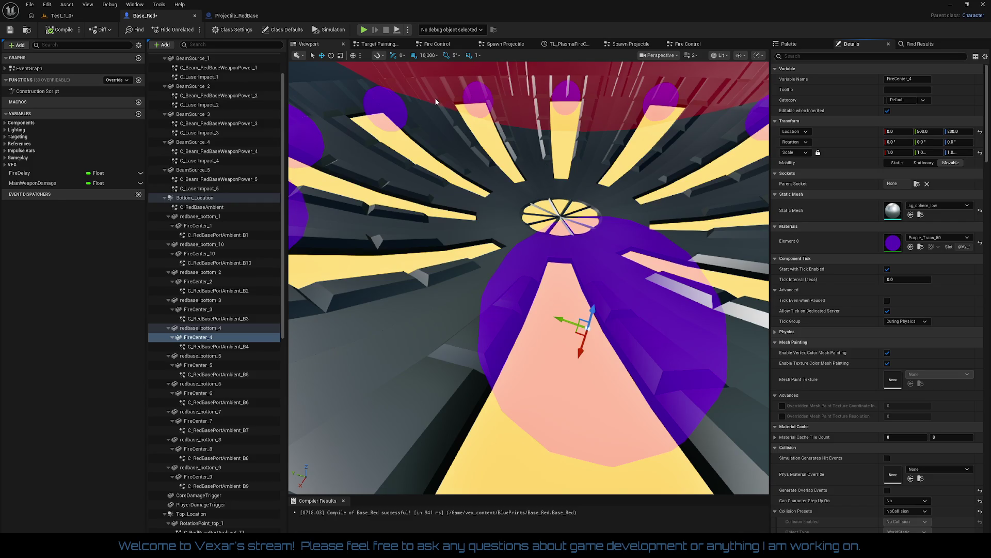
scroll(476, 147, "down", 2)
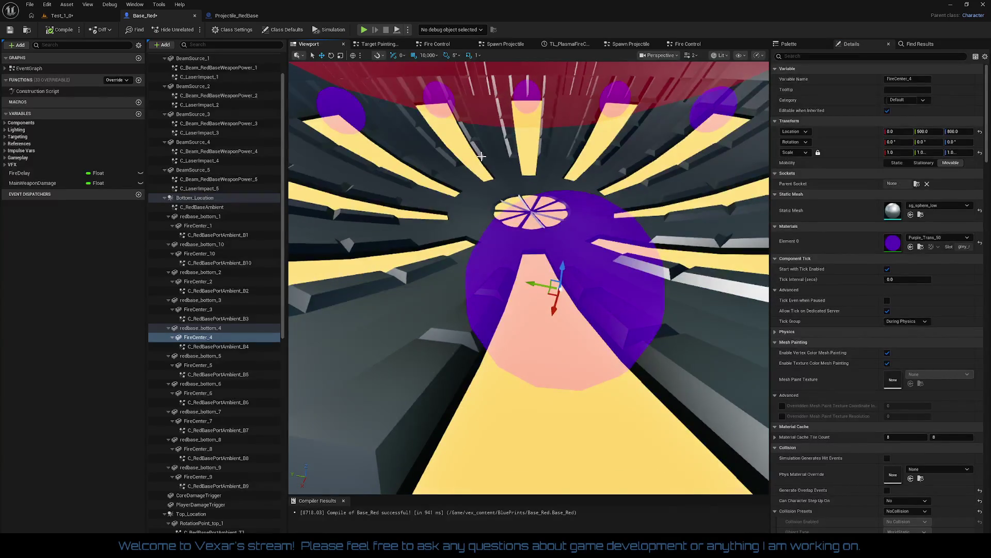
key("ctrl+z")
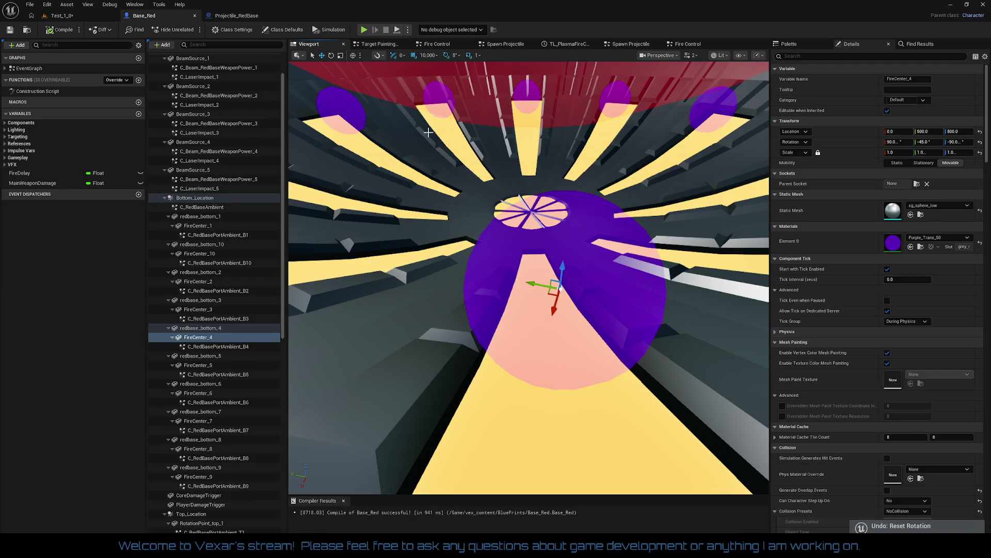
Switch the gizmo to local axes and select FireCenter_3 to inspect its transform.
left_click(352, 56)
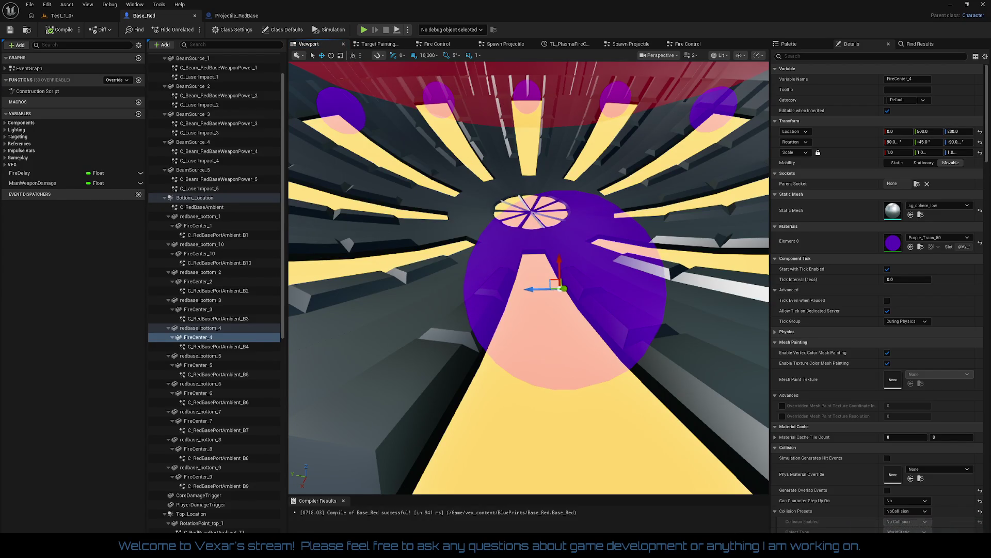
scroll(529, 277, "up", 3)
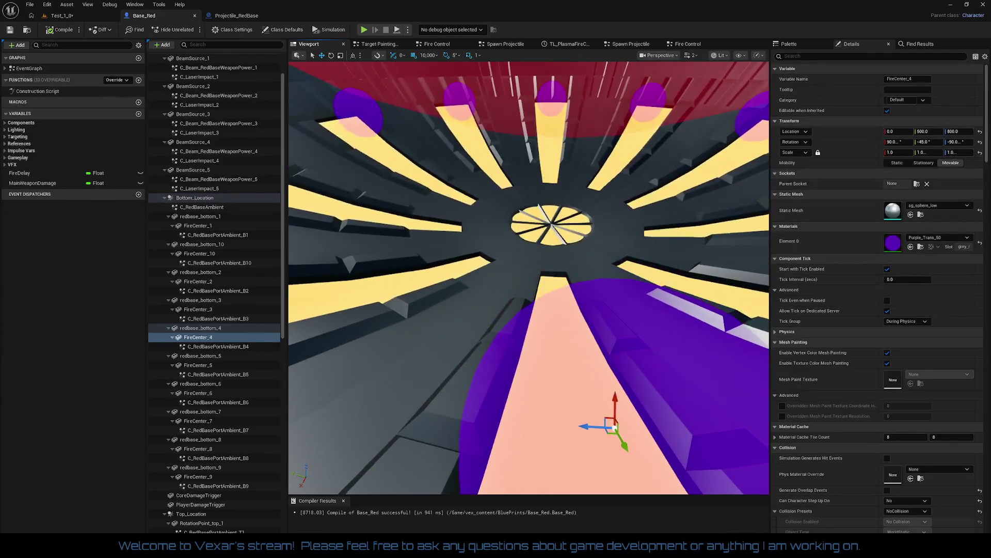
scroll(528, 277, "down", 5)
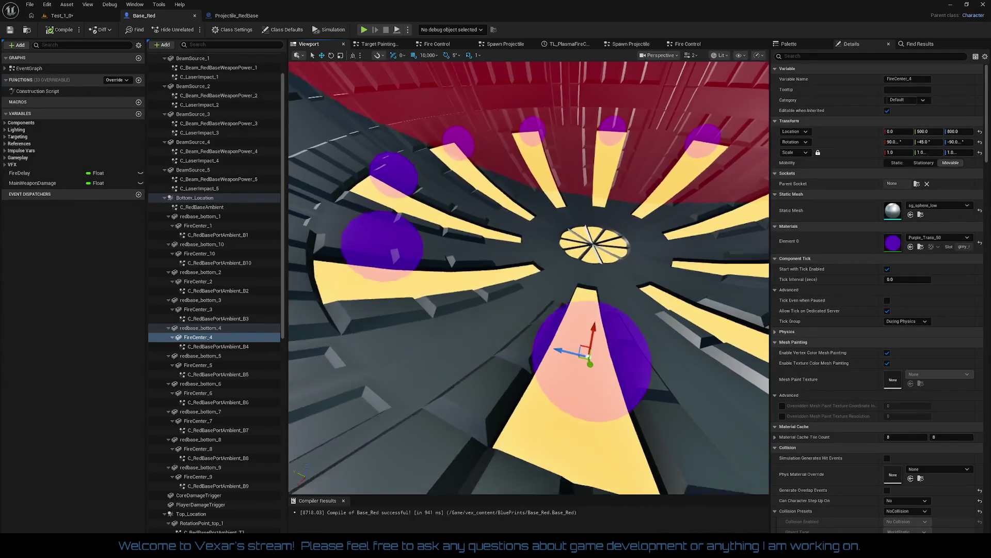
scroll(529, 277, "down", 2)
scroll(552, 243, "up", 2)
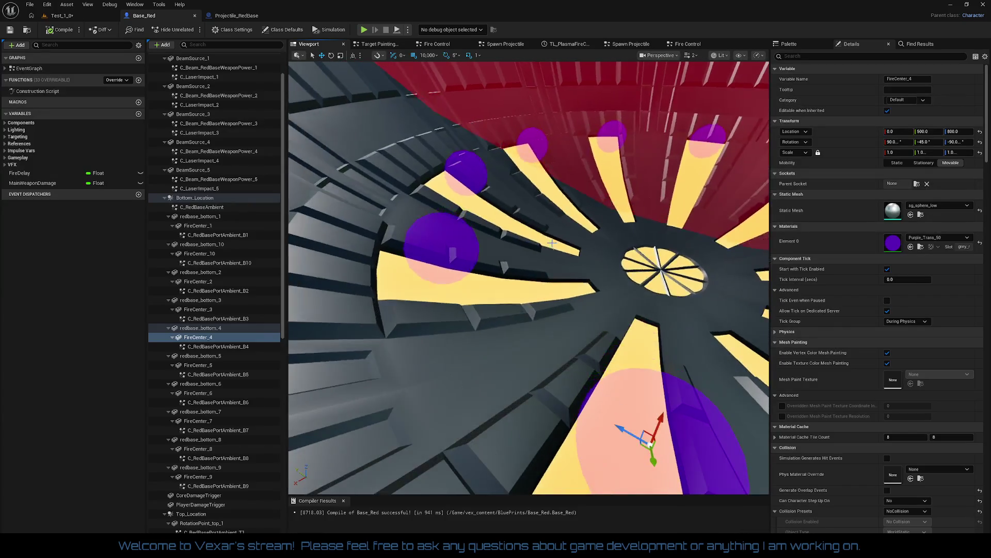
left_click(440, 246)
scroll(495, 325, "down", 2)
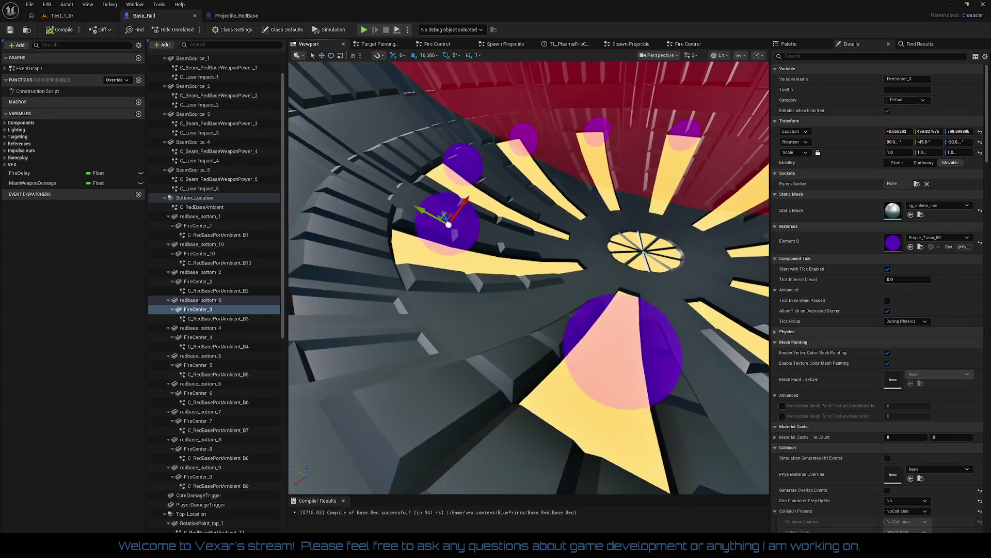
mouse_move(529, 277)
left_mouse_down()
mouse_move(563, 243)
mouse_move(532, 268)
mouse_move(557, 266)
left_mouse_up()
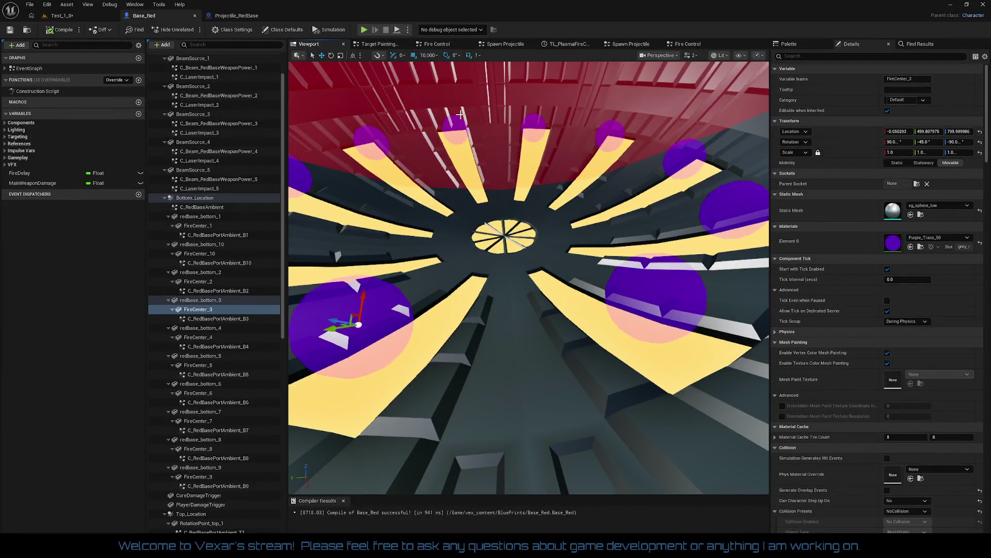
From Fire Center 1's pin, search 'get rel' and place a Get Relative Transform node.
left_click(639, 46)
left_click_drag(620, 244, 530, 287)
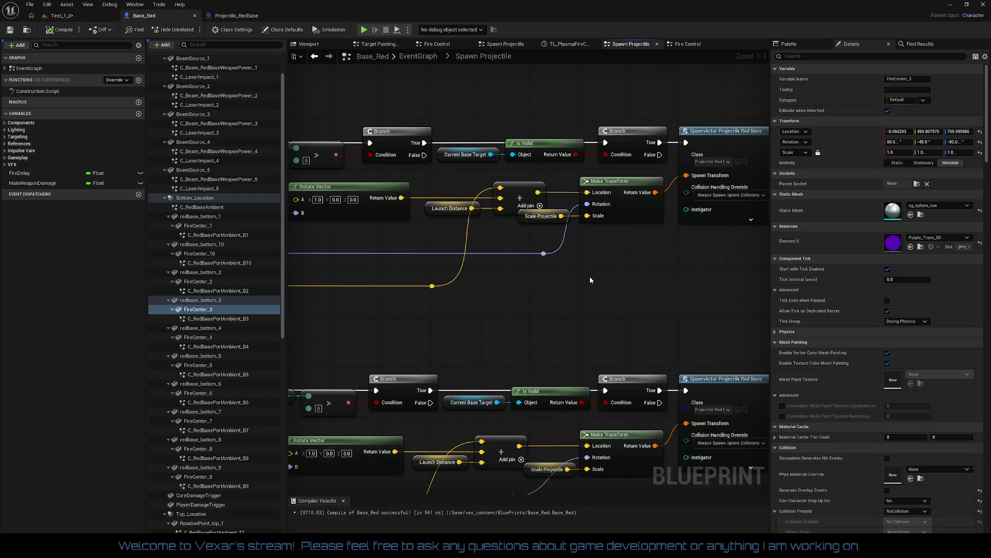
left_click_drag(590, 275, 762, 268)
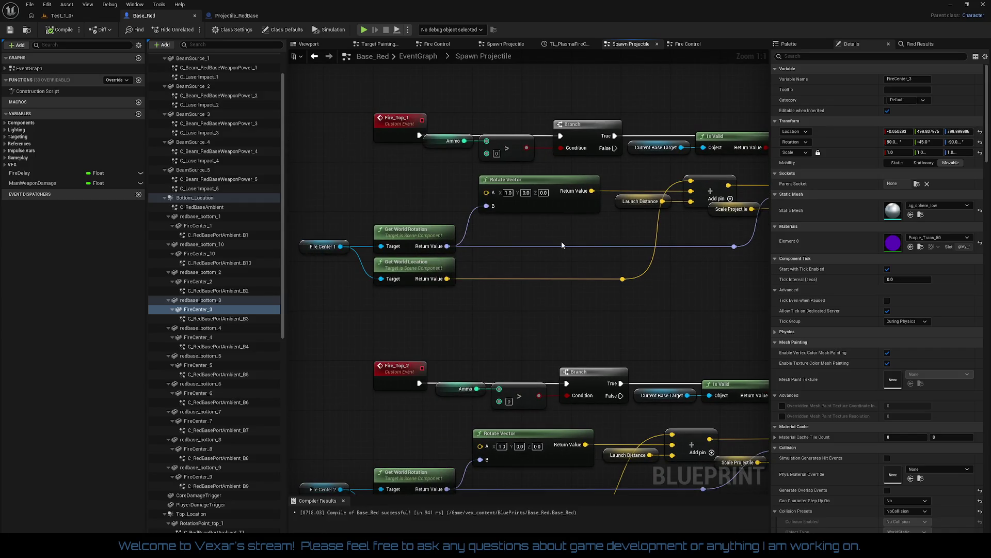
left_click_drag(562, 245, 564, 229)
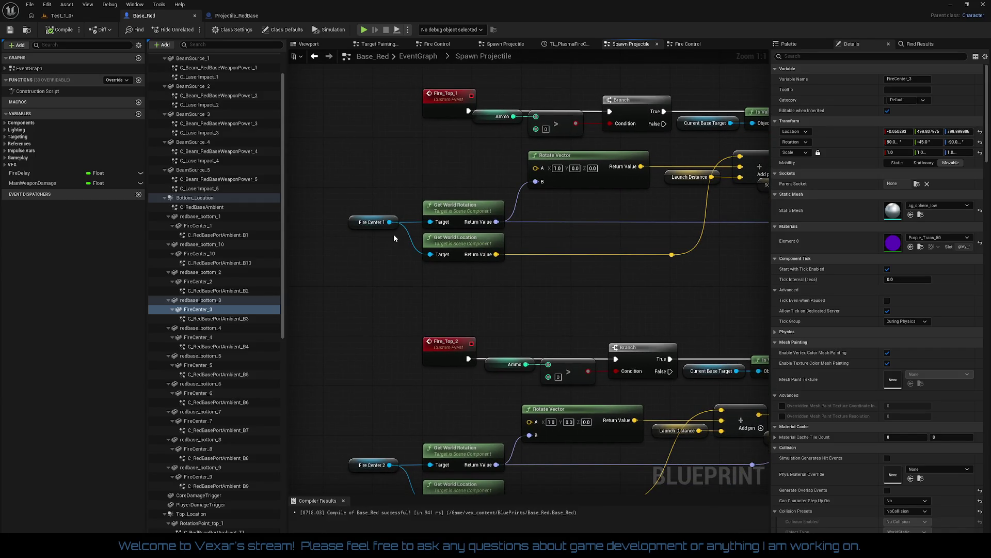
left_click_drag(390, 222, 395, 286)
type("get")
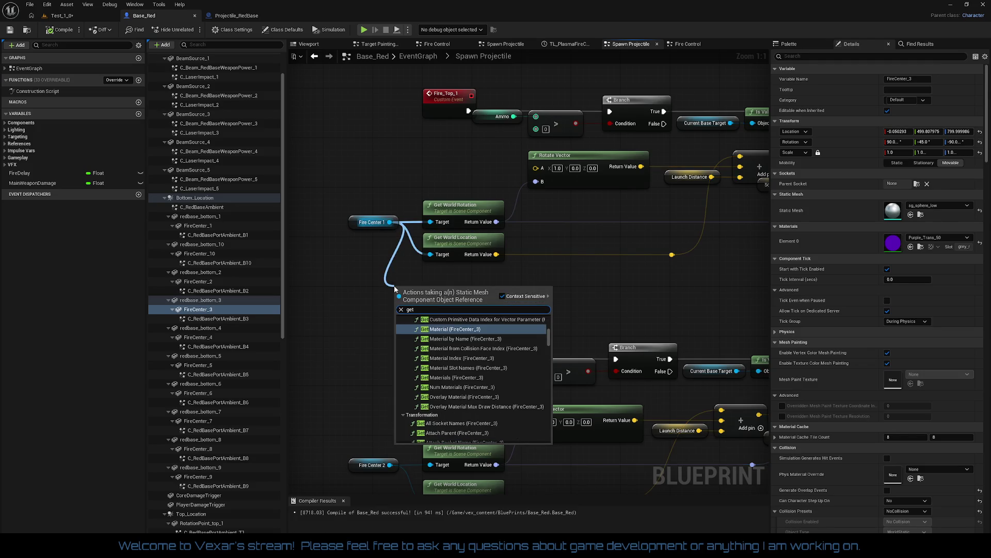
type(" rel")
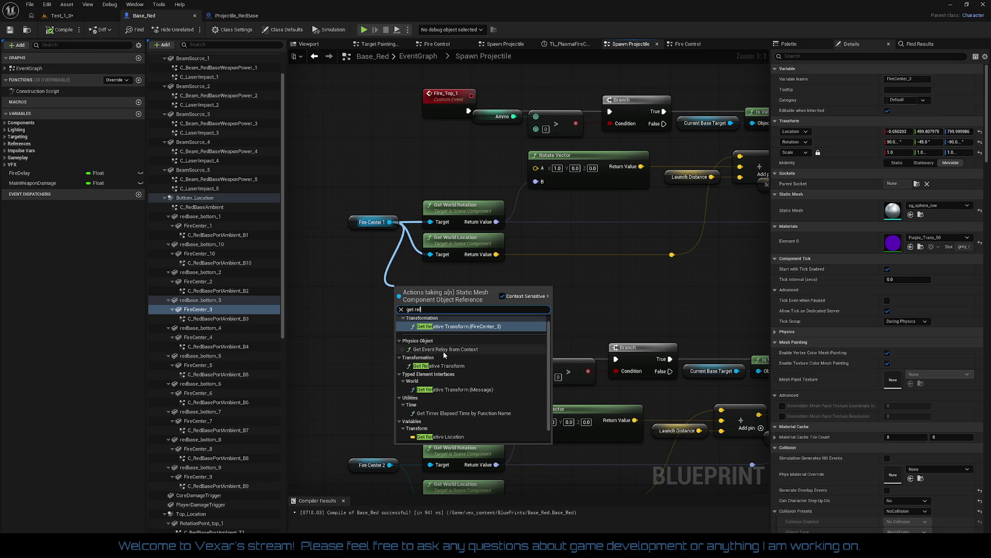
left_click(439, 366)
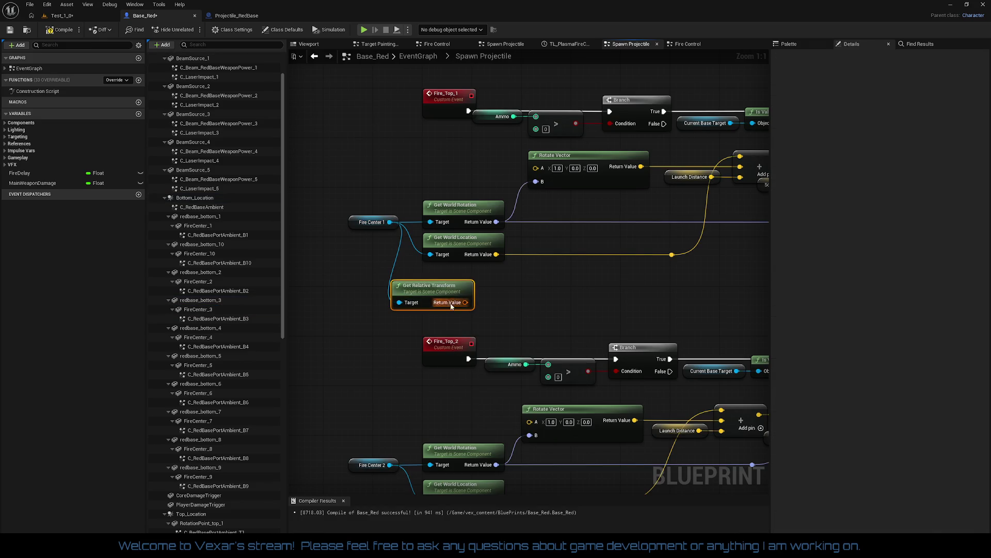
left_click_drag(457, 304, 482, 292)
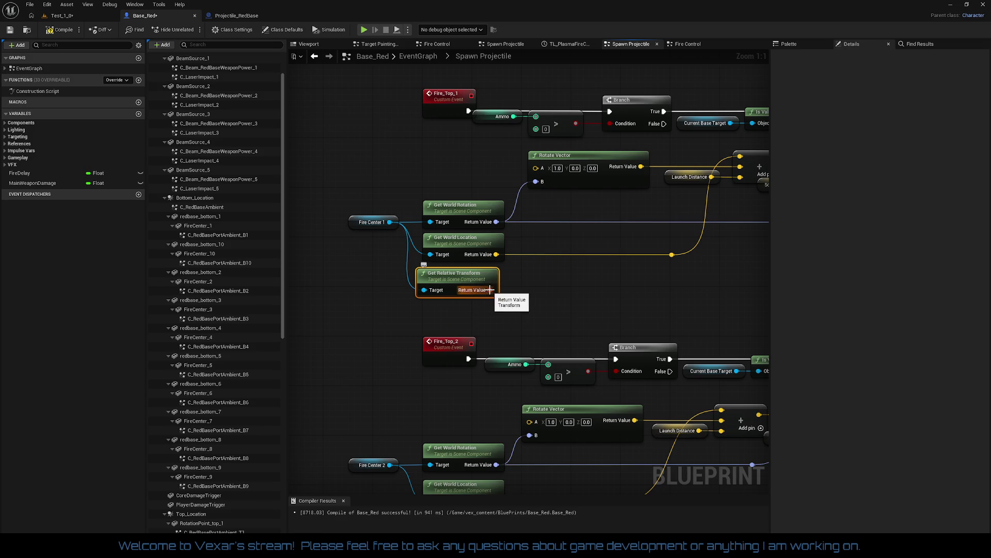
right_click(489, 290)
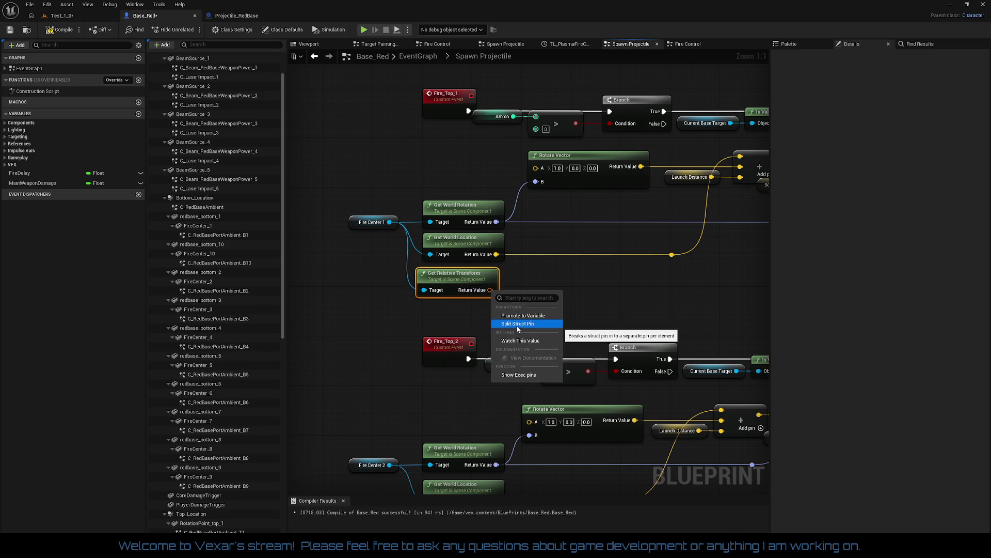
Split Return Value, wiring relative location into the Add node and rotation into the spawn.
left_click(516, 326)
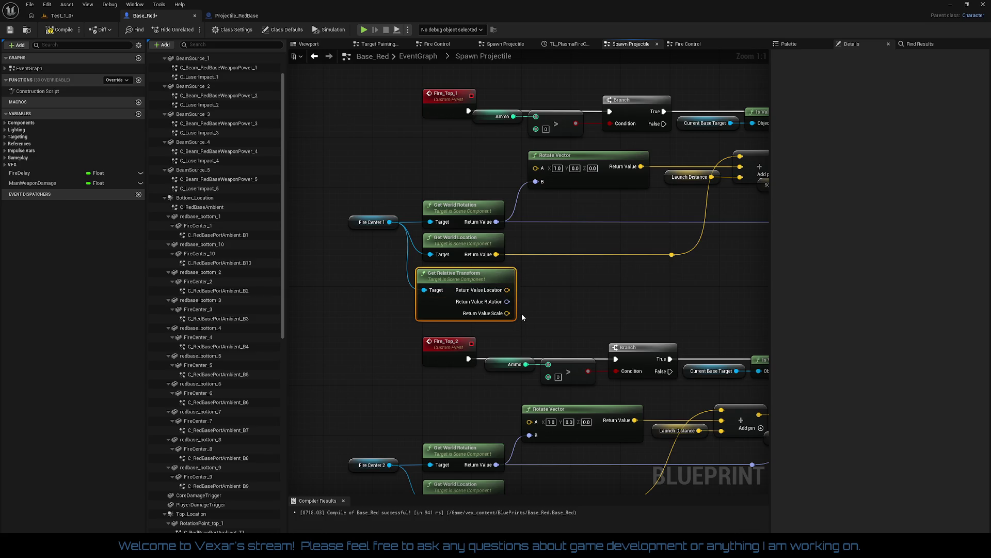
mouse_move(556, 290)
left_mouse_down()
mouse_move(521, 300)
mouse_move(506, 195)
left_mouse_up()
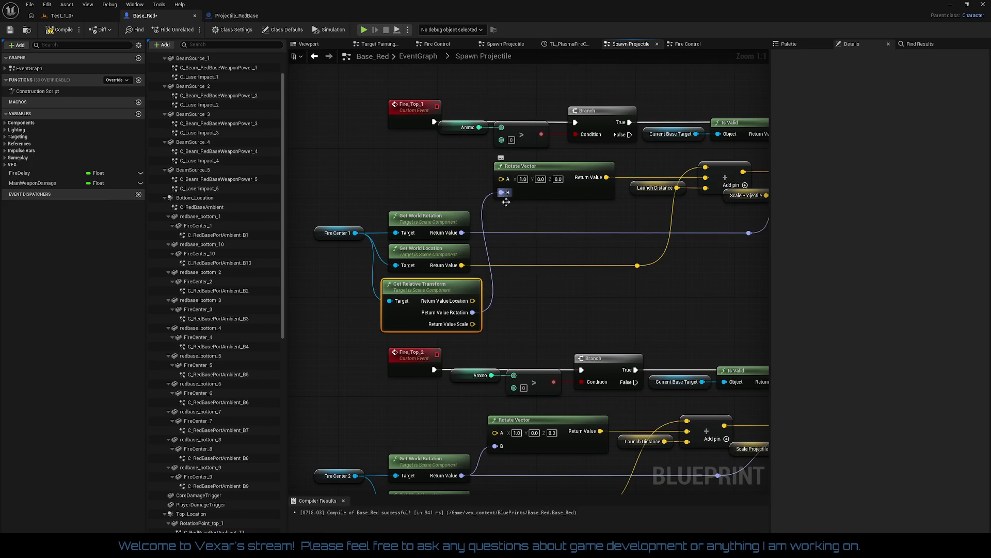
left_click_drag(524, 266, 472, 268)
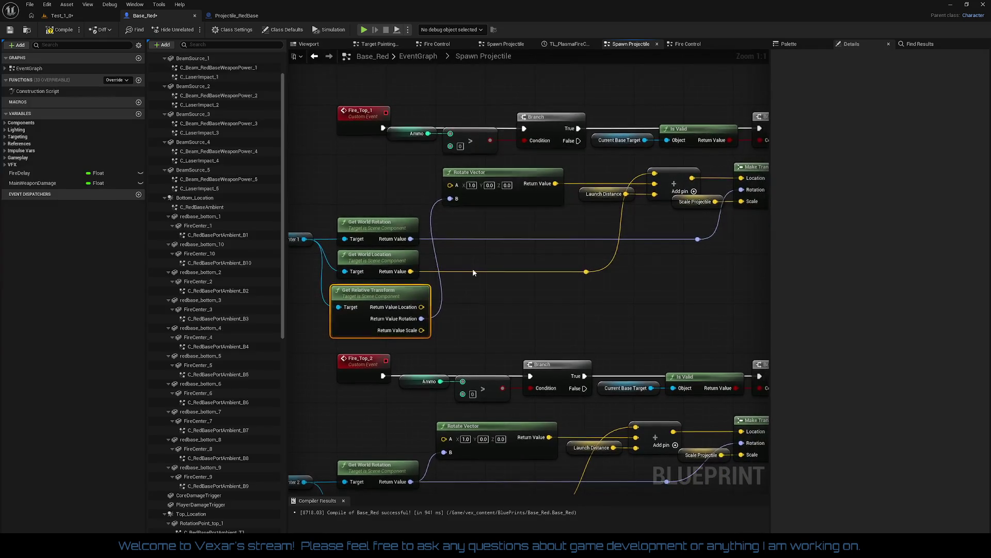
mouse_move(422, 307)
left_mouse_down()
mouse_move(476, 199)
mouse_move(598, 190)
mouse_move(654, 173)
left_mouse_up()
mouse_move(421, 318)
left_mouse_down()
mouse_move(508, 305)
mouse_move(718, 195)
mouse_move(746, 193)
left_mouse_up()
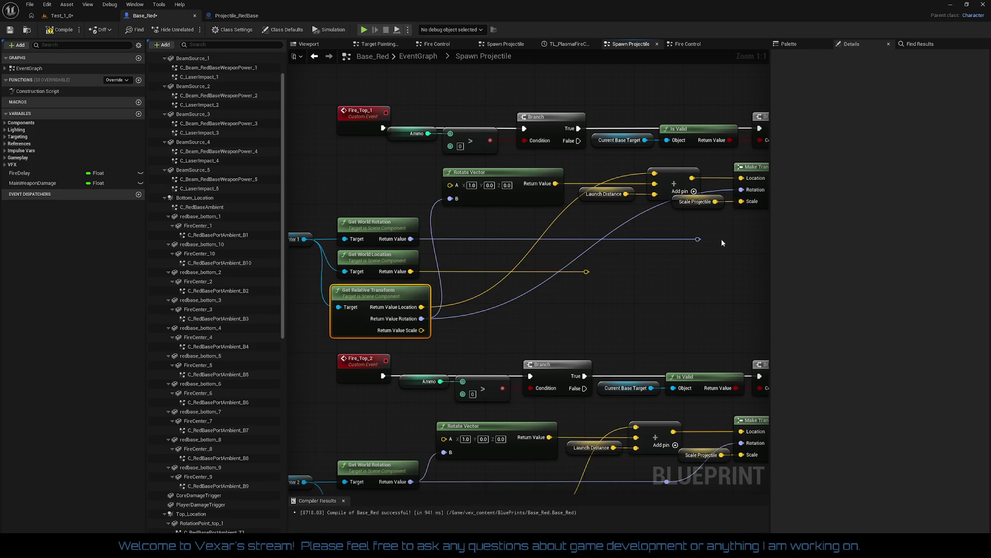
mouse_move(650, 282)
left_mouse_down()
mouse_move(619, 274)
mouse_move(586, 299)
mouse_move(463, 302)
mouse_move(618, 265)
mouse_move(670, 272)
mouse_move(551, 290)
mouse_move(619, 269)
left_mouse_up()
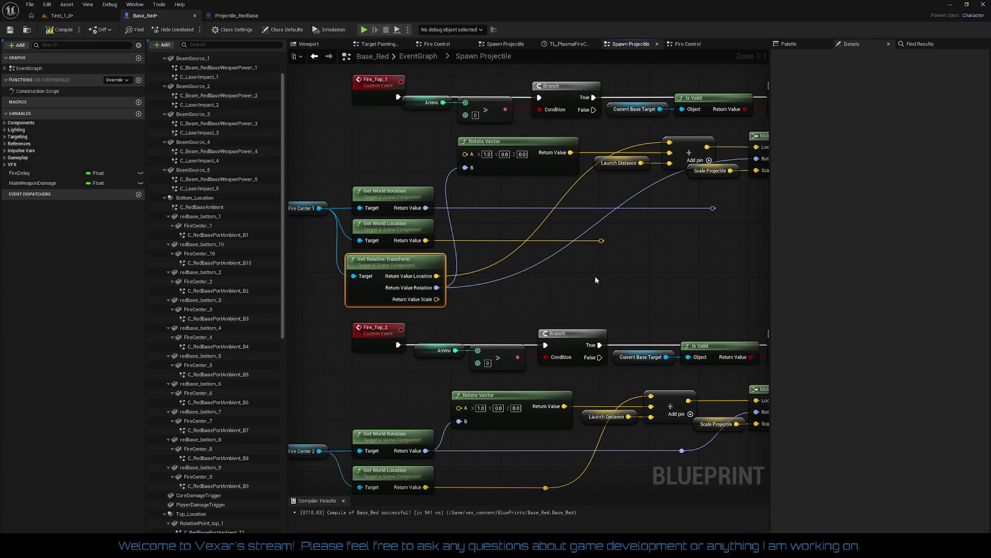
left_click_drag(595, 280, 650, 195)
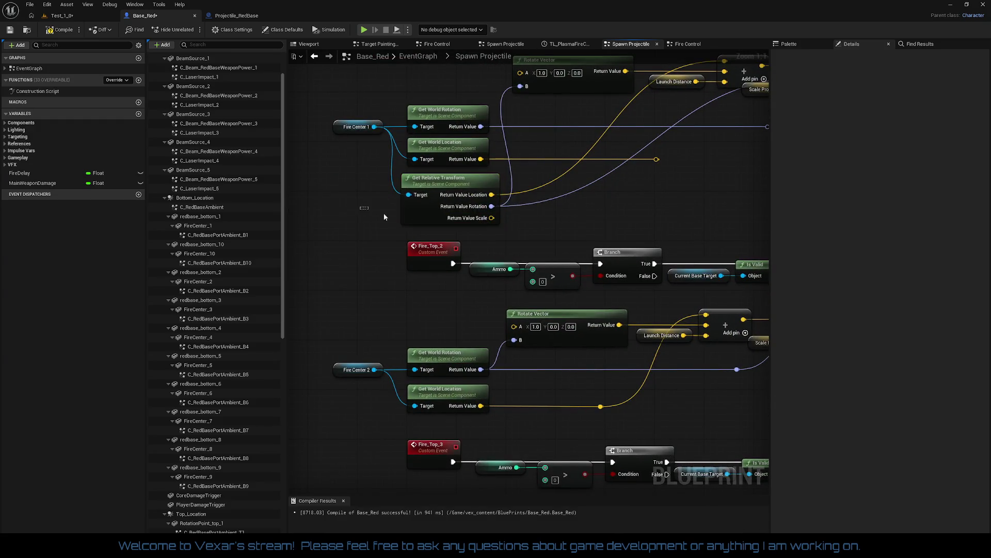
mouse_move(429, 228)
left_mouse_down()
mouse_move(466, 130)
mouse_move(494, 107)
left_mouse_up()
Paste the node for Fire Center 2 in the Fire_Top_2 row and compile Base_Red.
key("ctrl+v")
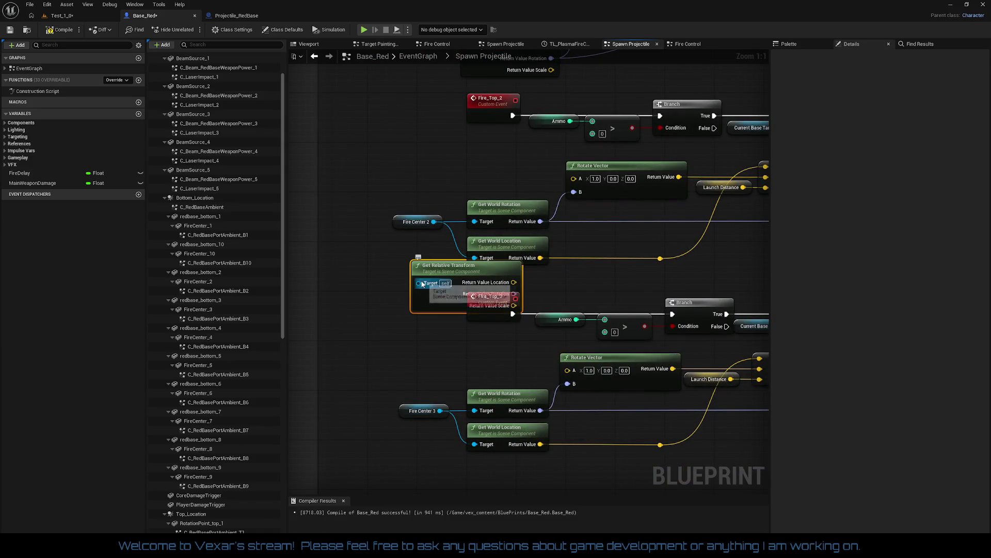
left_click_drag(419, 283, 433, 221)
mouse_move(422, 257)
left_mouse_down()
mouse_move(347, 270)
mouse_move(412, 277)
mouse_move(489, 266)
mouse_move(412, 168)
mouse_move(504, 205)
mouse_move(444, 190)
mouse_move(788, 228)
mouse_move(647, 195)
left_mouse_up()
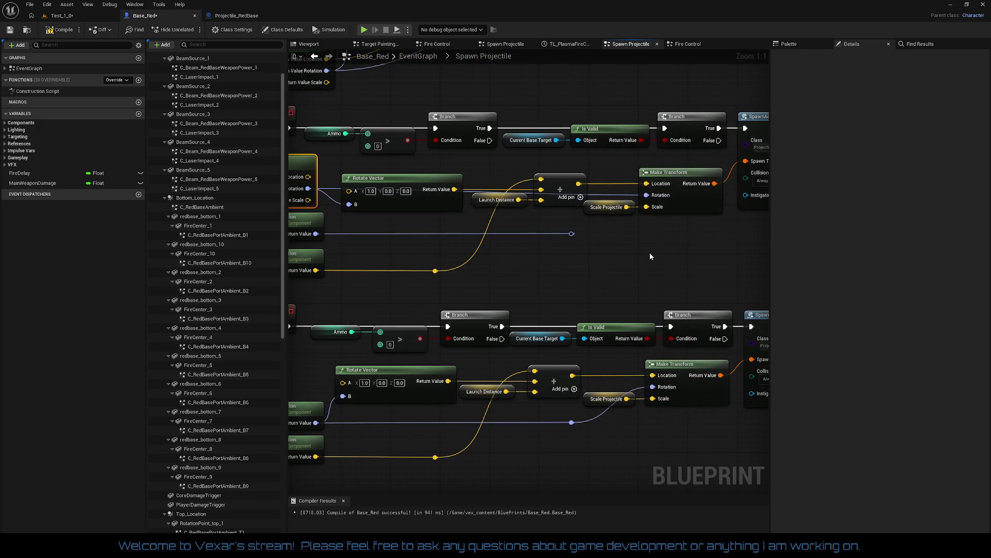
mouse_move(341, 202)
left_mouse_down()
mouse_move(438, 224)
mouse_move(413, 204)
mouse_move(597, 212)
mouse_move(637, 201)
left_mouse_up()
mouse_move(634, 271)
left_mouse_down()
mouse_move(571, 265)
mouse_move(710, 254)
left_mouse_up()
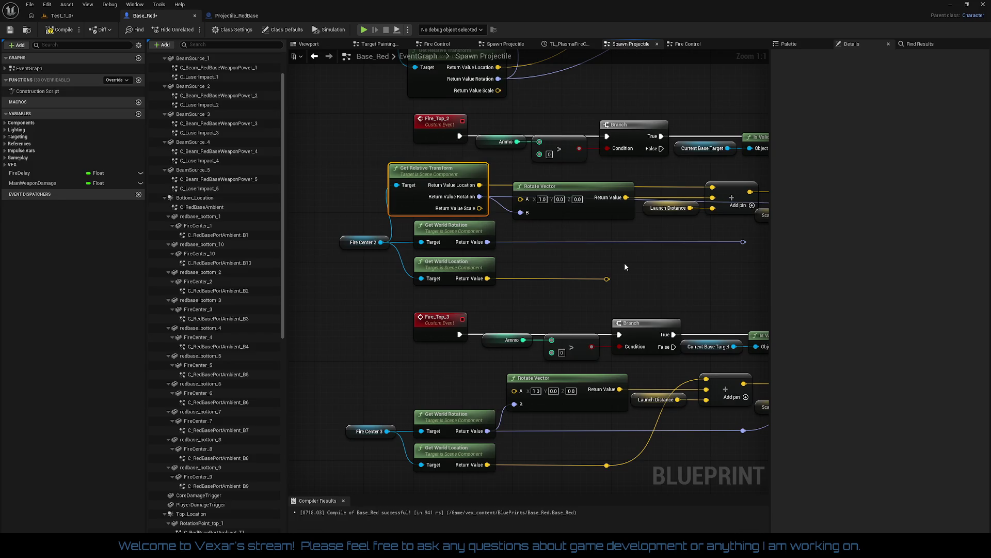
mouse_move(624, 262)
left_mouse_down()
mouse_move(609, 260)
mouse_move(617, 256)
left_mouse_up()
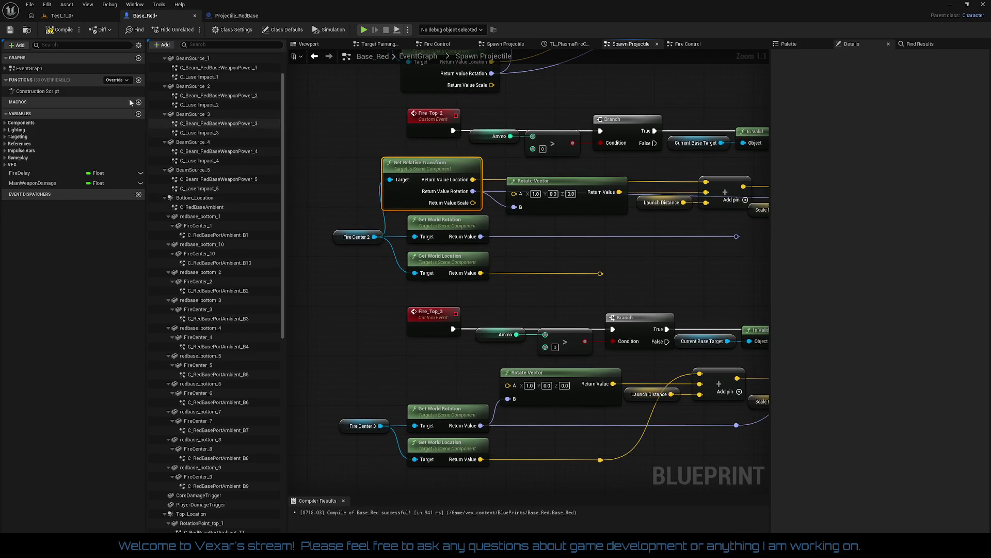
left_click(63, 34)
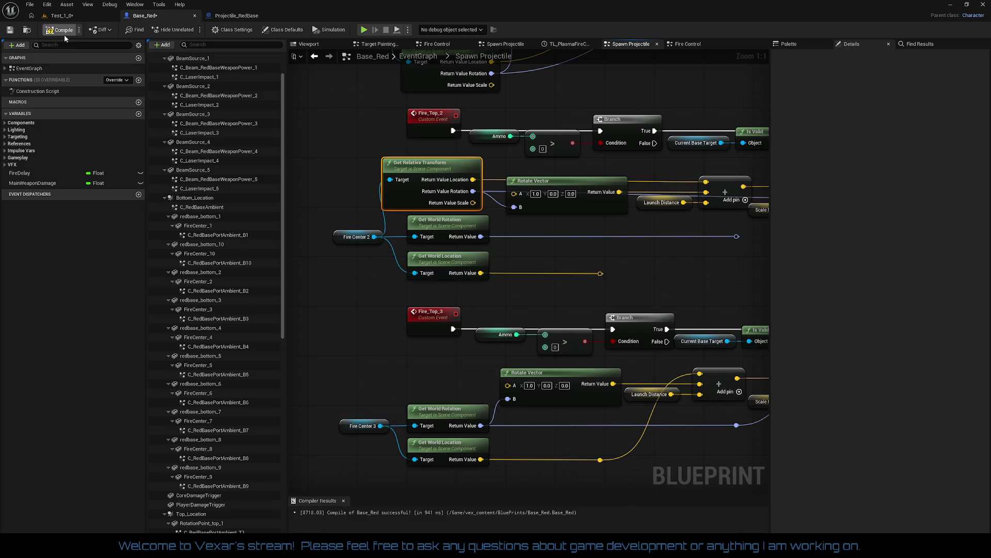
Play-test Test_1_0, firing at the red base, then stop the session.
left_click(69, 17)
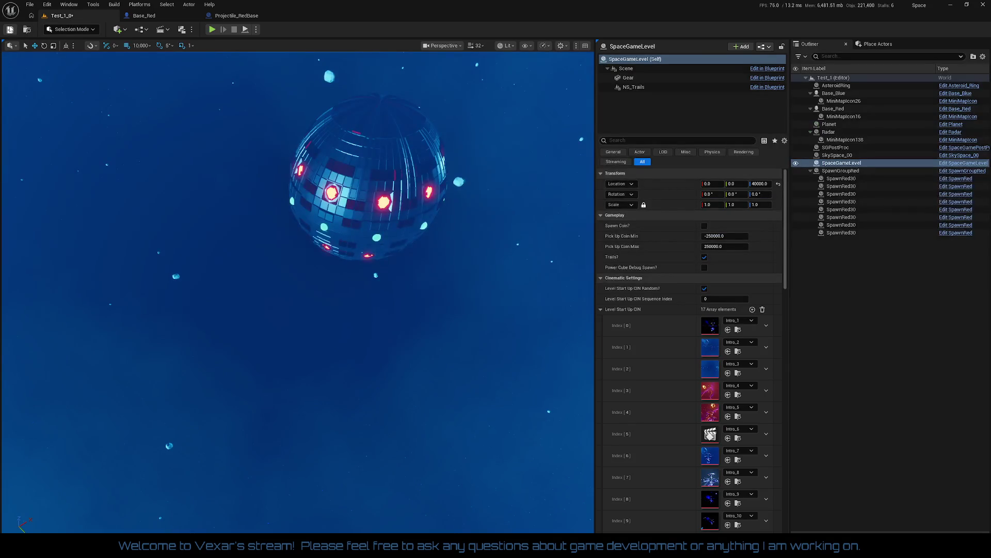
left_click(212, 30)
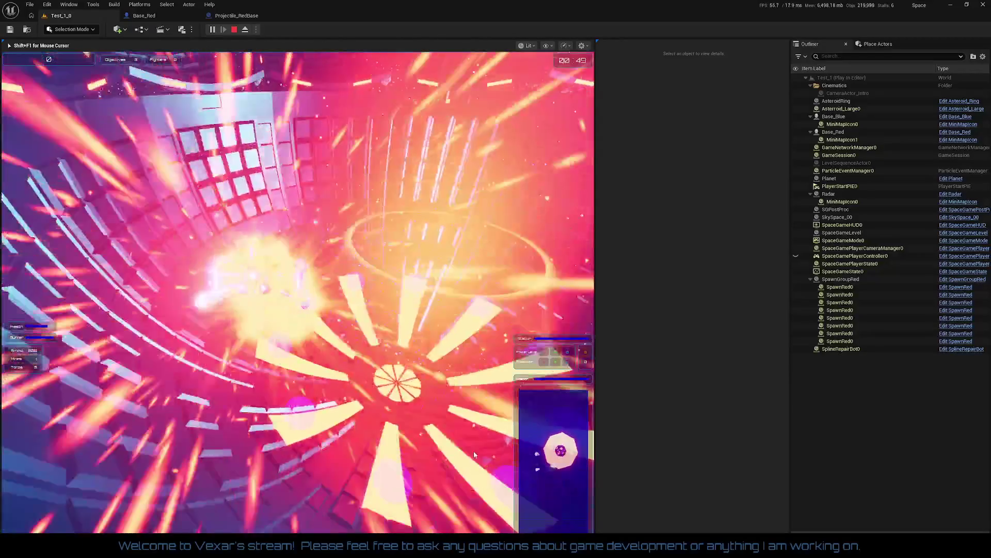
key("Escape")
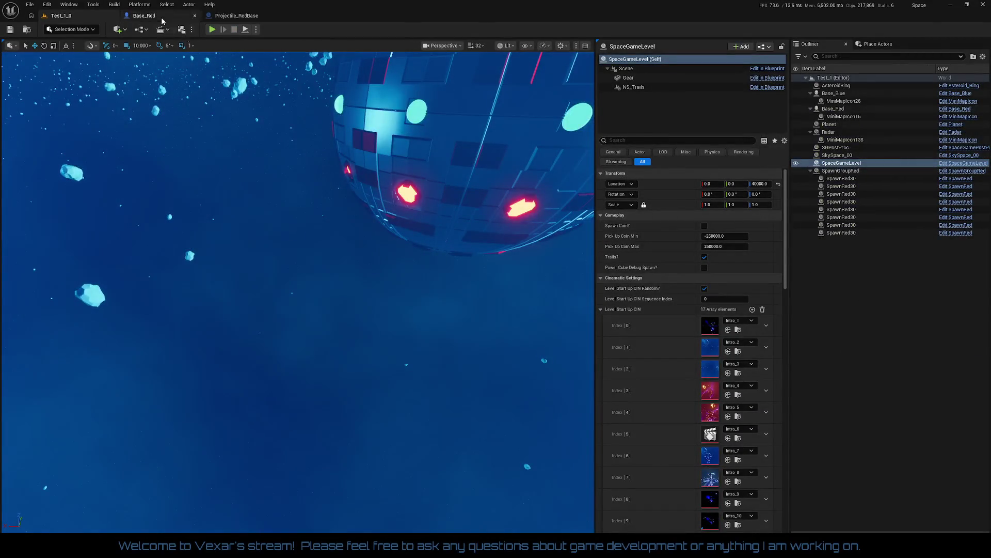
Close the duplicate Fire Control graph and review Target Painting Control's SpawnActor, Attach Actor, PaintTarget and Do Once nodes.
left_click(143, 15)
scroll(502, 280, "down", 3)
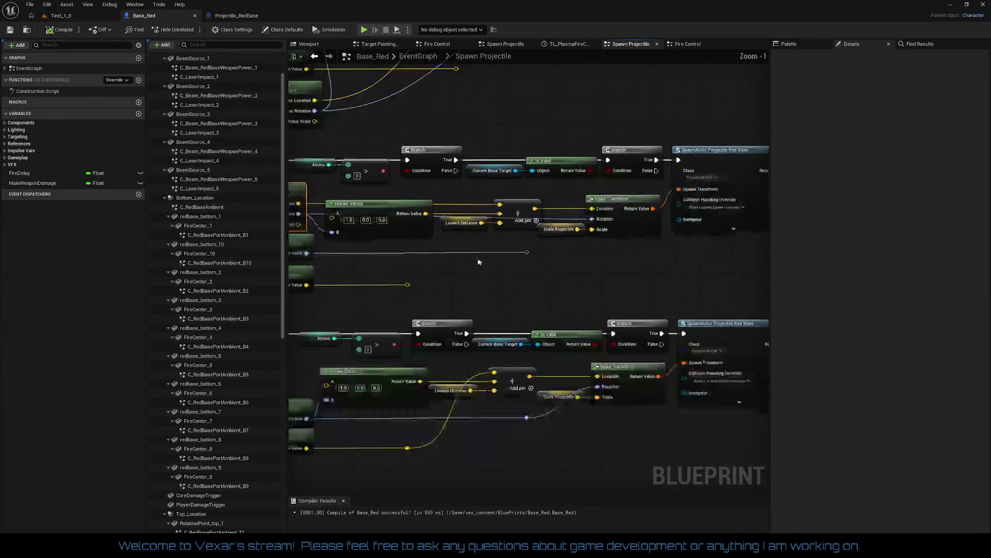
scroll(557, 325, "down", 2)
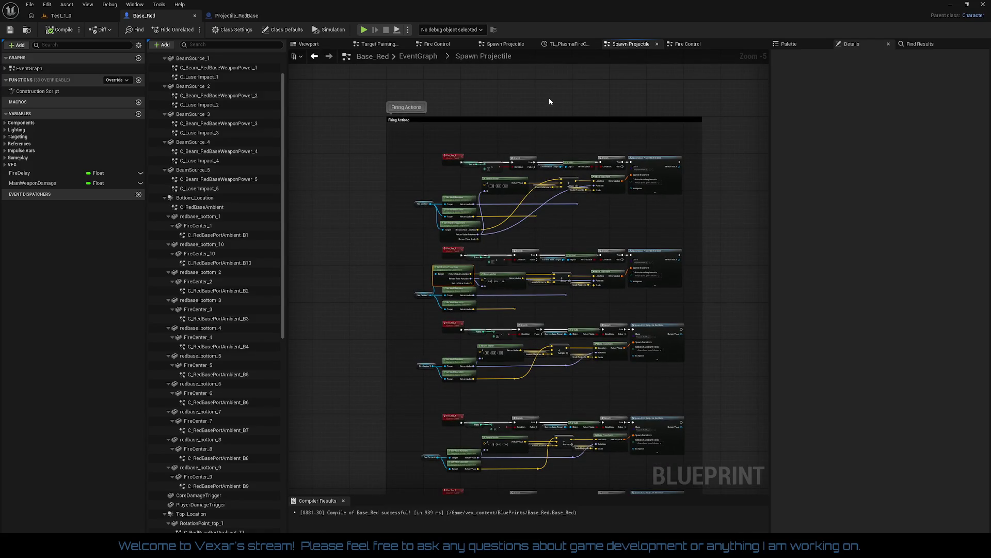
scroll(550, 97, "up", 2)
left_click(469, 44)
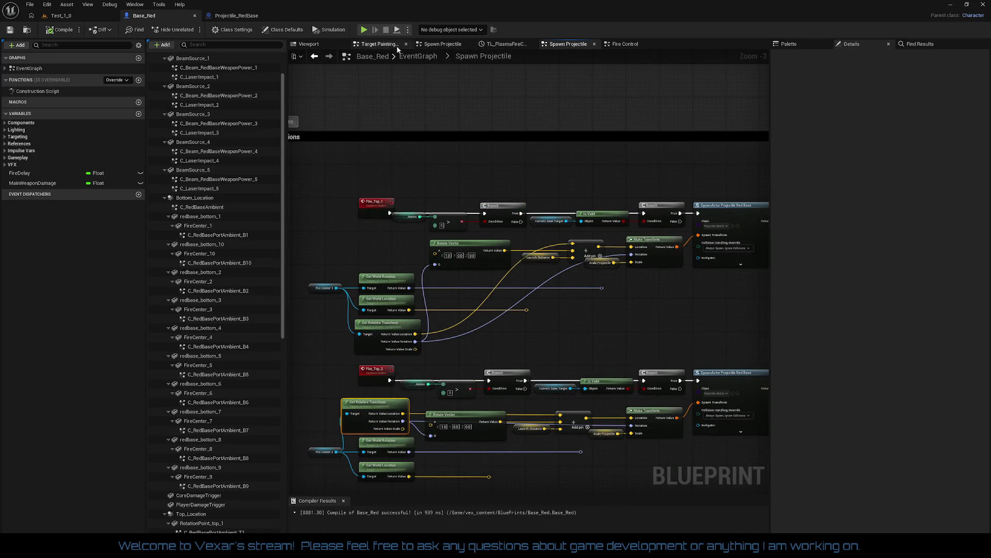
left_click(380, 44)
scroll(532, 145, "down", 3)
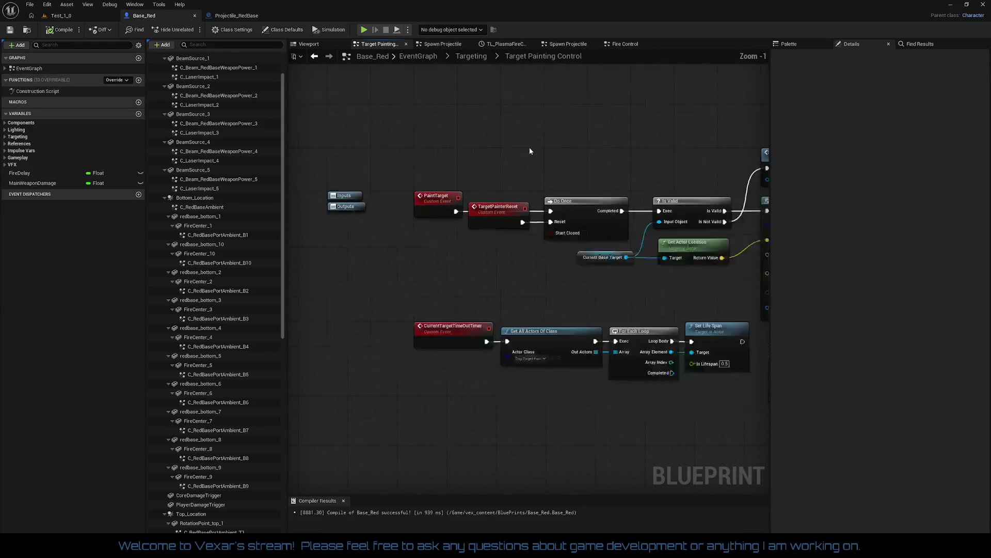
left_click_drag(525, 151, 310, 165)
left_click_drag(196, 174, 367, 180)
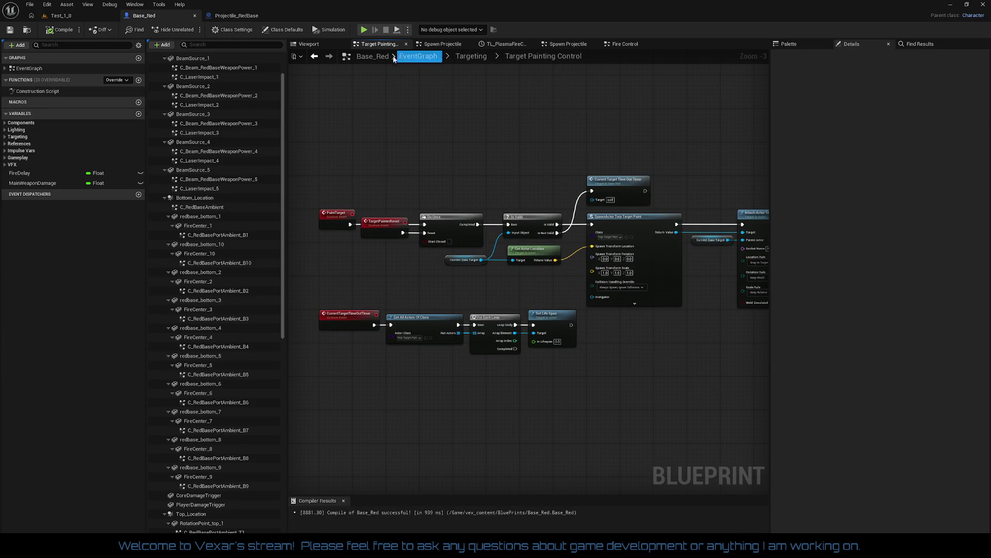
Go back up through the Targeting graph to the parent EventGraph's Core section.
key("alt+Left")
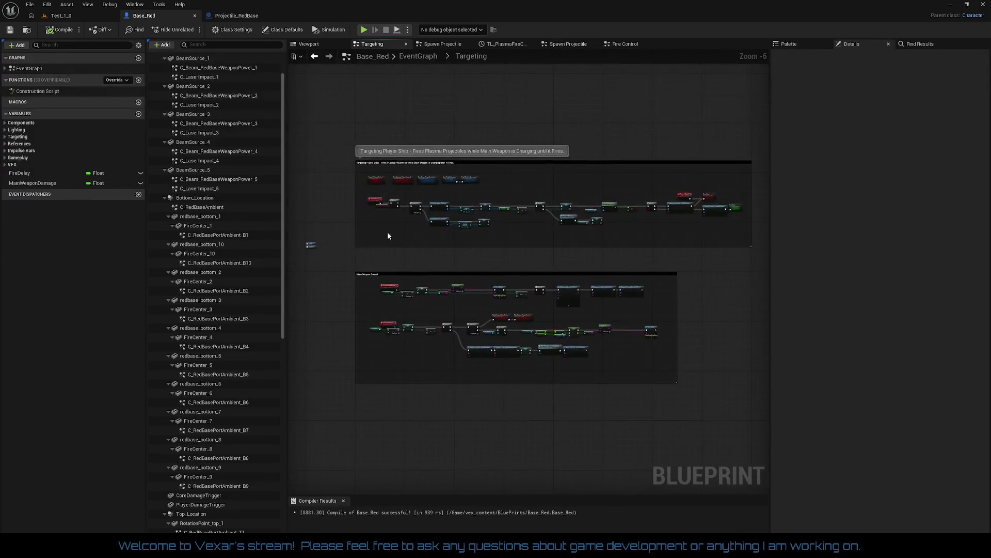
scroll(388, 231, "up", 2)
mouse_move(388, 232)
left_mouse_down()
mouse_move(479, 262)
mouse_move(538, 223)
mouse_move(510, 175)
left_mouse_up()
double_click(359, 191)
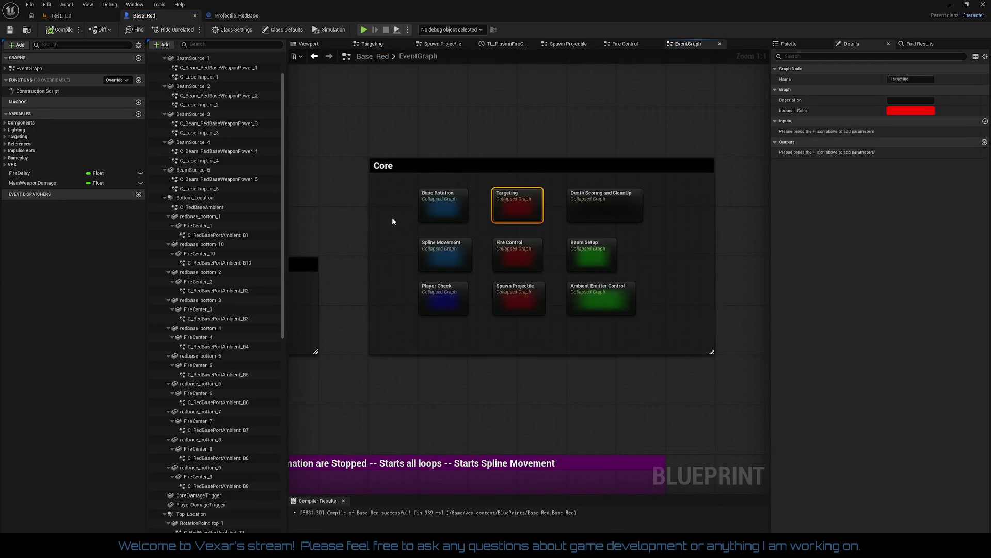
Move Event BeginPlay beside the Sequence node in the Game Startup section.
left_click_drag(385, 229, 434, 191)
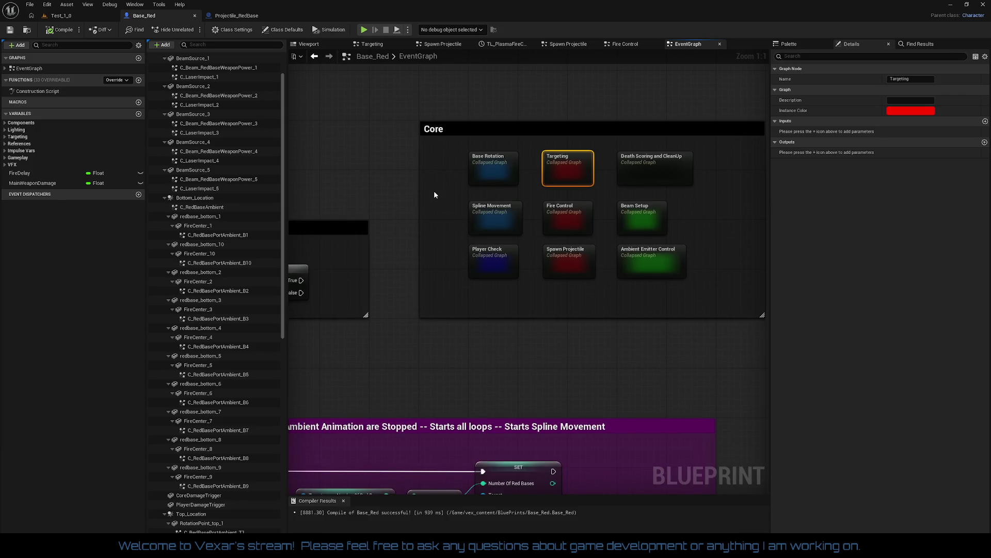
scroll(433, 192, "down", 3)
mouse_move(433, 192)
left_mouse_down()
mouse_move(514, 144)
mouse_move(530, 192)
mouse_move(510, 164)
mouse_move(488, 247)
left_mouse_up()
scroll(529, 192, "up", 3)
scroll(510, 163, "down", 3)
scroll(489, 246, "up", 3)
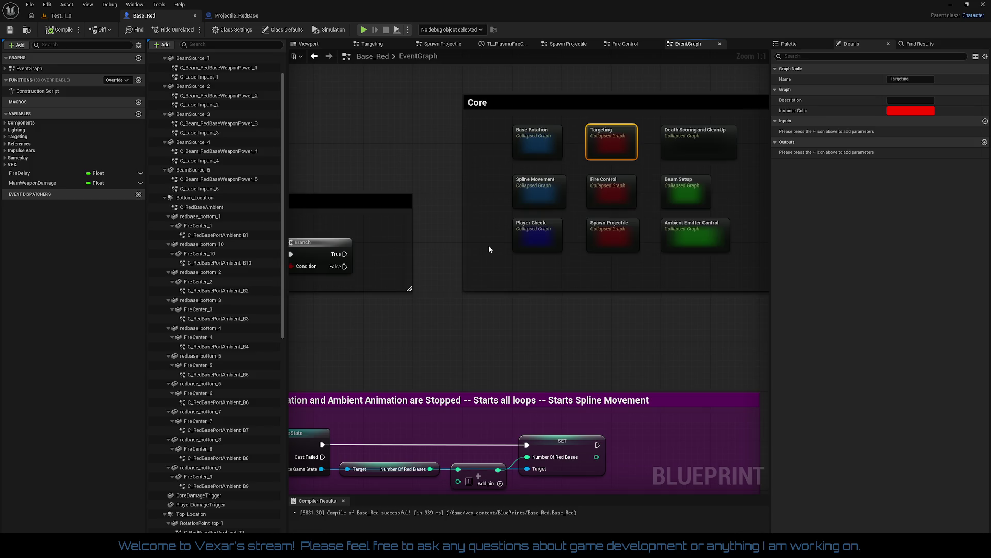
left_click_drag(549, 277, 484, 280)
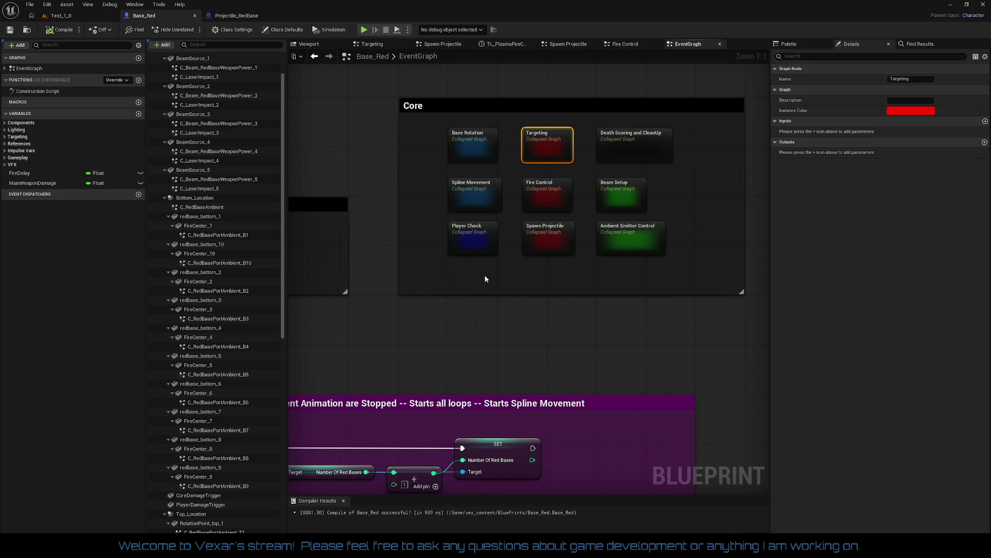
mouse_move(485, 279)
left_mouse_down()
mouse_move(691, 179)
mouse_move(743, 193)
mouse_move(620, 57)
left_mouse_up()
mouse_move(520, 471)
left_mouse_down()
mouse_move(480, 239)
mouse_move(431, 222)
left_mouse_up()
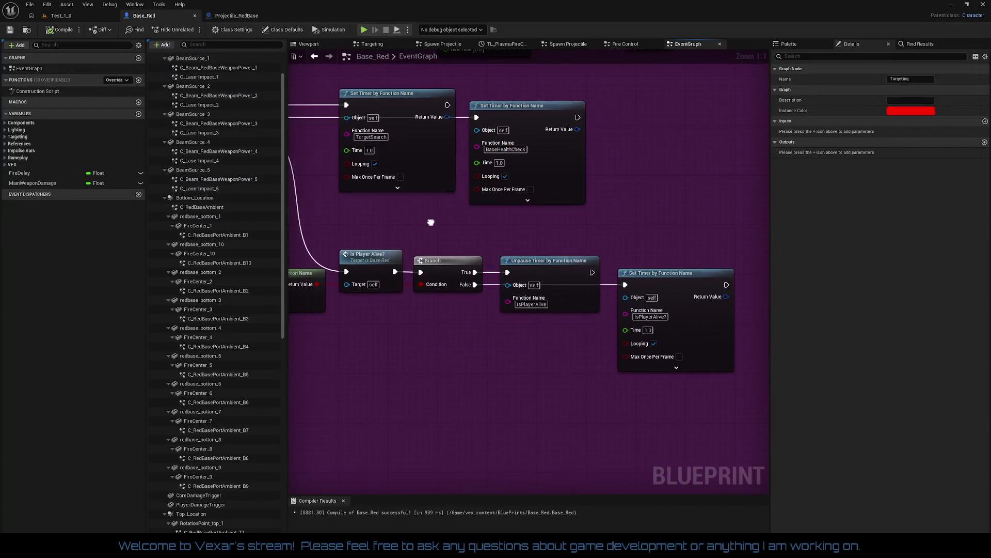
scroll(426, 231, "down", 3)
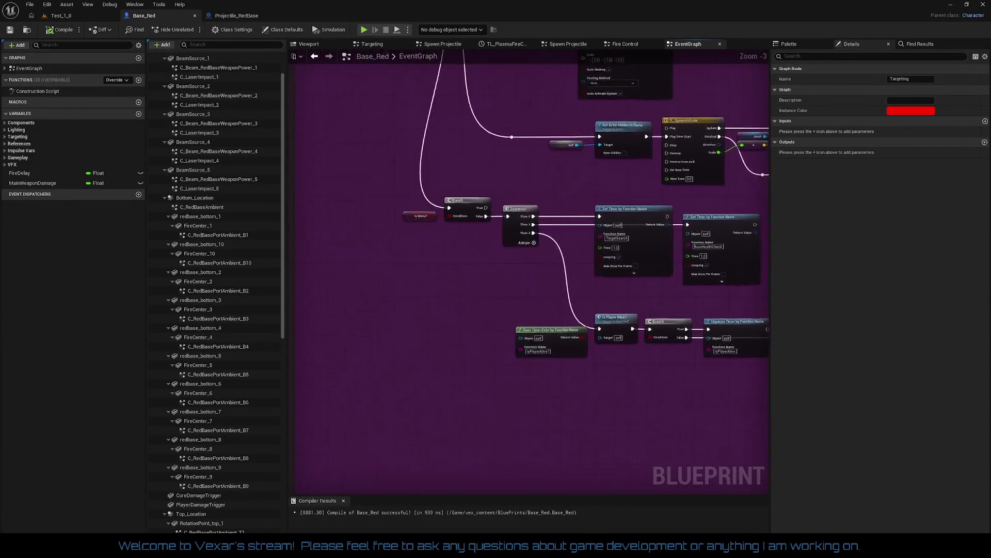
mouse_move(505, 137)
left_mouse_down()
mouse_move(505, 340)
mouse_move(532, 239)
mouse_move(561, 192)
left_mouse_up()
scroll(505, 343, "up", 1)
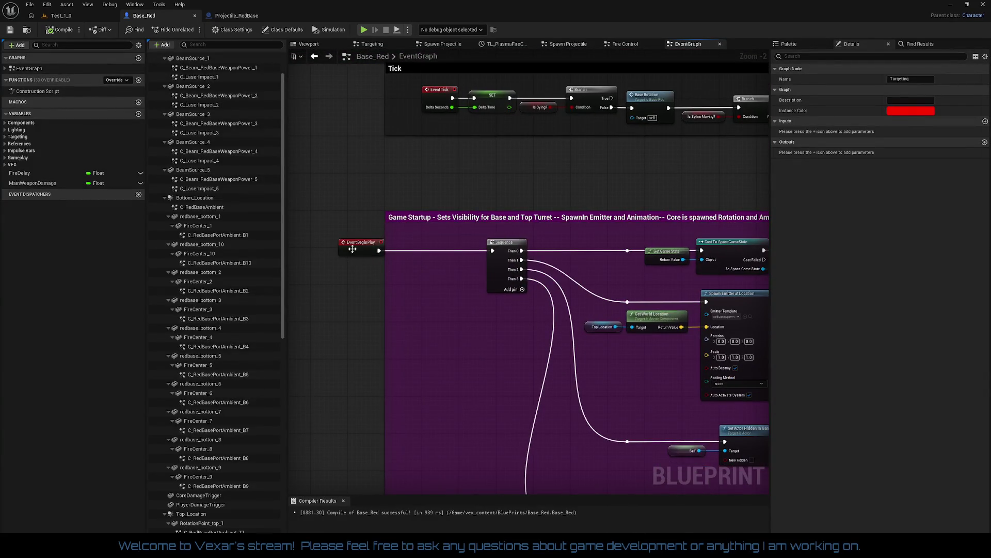
left_click_drag(352, 249, 438, 252)
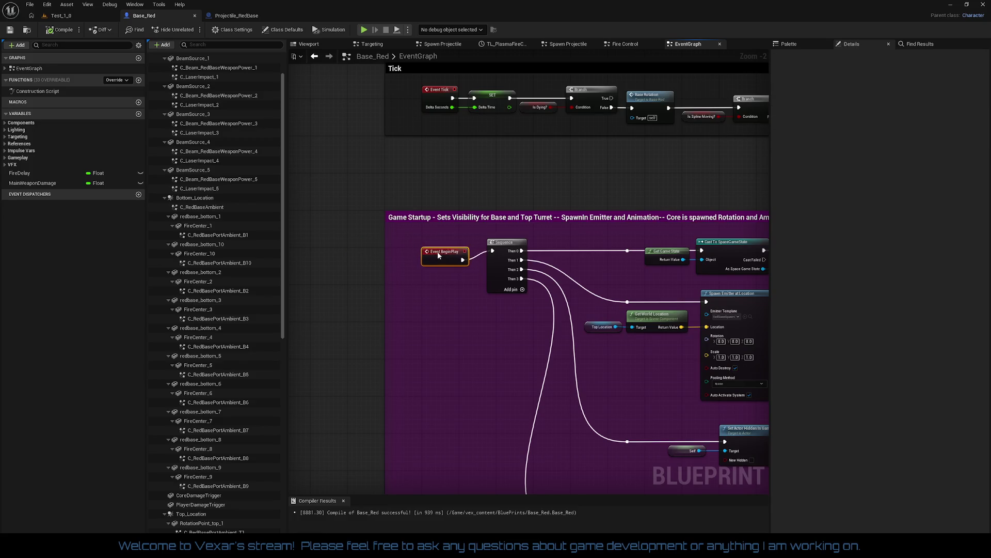
scroll(490, 318, "down", 1)
mouse_move(490, 317)
left_mouse_down()
mouse_move(424, 269)
mouse_move(402, 228)
left_mouse_up()
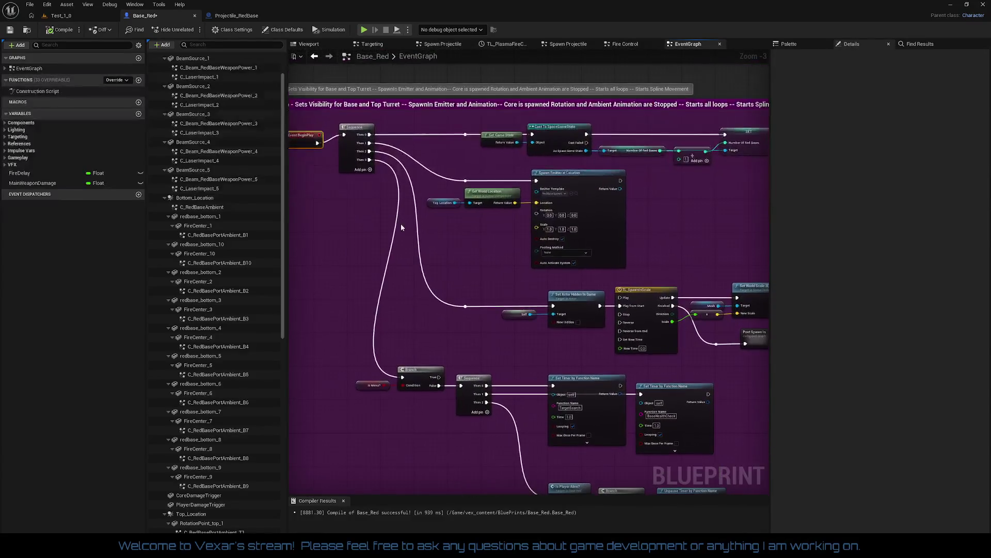
Select the Sequence, Timer, Branch and Unpause nodes and shift them slightly down.
mouse_move(351, 119)
left_mouse_down()
mouse_move(731, 426)
mouse_move(635, 509)
mouse_move(640, 364)
left_mouse_up()
scroll(345, 230, "up", 2)
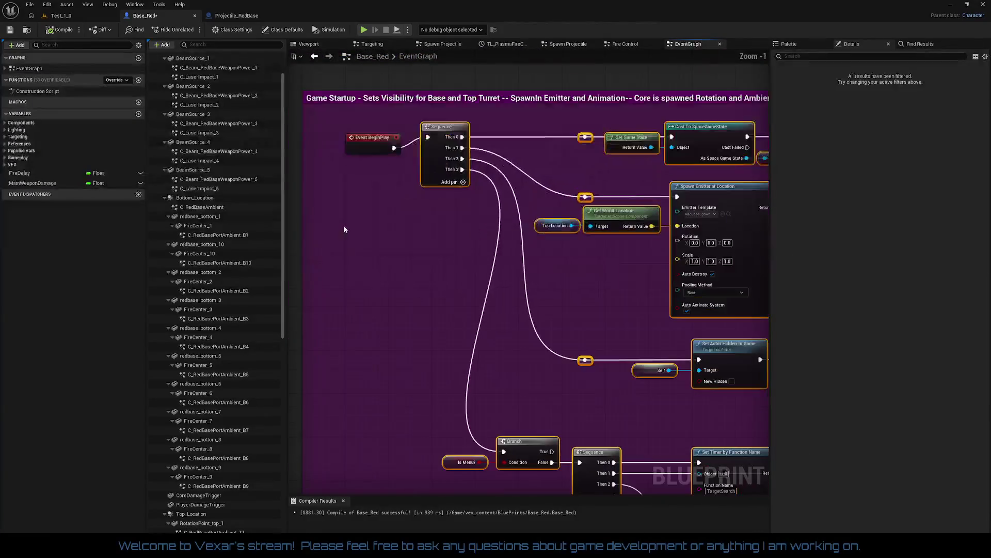
mouse_move(429, 162)
left_mouse_down()
mouse_move(430, 184)
mouse_move(359, 116)
mouse_move(374, 197)
mouse_move(343, 206)
left_mouse_up()
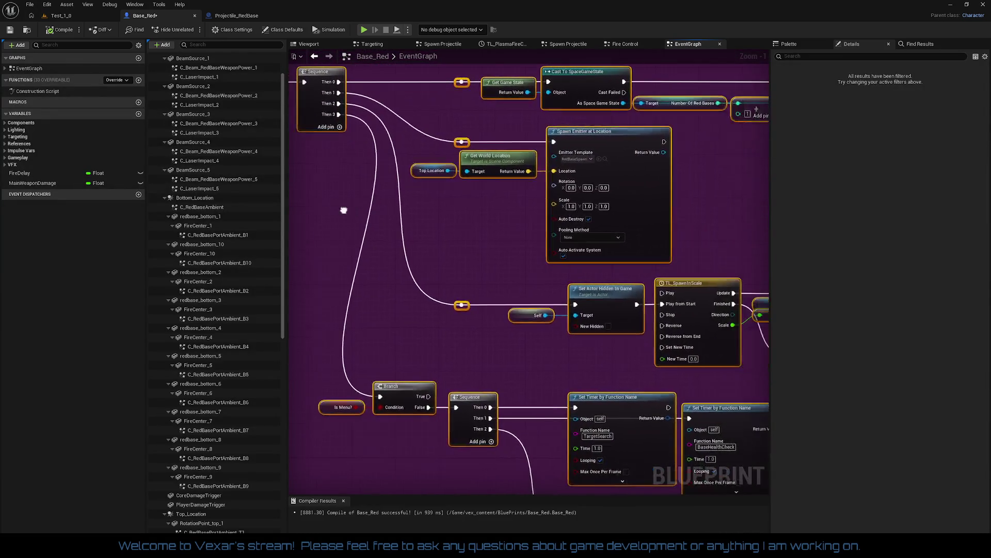
left_click(365, 212)
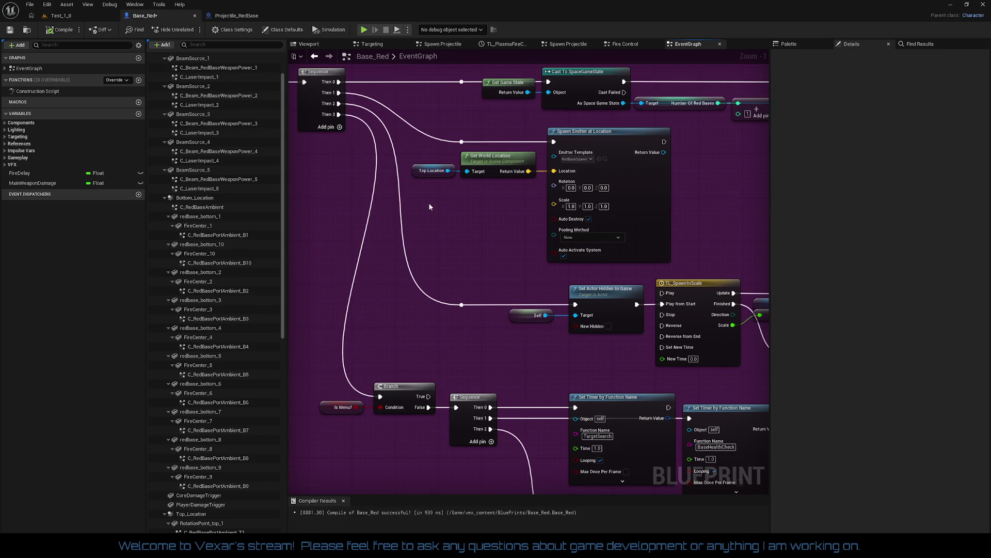
left_click_drag(429, 204, 354, 87)
left_click_drag(436, 247, 425, 124)
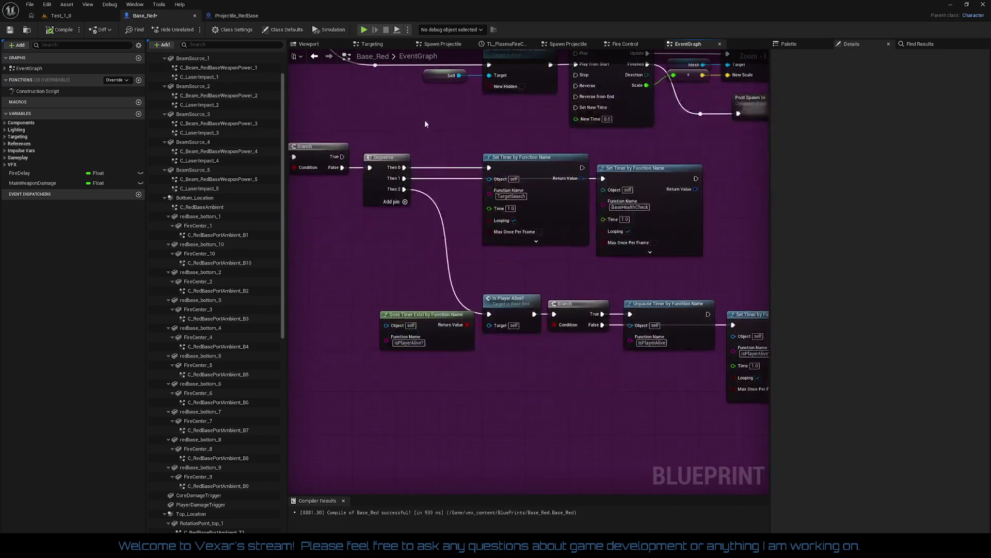
mouse_move(421, 187)
left_mouse_down()
mouse_move(401, 181)
mouse_move(461, 248)
mouse_move(461, 290)
mouse_move(390, 244)
mouse_move(500, 191)
mouse_move(560, 364)
mouse_move(594, 310)
mouse_move(624, 363)
mouse_move(618, 296)
mouse_move(666, 338)
mouse_move(695, 347)
left_mouse_up()
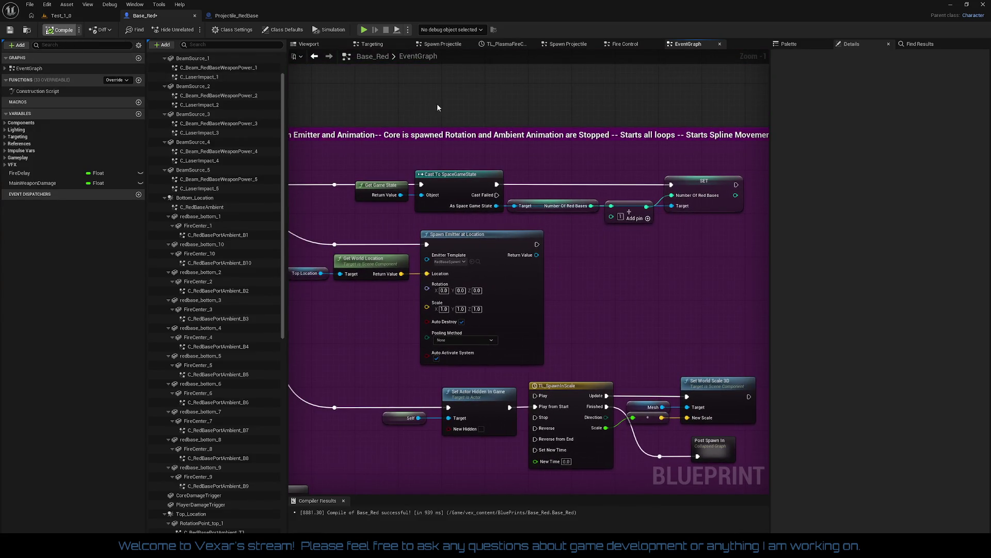
Look over the purple startup section, then return to the Core comment.
mouse_move(498, 114)
left_mouse_down()
mouse_move(587, 354)
mouse_move(599, 298)
mouse_move(454, 264)
left_mouse_up()
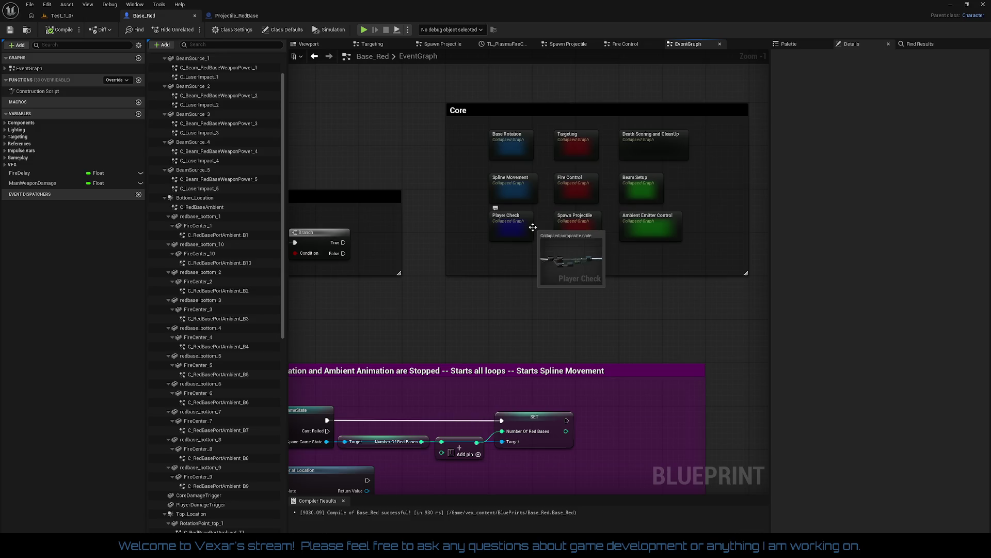
mouse_move(594, 268)
left_mouse_down()
mouse_move(594, 155)
mouse_move(568, 31)
left_mouse_up()
left_click_drag(504, 52, 504, 258)
scroll(504, 259, "up", 1)
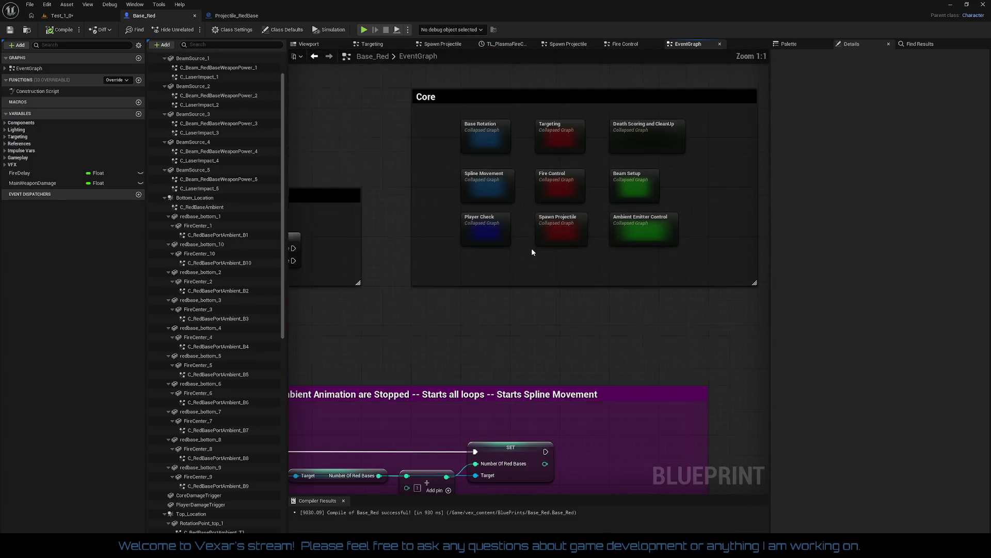
Open the Targeting collapsed graph and centre the PlayerIsDead, CloseBase and OpenBase nodes.
double_click(563, 137)
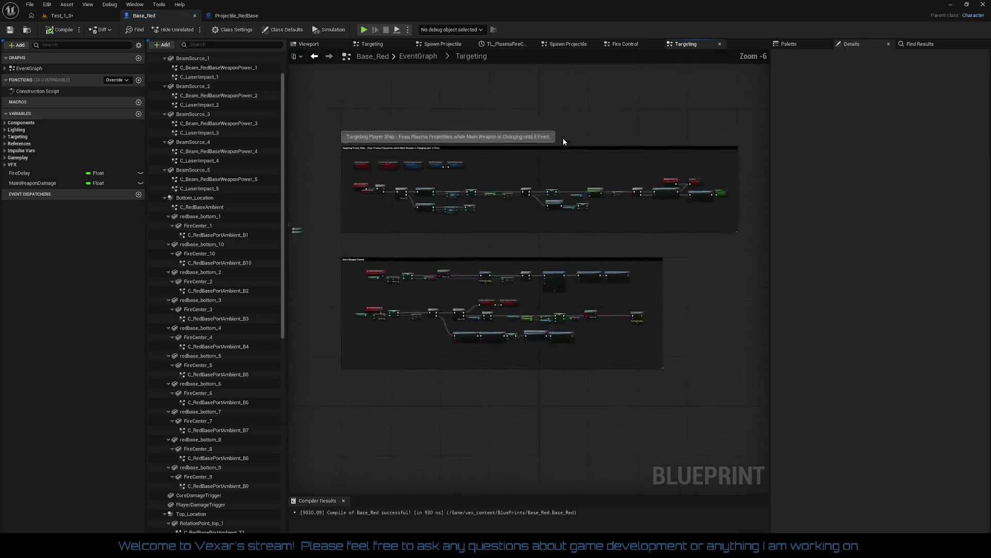
scroll(439, 234, "up", 2)
left_click_drag(439, 234, 444, 265)
scroll(375, 259, "up", 4)
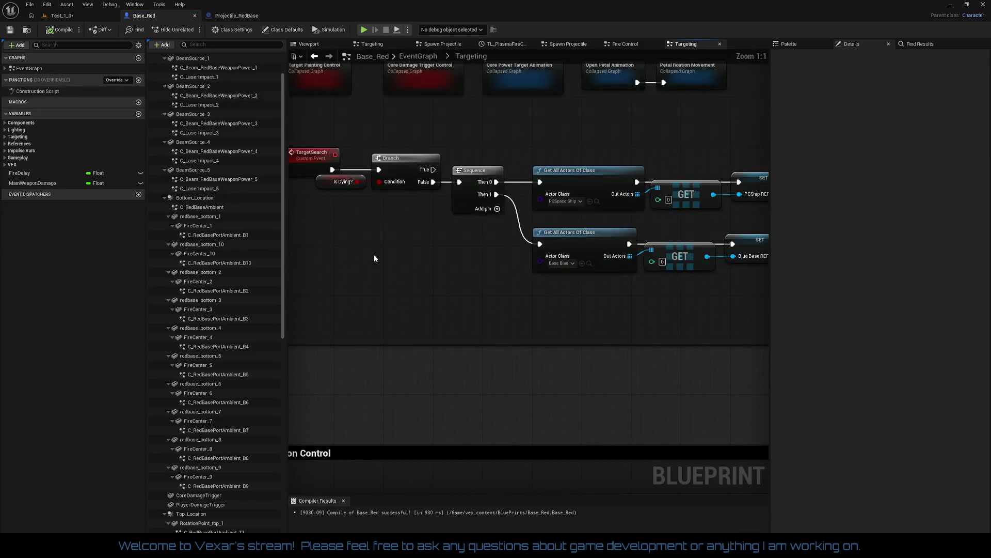
left_click_drag(374, 254, 155, 201)
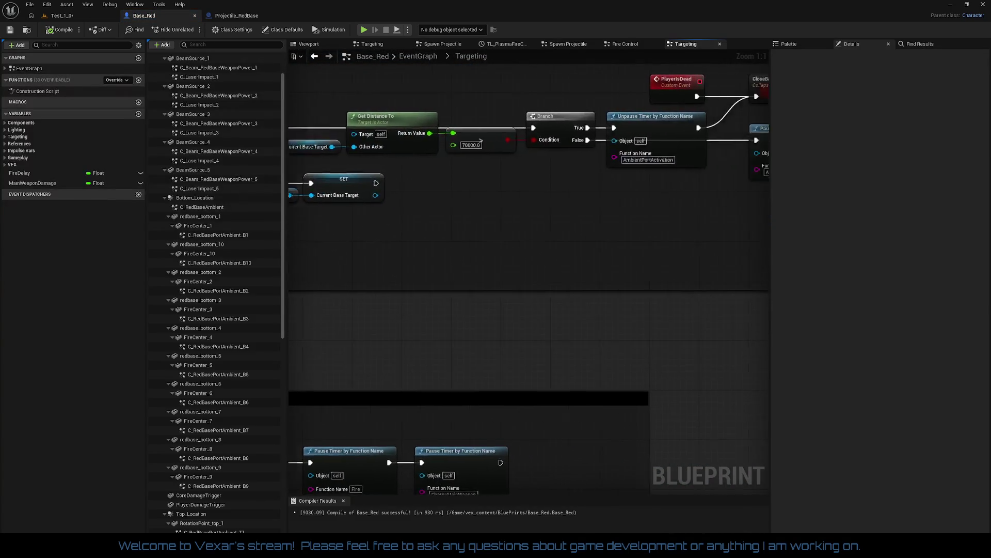
mouse_move(770, 194)
left_mouse_down()
mouse_move(584, 184)
mouse_move(625, 151)
mouse_move(545, 225)
left_mouse_up()
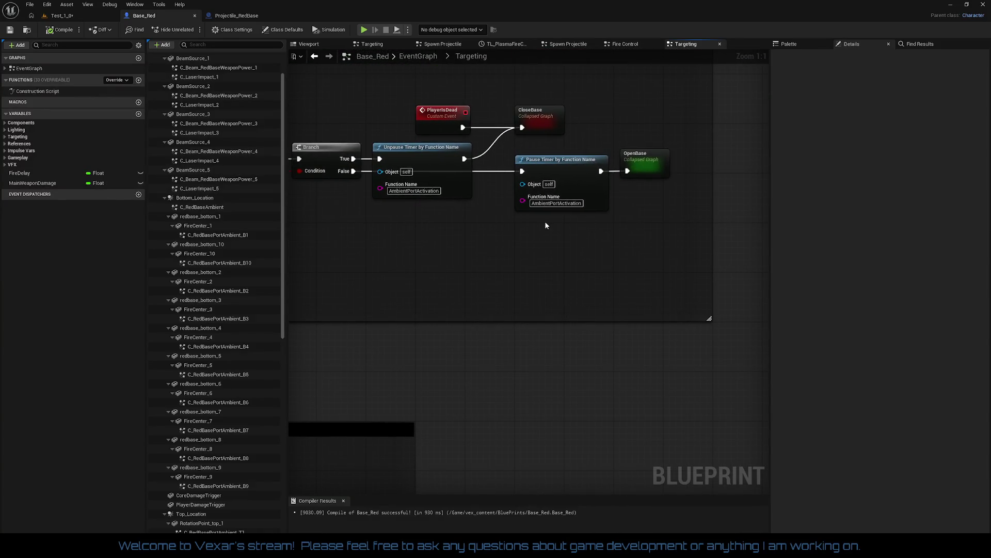